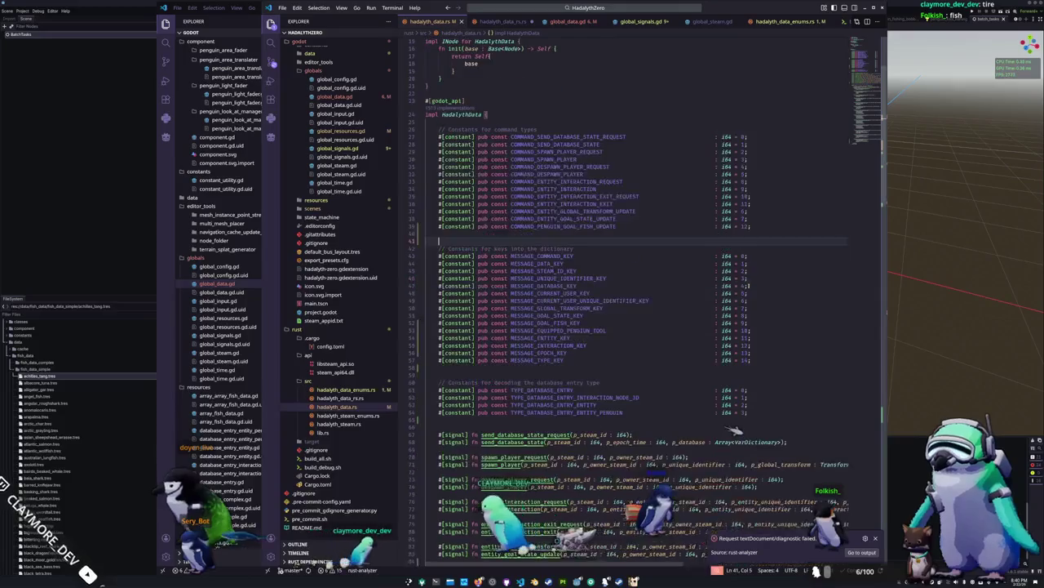
scroll(749, 285, down, 20)
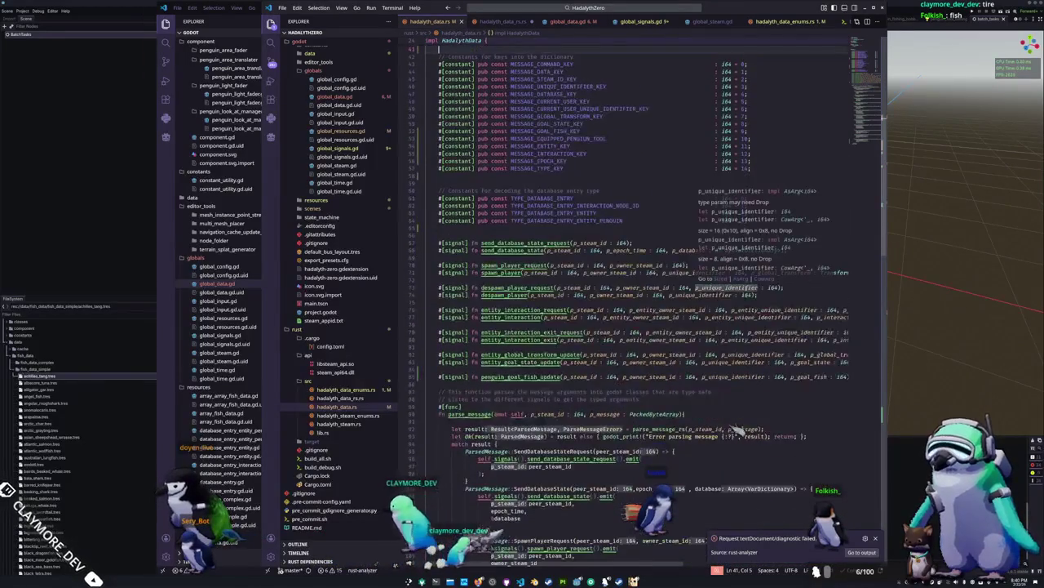
Look over hadalyth_data.rs, then move to the parse_message_rs file in the next editor tab.
scroll(741, 430, up, 18)
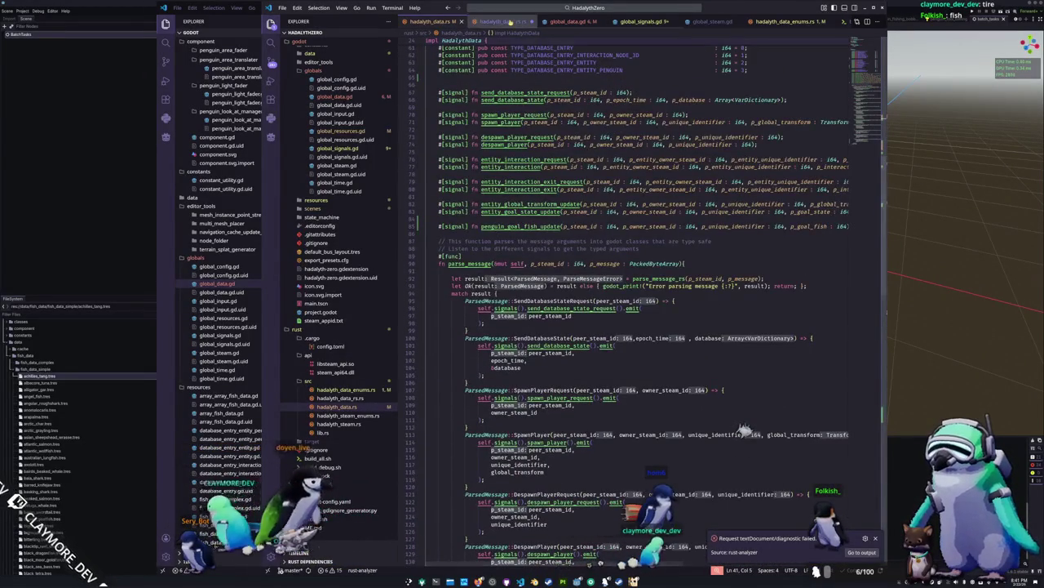
key(ctrl+Tab)
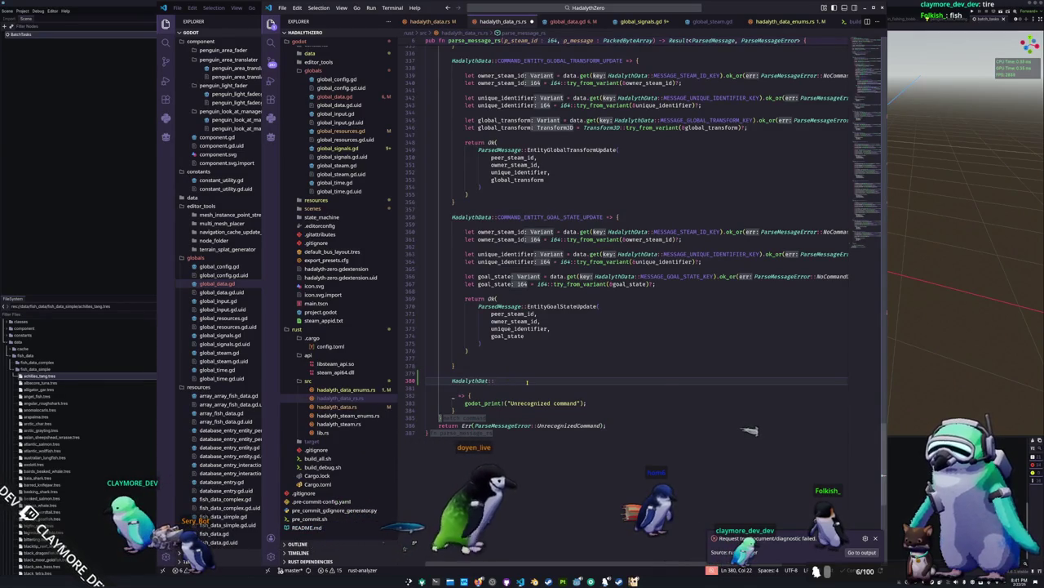
Add a COMMAND_PENGUIN_GOAL_FISH_UPDATE match arm with an empty body.
text(COMMAND_)
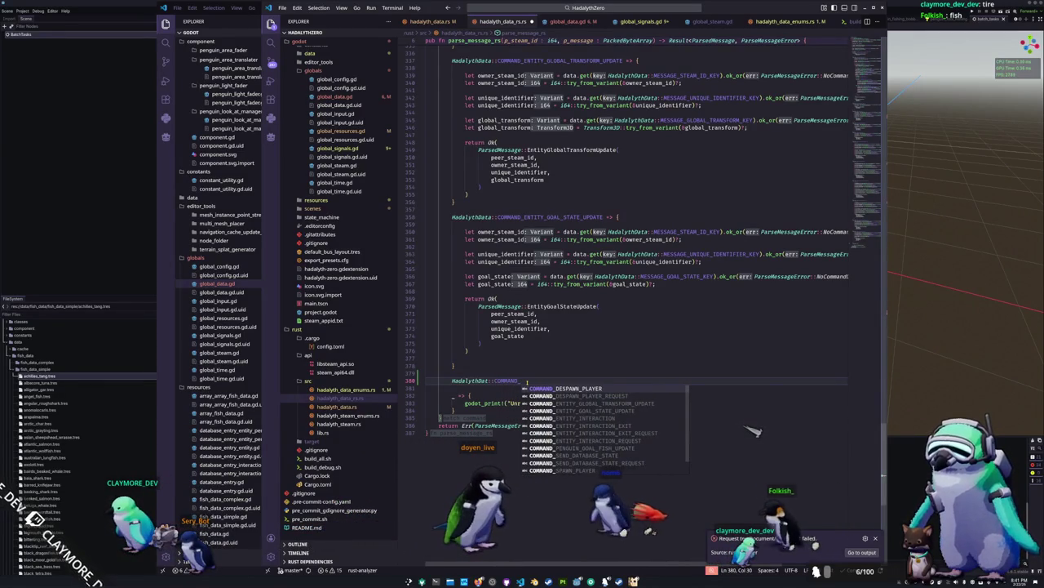
text(PENGUIN_GOAL_FISH_UPDATE => {)
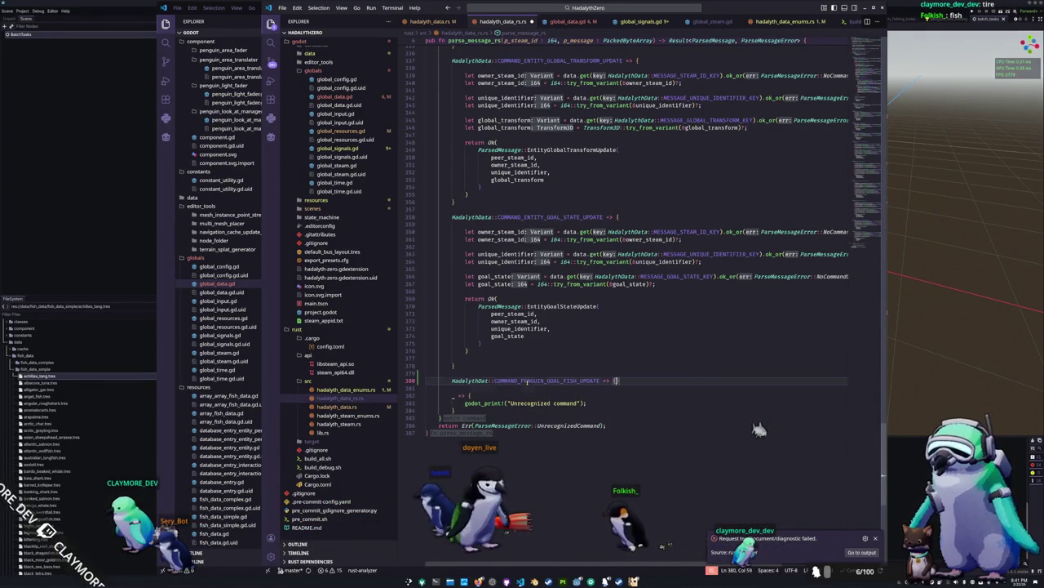
key(Return)
key(Return)
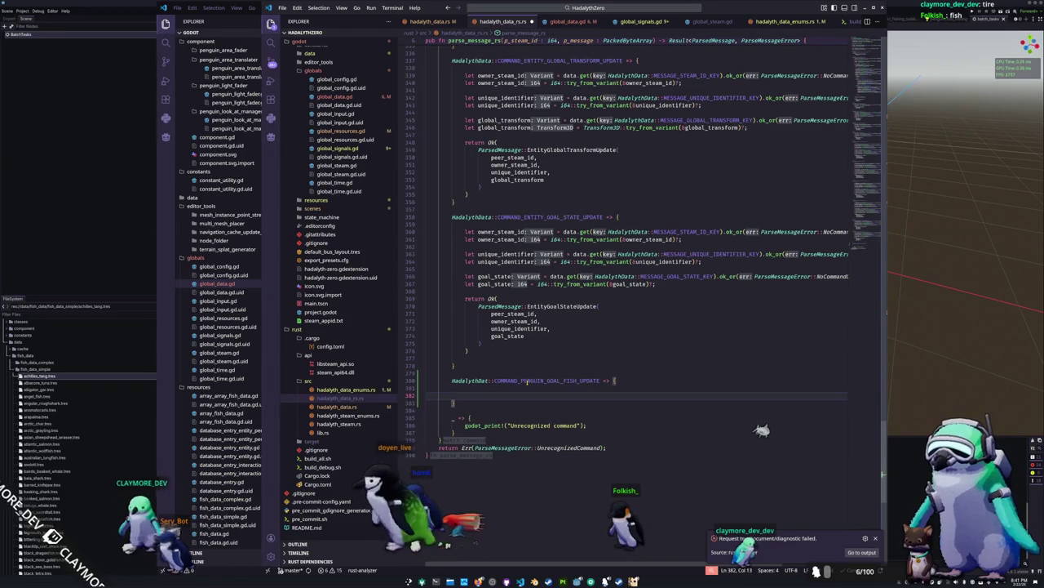
key(Up)
key(Up)
key(Up)
key(Up)
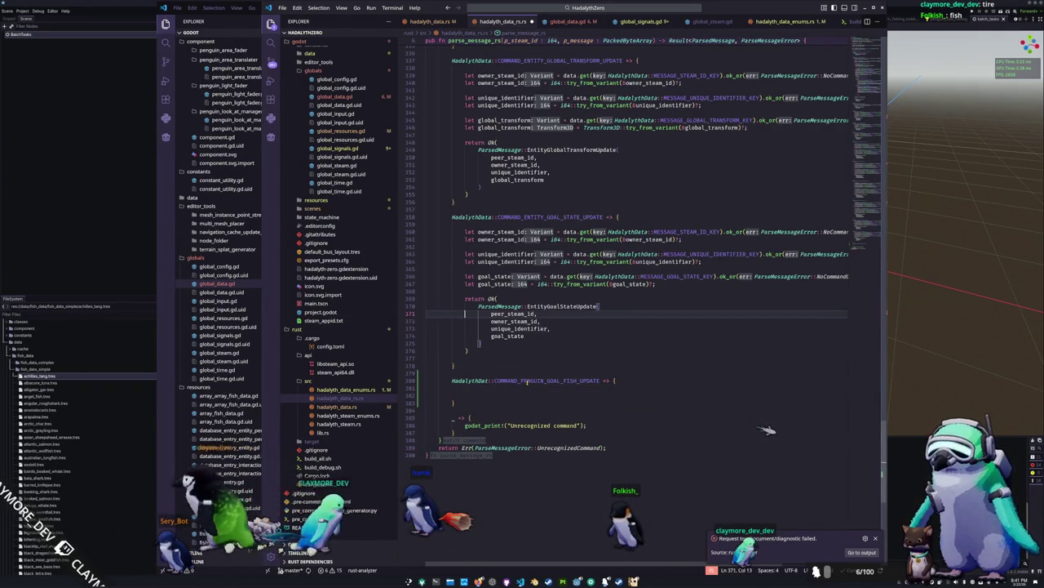
Copy the goal-state parsing block into the new fish update arm.
key(shift+Down)
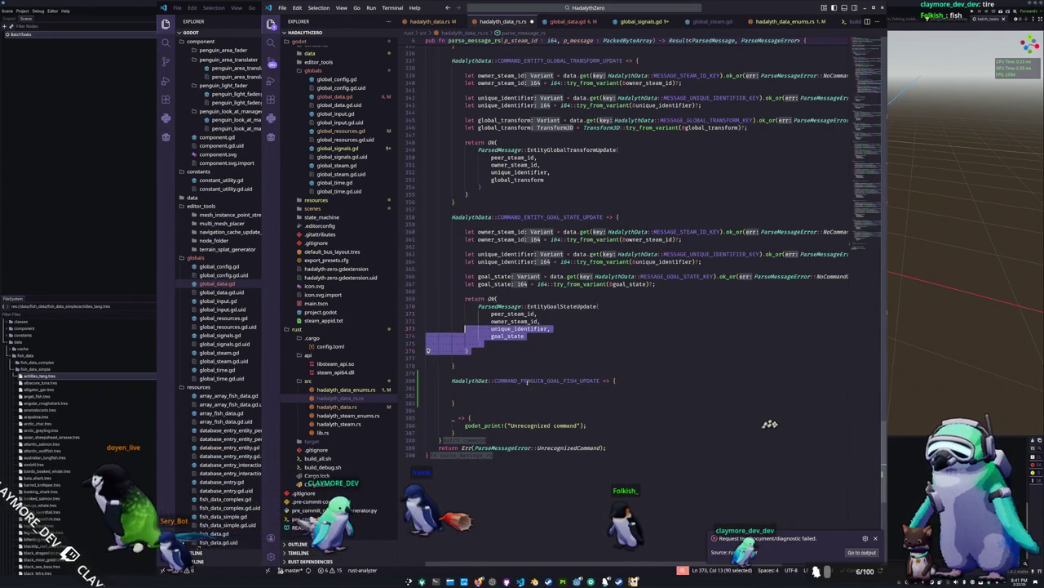
key(shift+Up)
key(shift+Up)
key(shift+Up)
key(Right)
key(Down)
key(Down)
key(ctrl+v)
key(Up)
key(Up)
key(Up)
key(Down)
key(Down)
key(Down)
key(Down)
key(Down)
key(Down)
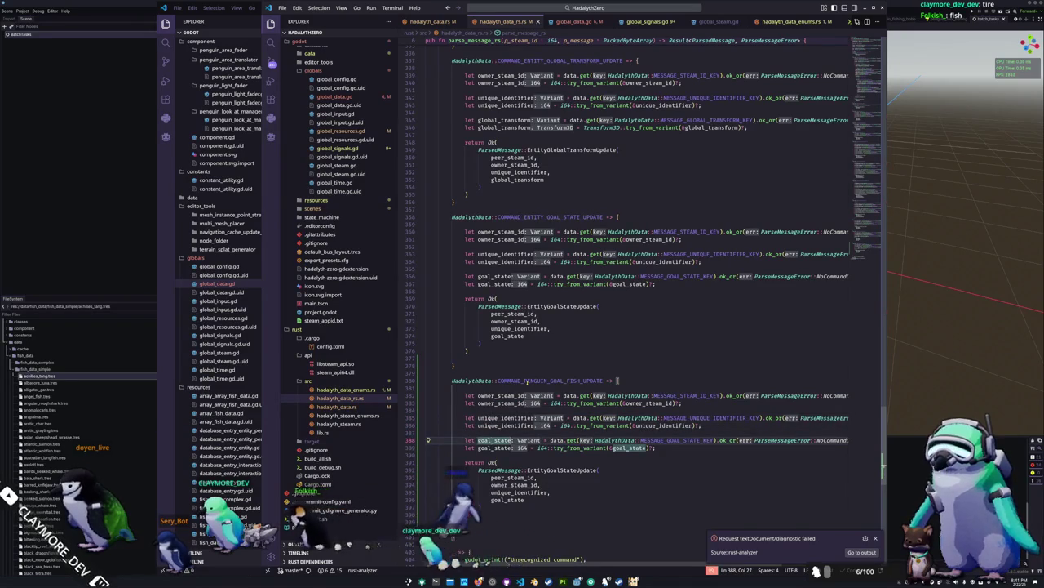
Rename goal_state to goal_fish and read it with the MESSAGE_GOAL_FISH_KEY constant.
key(ctrl+Delete)
text(_fish)
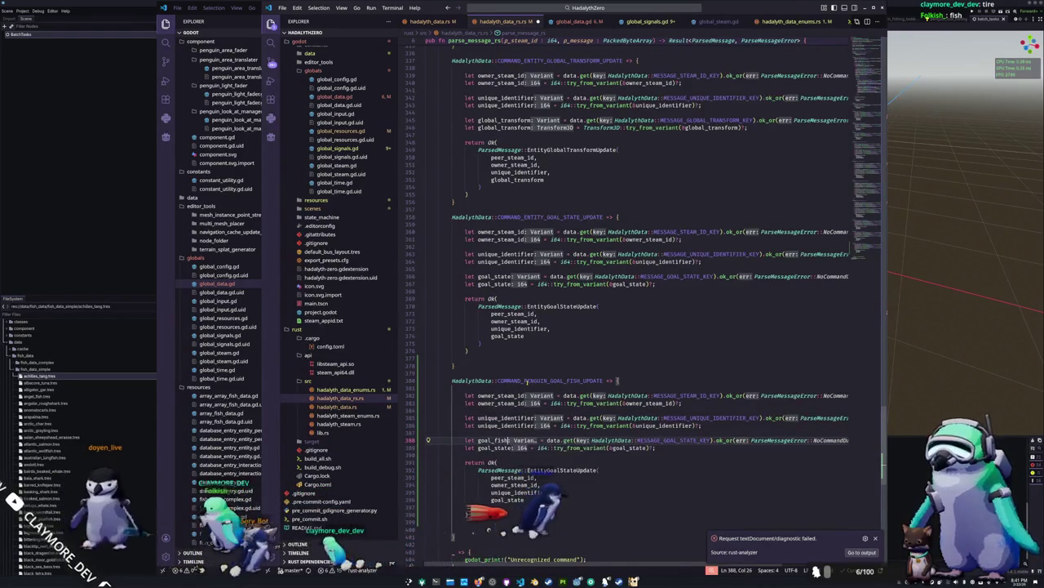
key(Down)
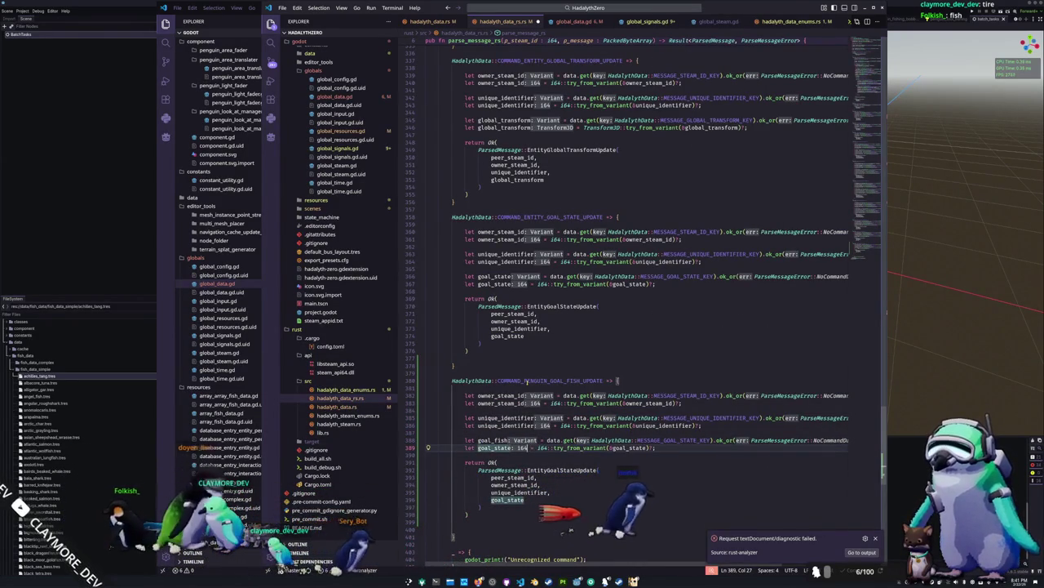
key(ctrl+Delete)
text(_fish)
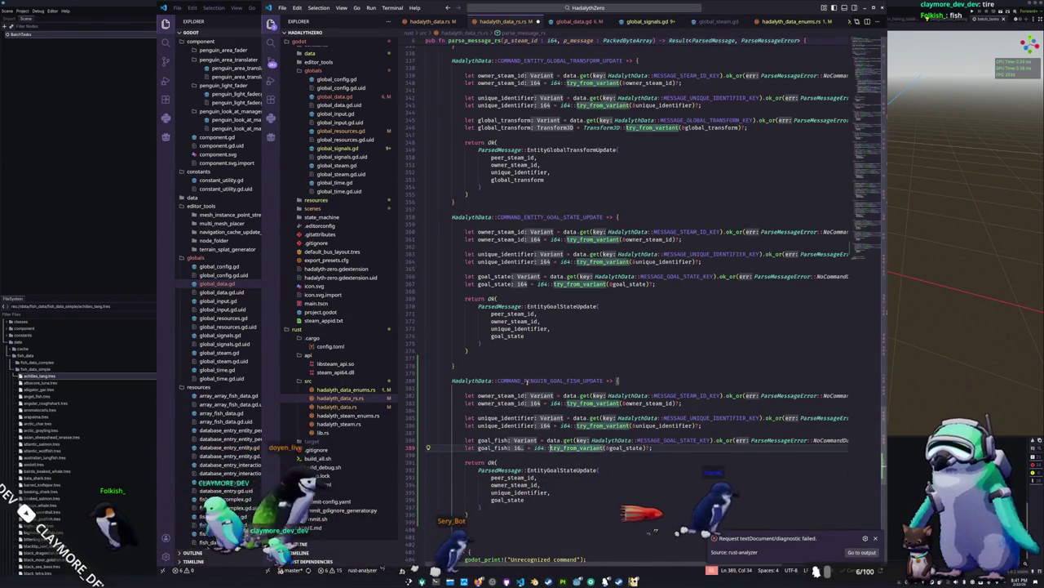
key(ctrl+Right)
key(ctrl+Right)
key(ctrl+Right)
key(Up)
key(ctrl+Delete)
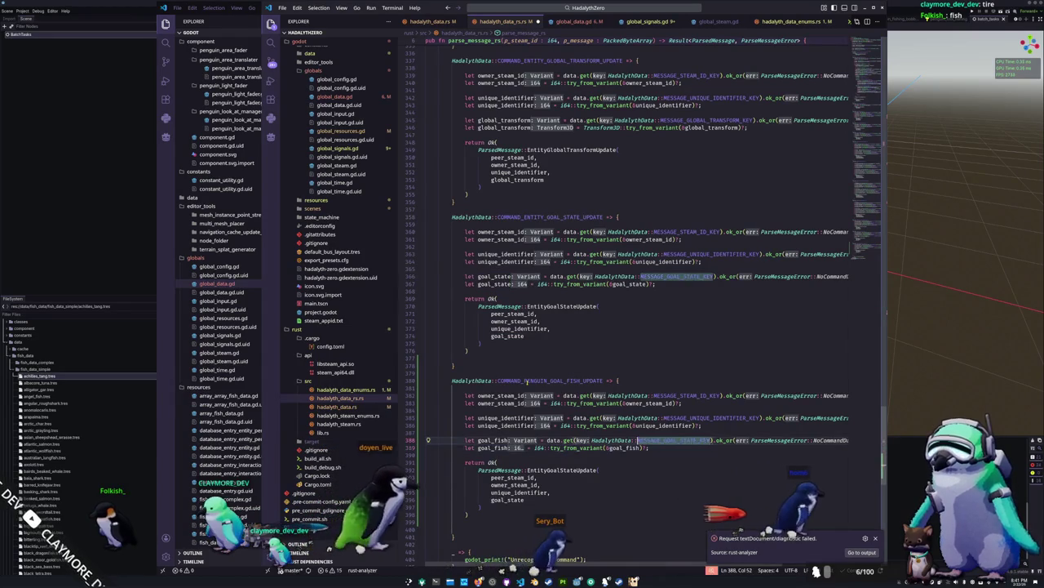
text(MESSAGE_GOAL_FISH)
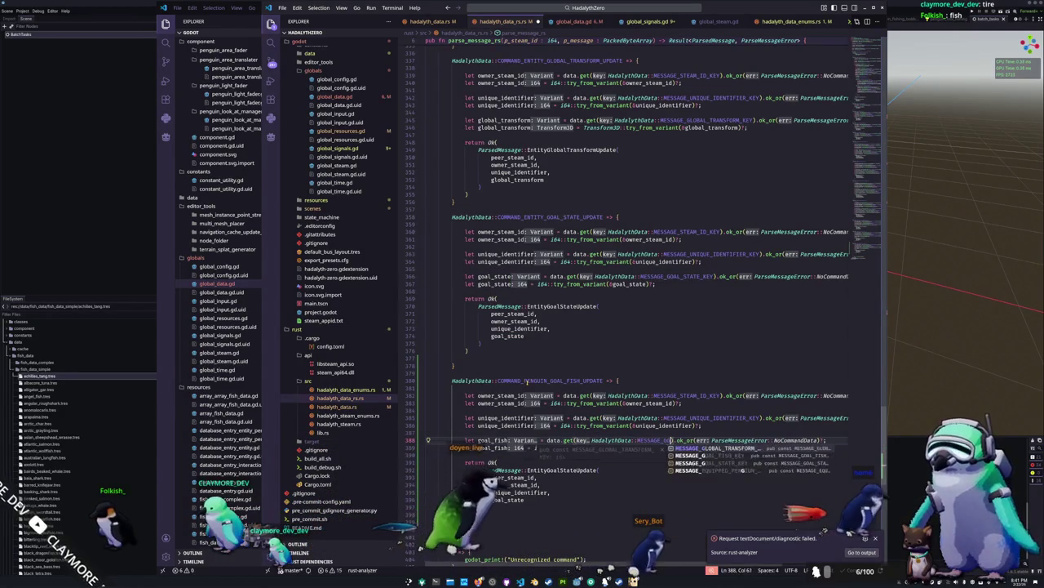
key(Return)
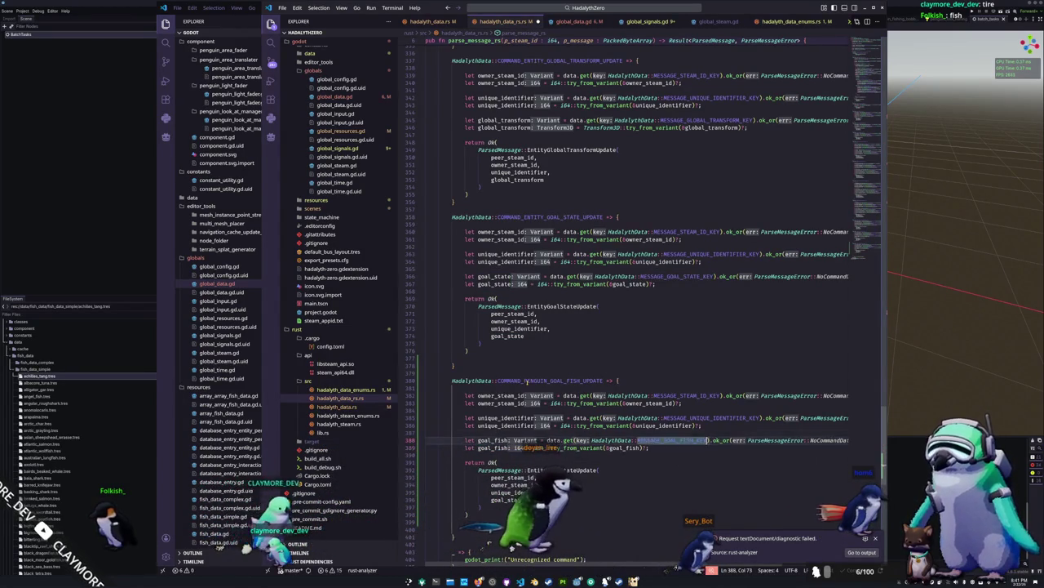
Return goal_fish in ParsedMessage::PenguinGoalFishUpdate and delete the blank line between closing braces.
key(End)
key(Down)
key(Down)
key(Down)
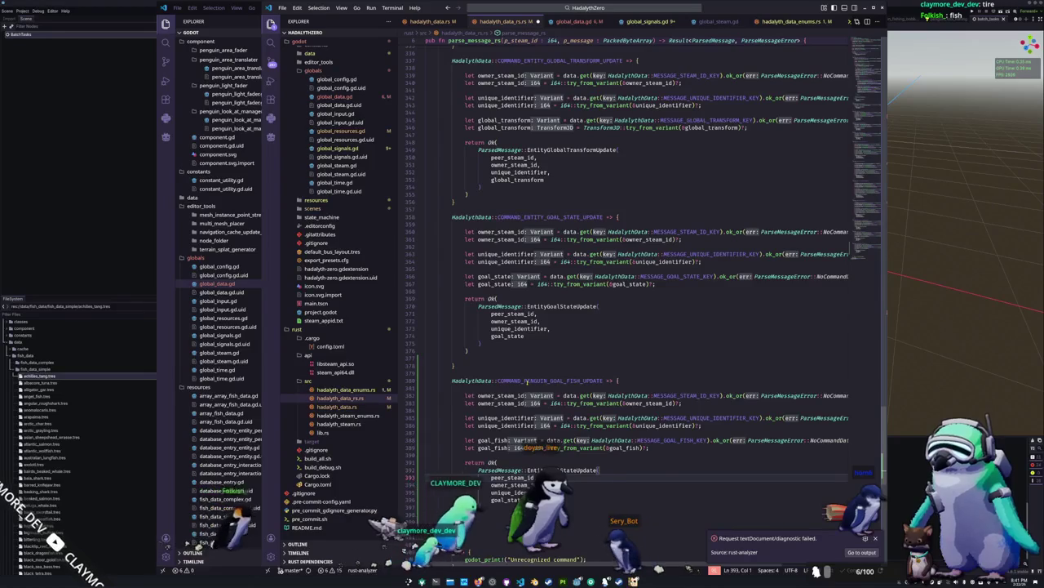
key(ctrl+shift+Left)
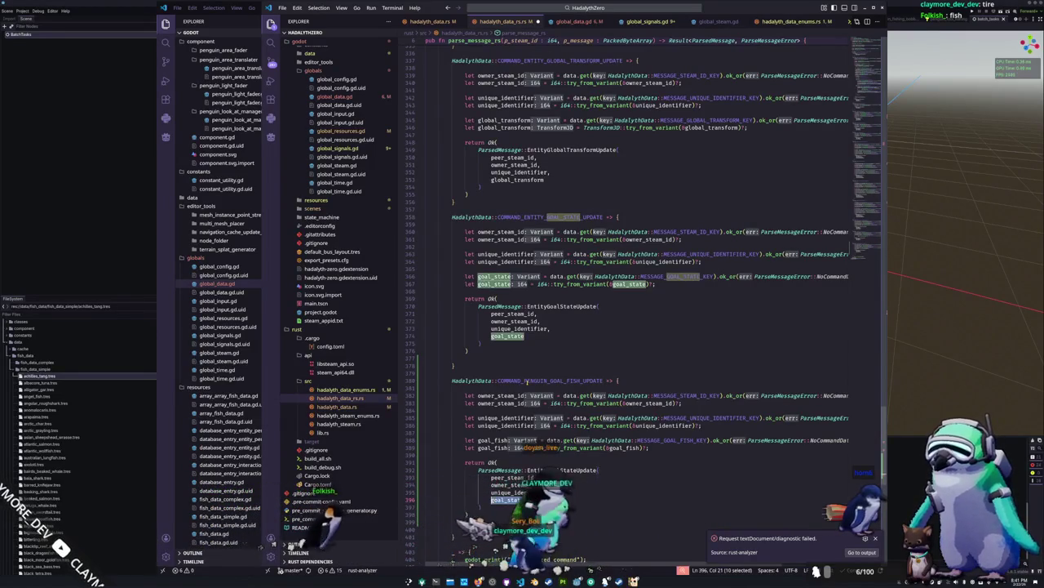
text(goal_fish)
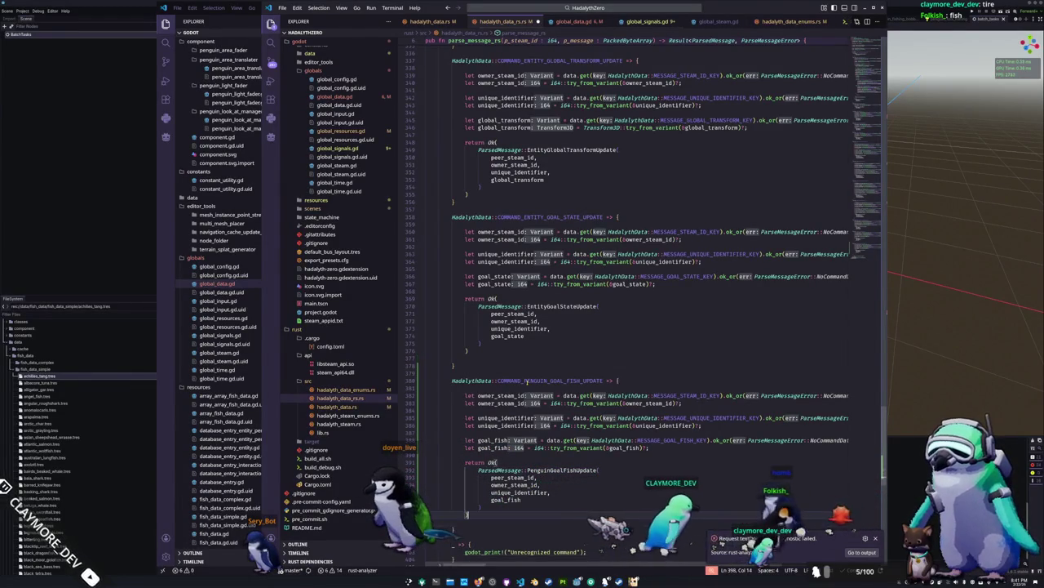
key(Up)
key(Up)
key(Up)
key(ctrl+shift+k)
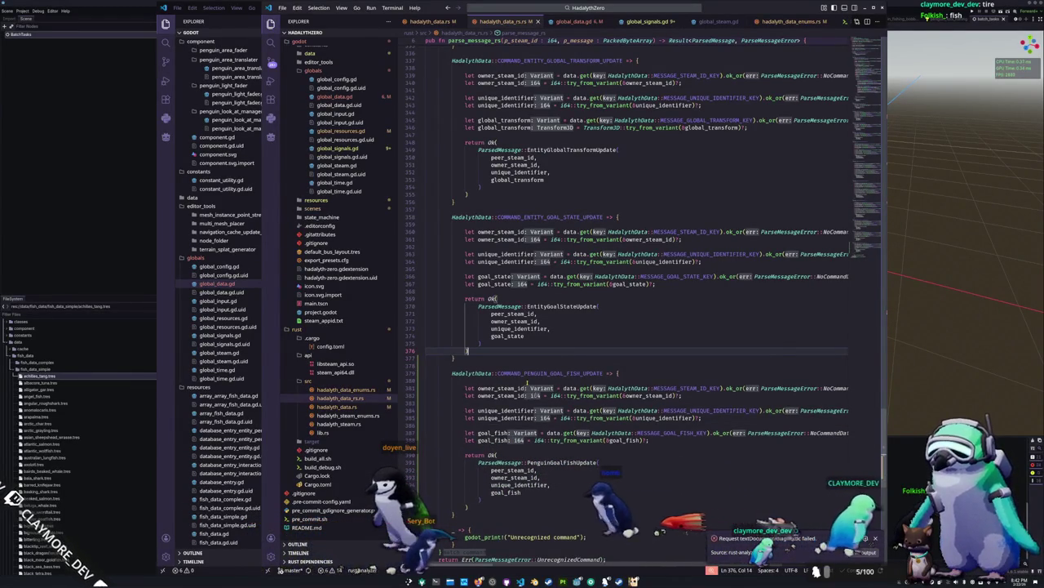
key(ctrl+alt+t)
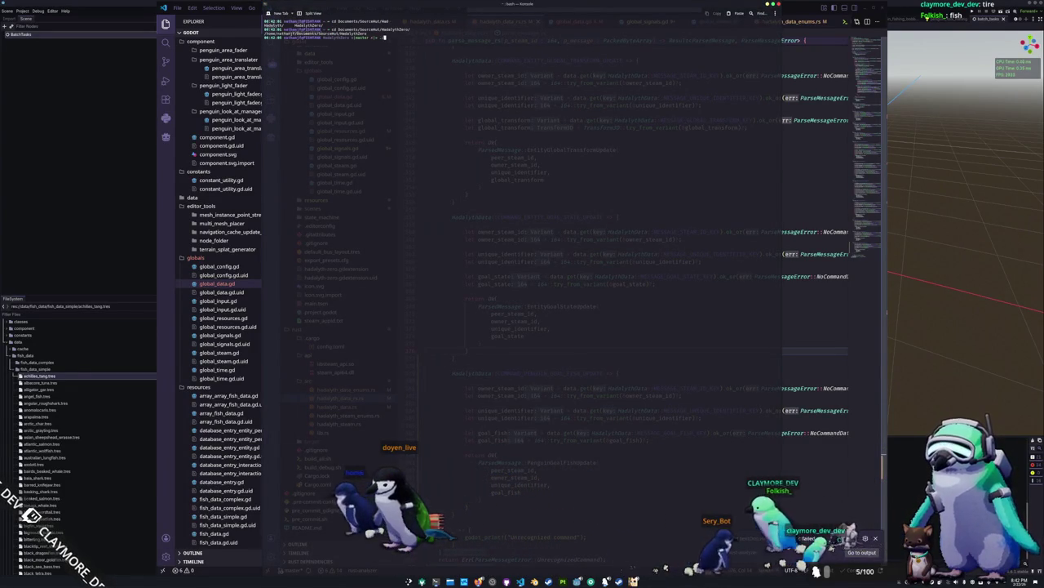
In the rust folder, run ./build_all.sh to rebuild the Rust library.
text(rust/)
key(Return)
text(./b)
key(Tab)
key(Tab)
text(a)
key(Tab)
key(Return)
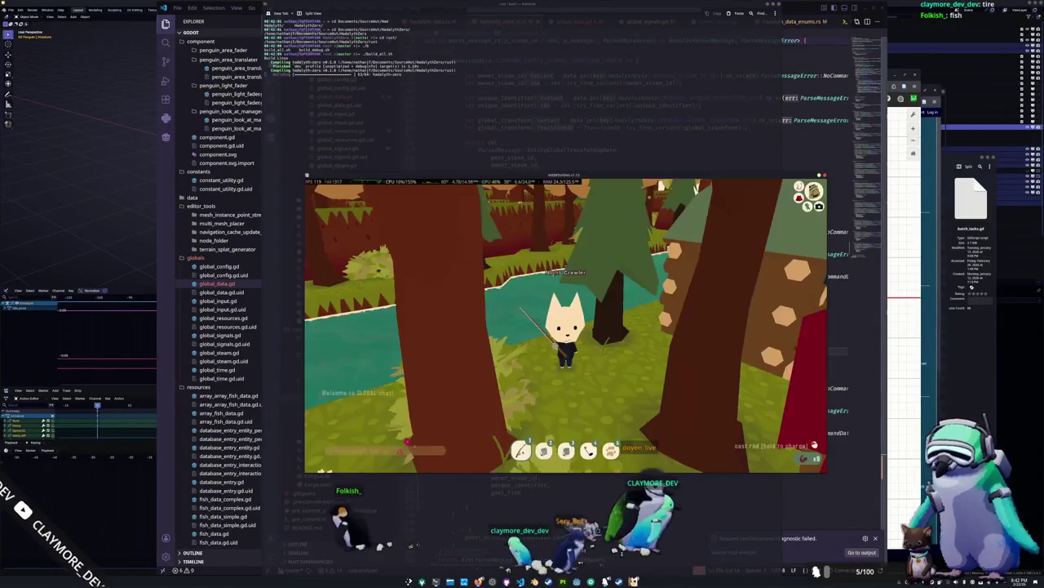
Place a bucket from hotbar slot 2 beside the character, then cast the slot 1 rod.
scroll(542, 321, up, 3)
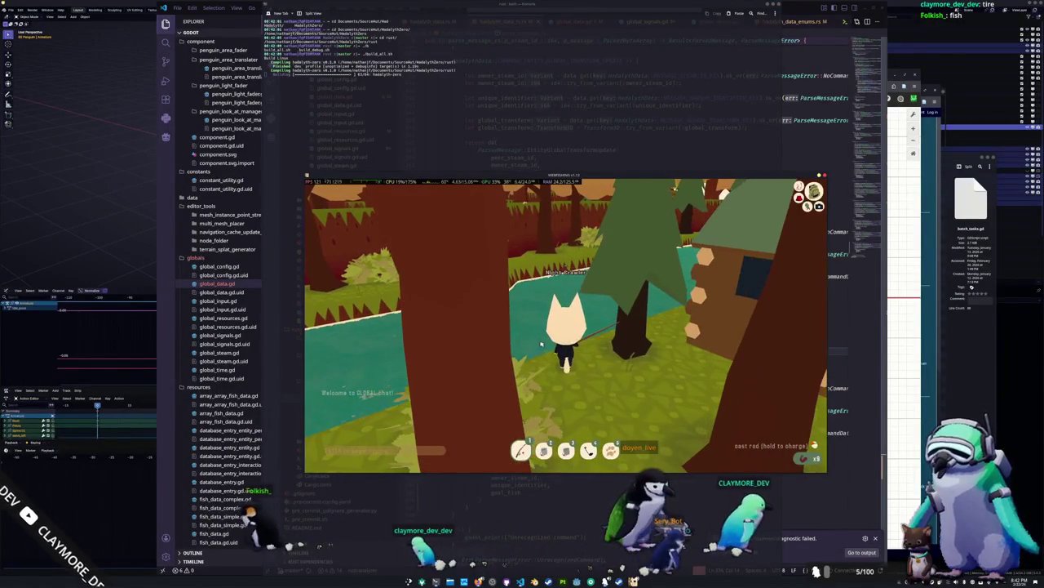
key(2)
click(588, 380)
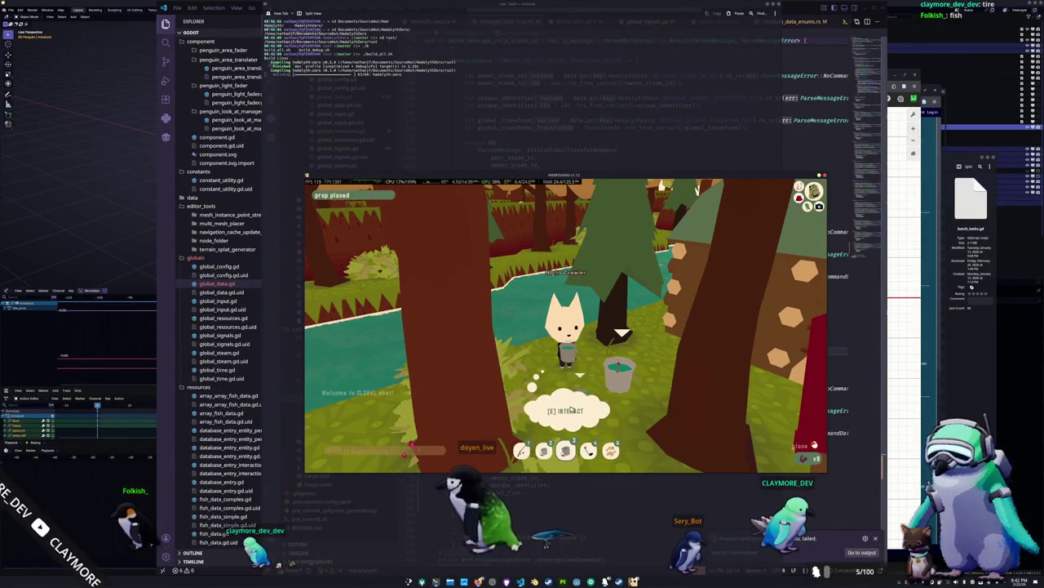
key(1)
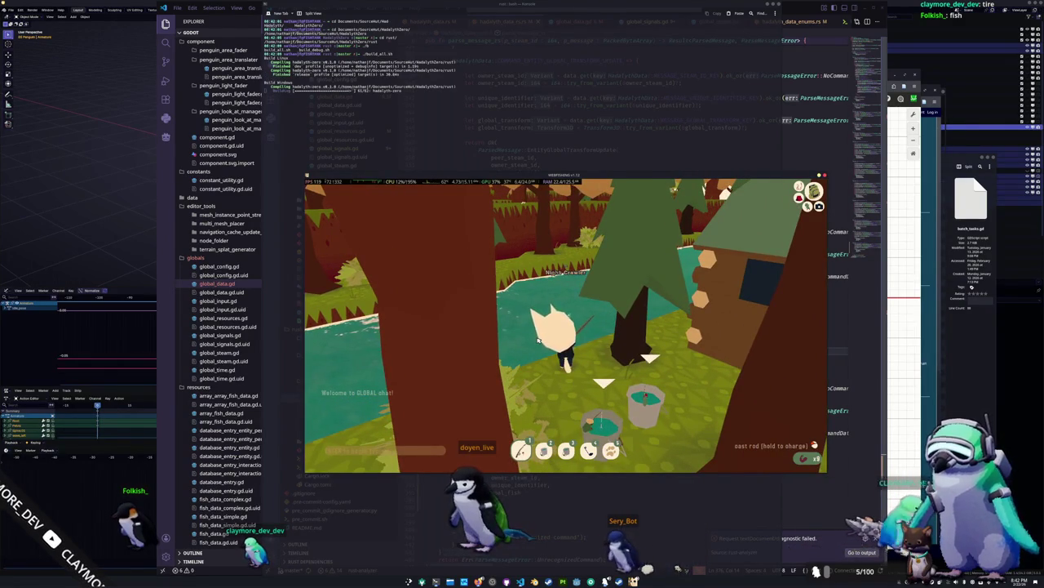
click(543, 341)
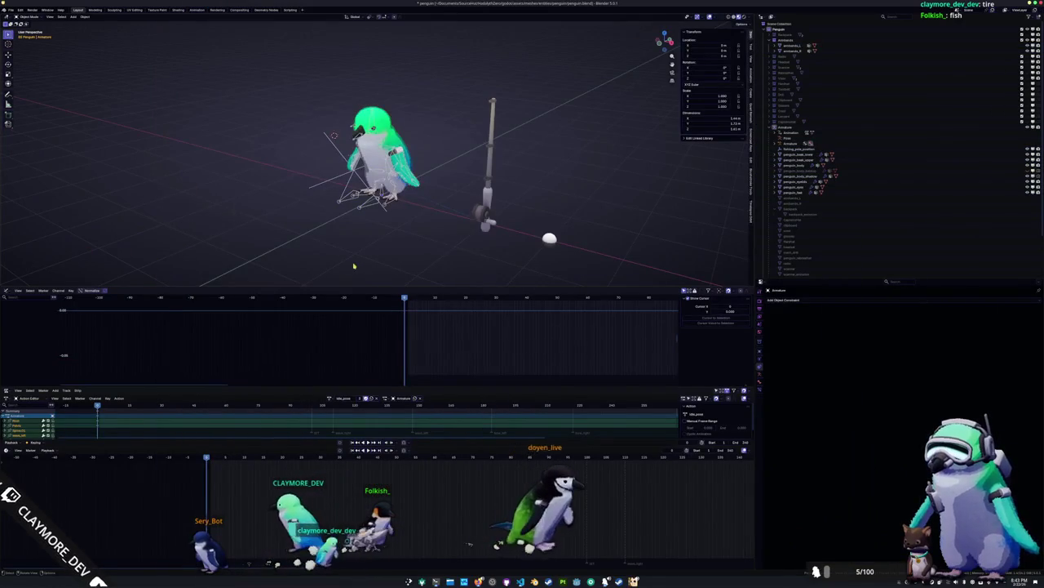
Assign the emote_wave action to the penguin armature and play it.
click(330, 397)
scroll(342, 445, down, 5)
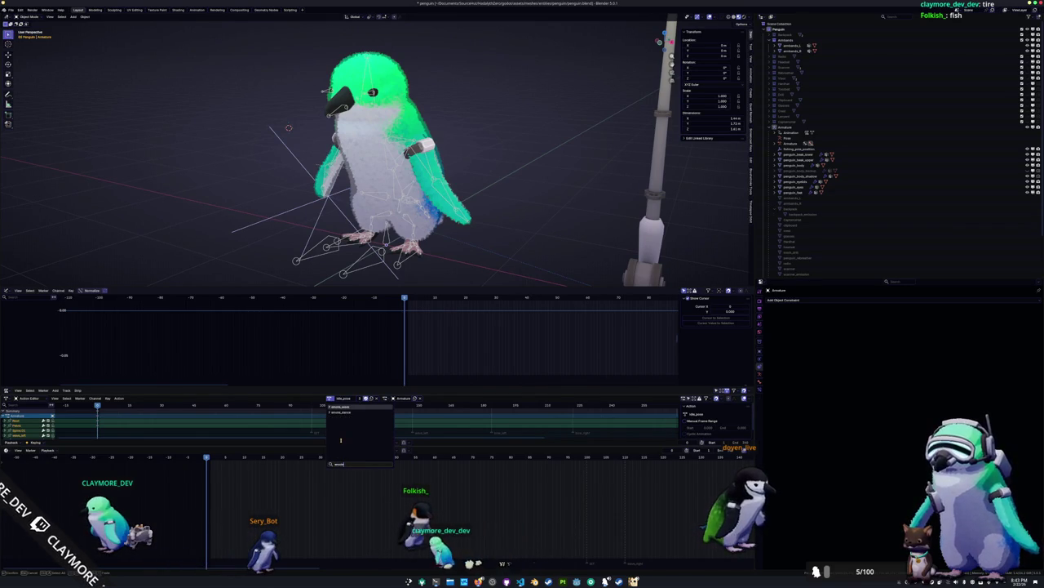
click(331, 406)
key(space)
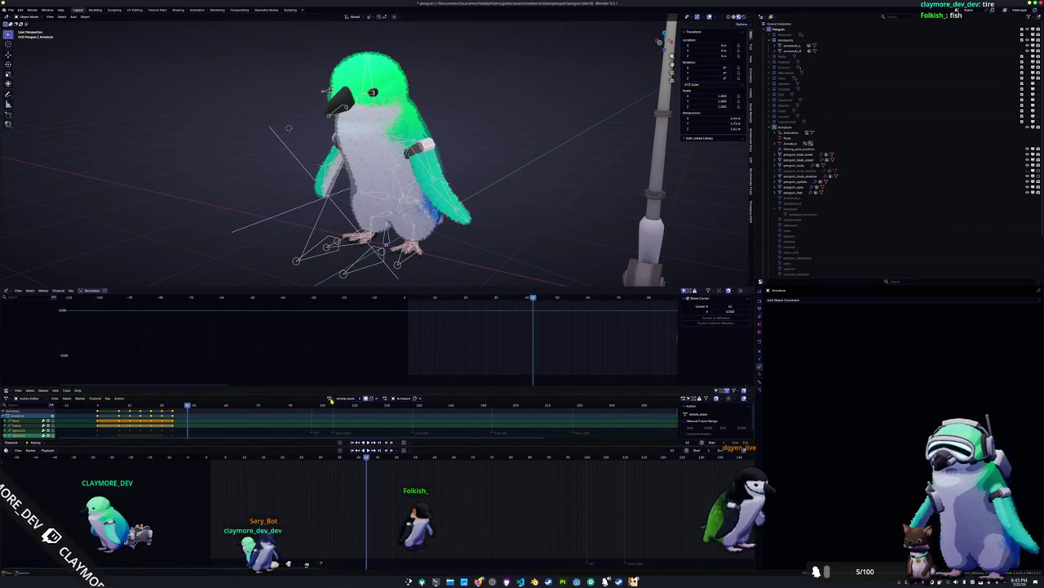
Switch the penguin to the emote_dance action and reopen the action list.
click(341, 440)
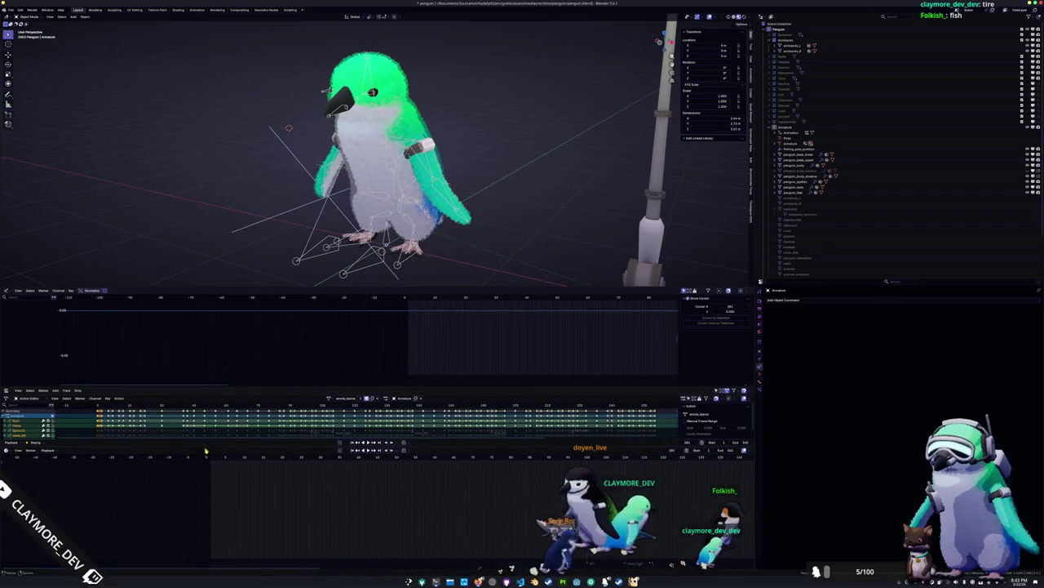
scroll(313, 236, down, 2)
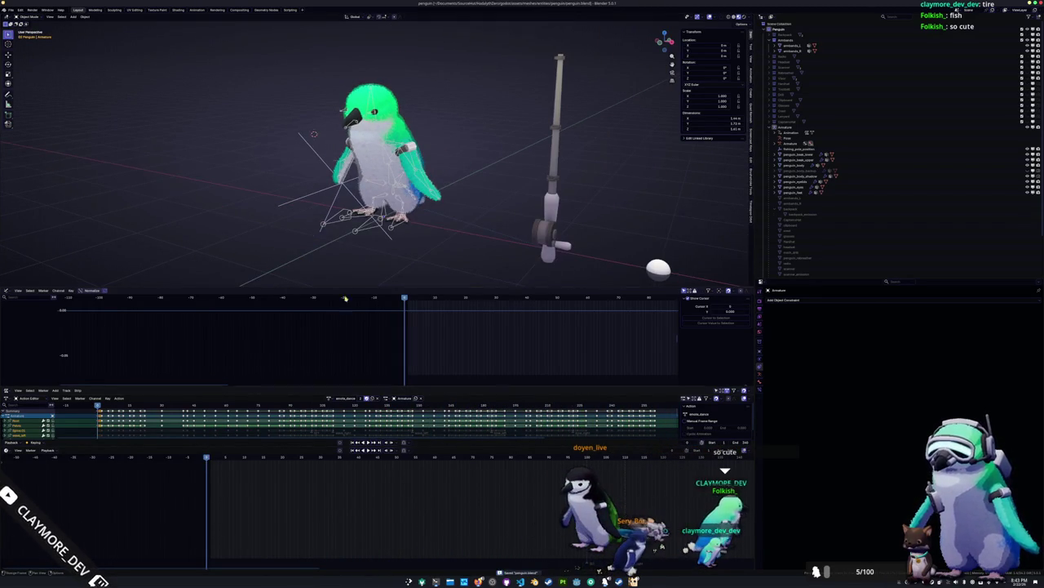
click(329, 398)
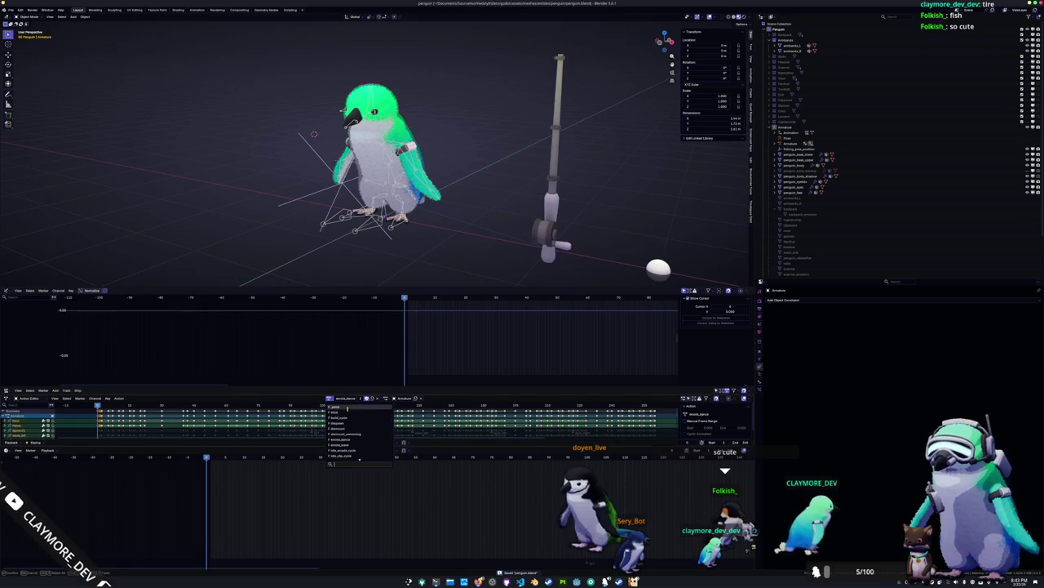
click(346, 407)
key(alt+Tab)
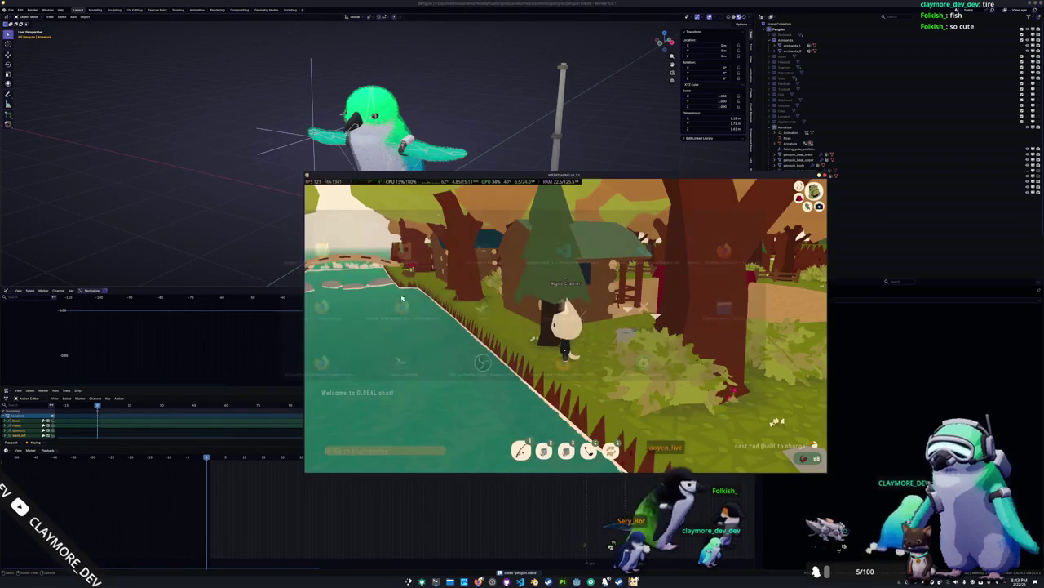
Cast again, reel in the biting Large Goldfish, and dismiss its catch message.
click(473, 357)
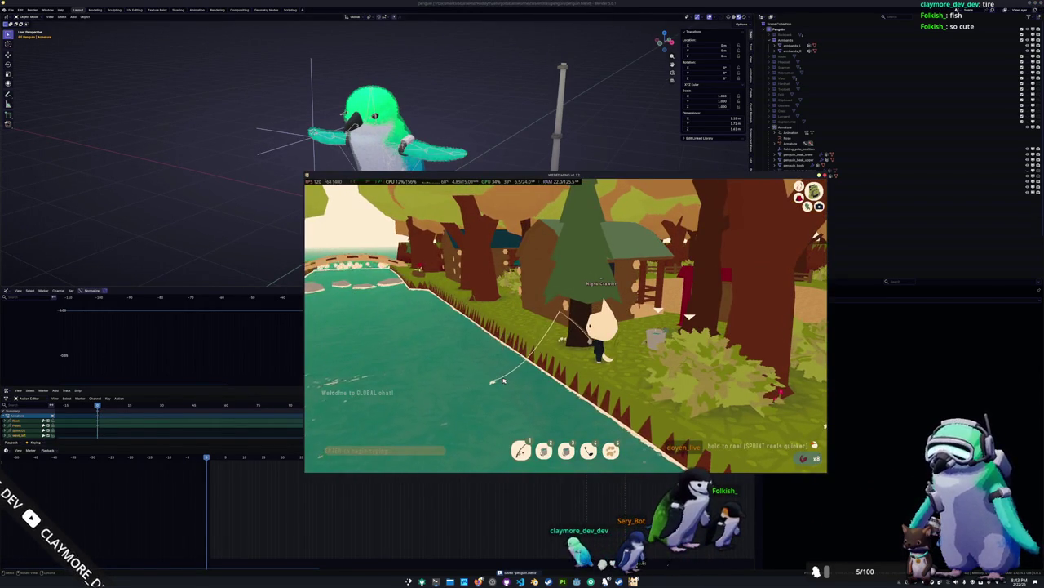
scroll(504, 381, up, 2)
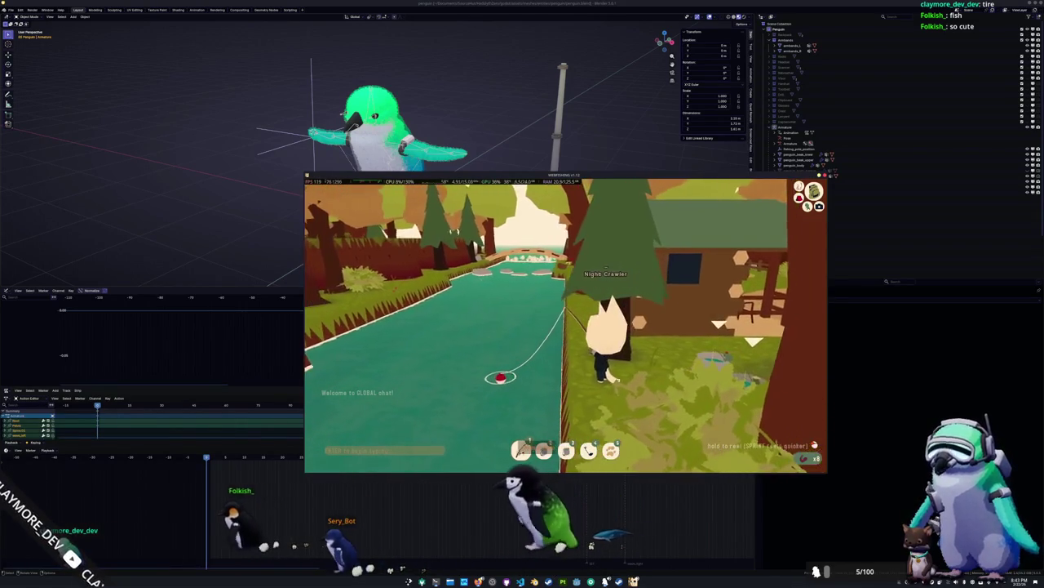
click(543, 397)
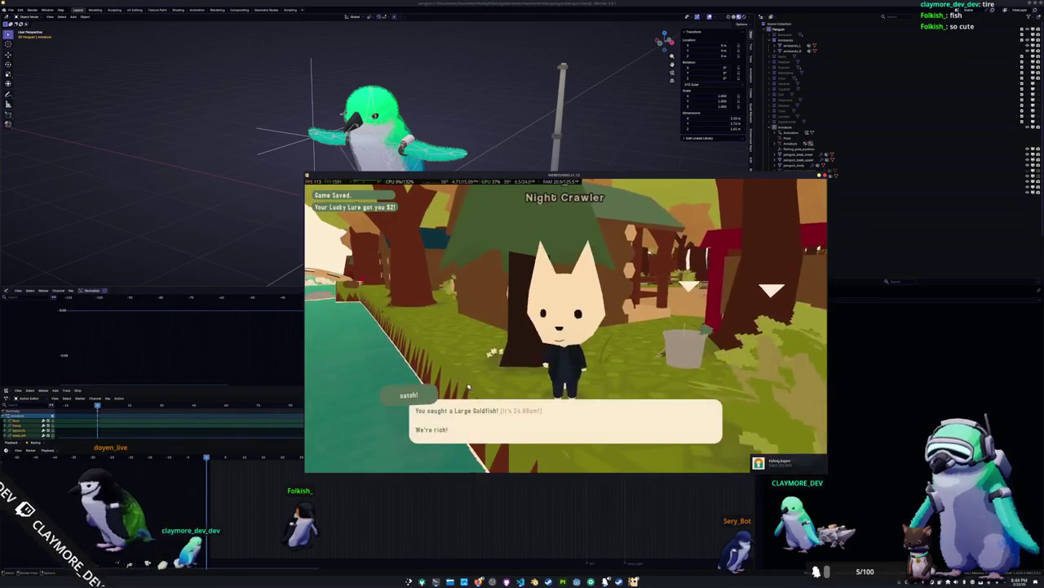
click(569, 434)
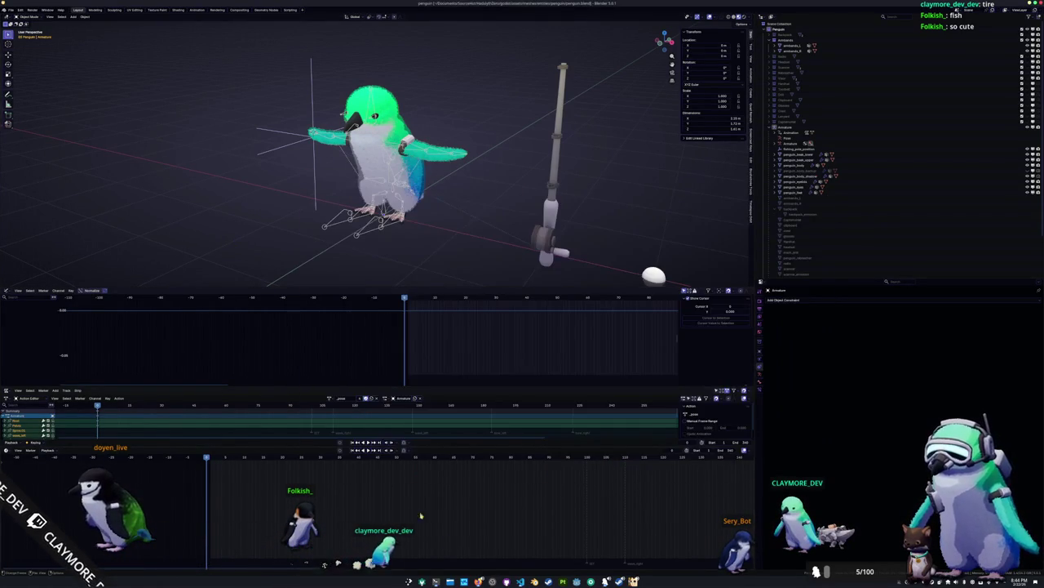
Bring the Konsole terminal window to the front.
key(alt+Tab)
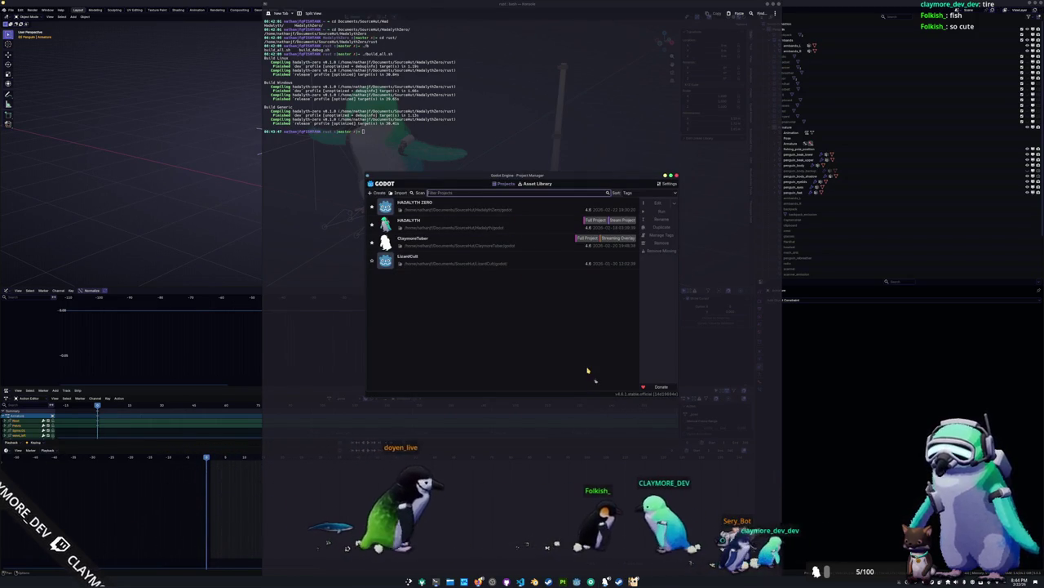
Select HADALYTH ZERO in the project list and open it for editing.
click(528, 210)
click(651, 204)
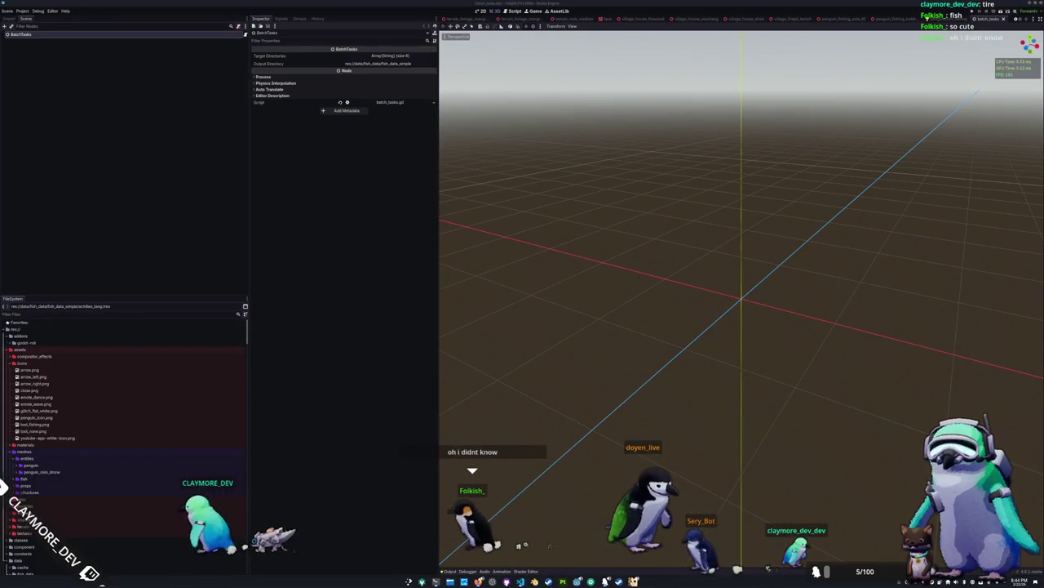
Run the project with F5 and start Singleplayer, then switch to global_resources.gd in VS Code.
click(702, 308)
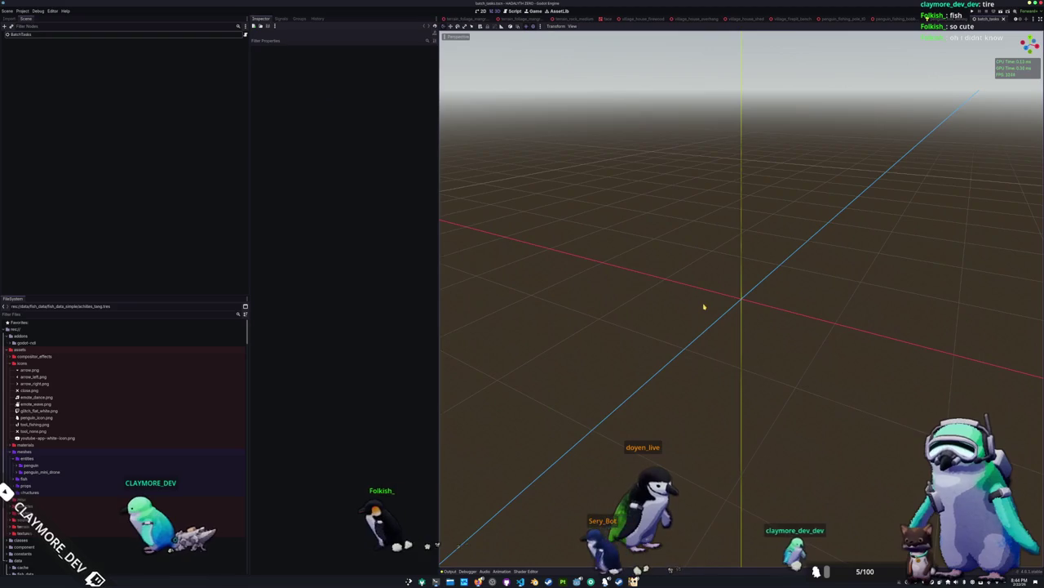
key(F5)
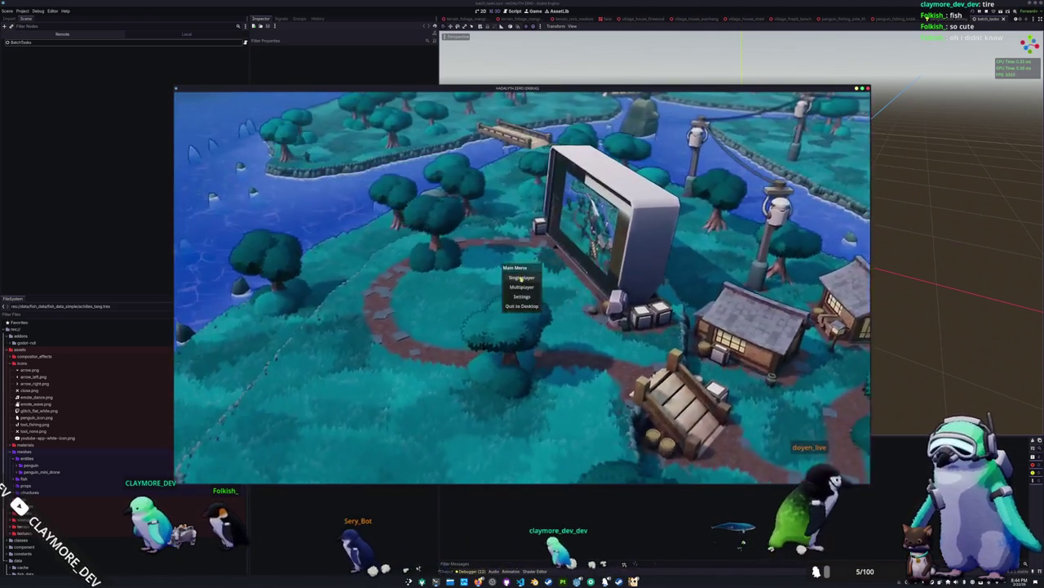
click(526, 277)
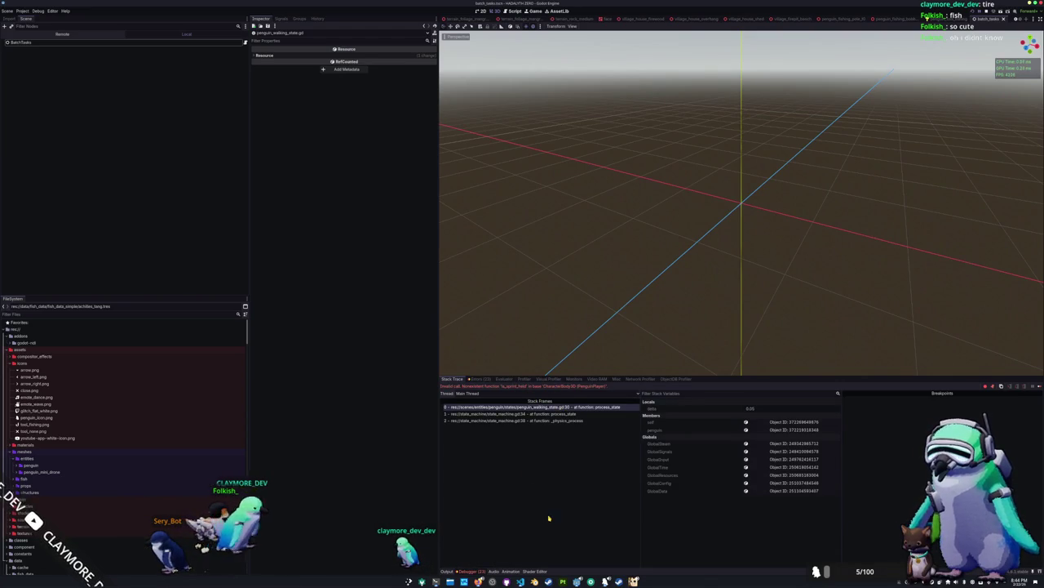
key(alt+Tab)
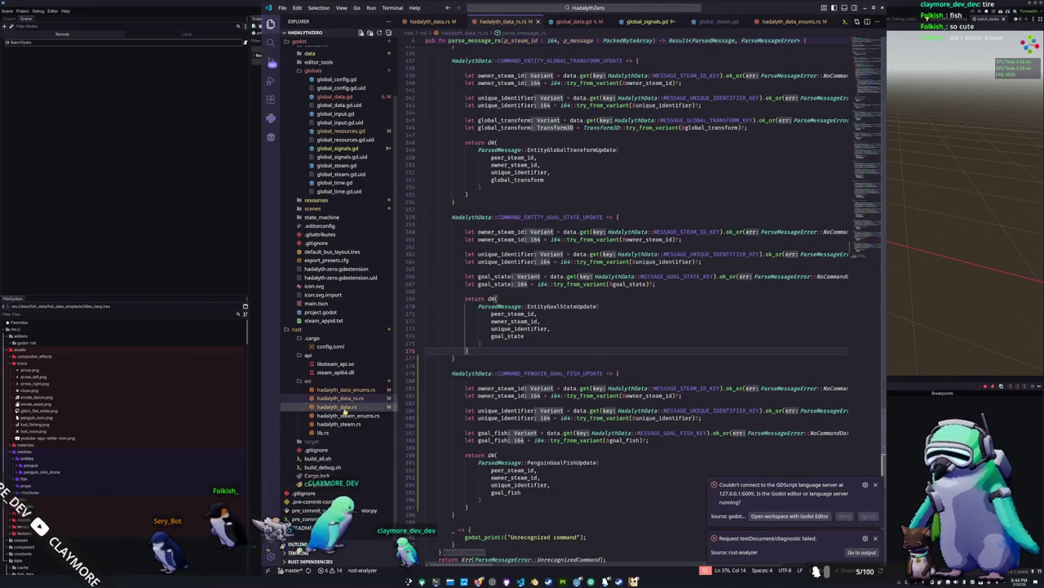
key(alt+Tab)
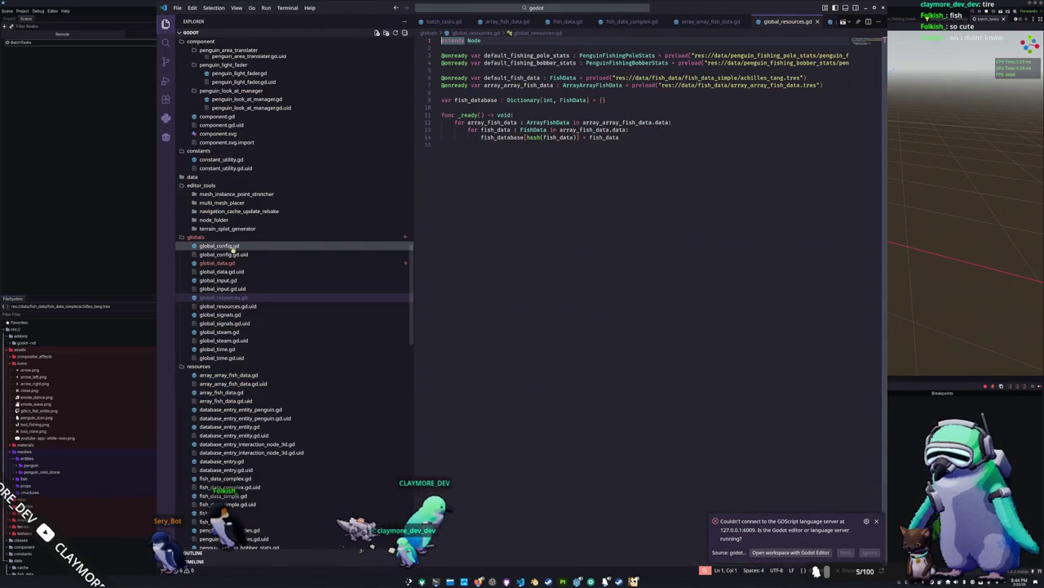
Open global_data.gd and dismiss the language server connection warning.
scroll(250, 248, up, 5)
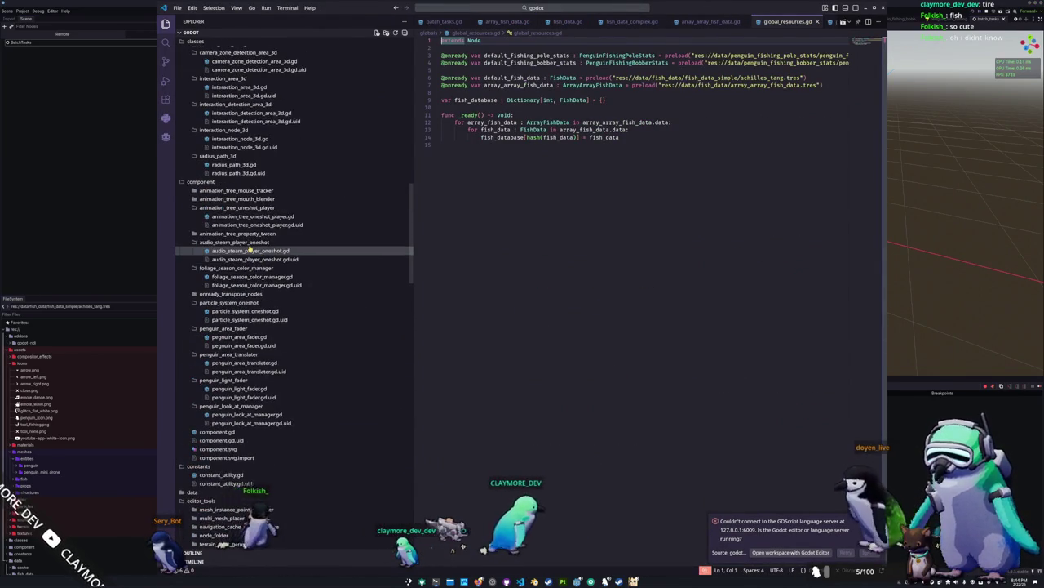
scroll(239, 238, up, 9)
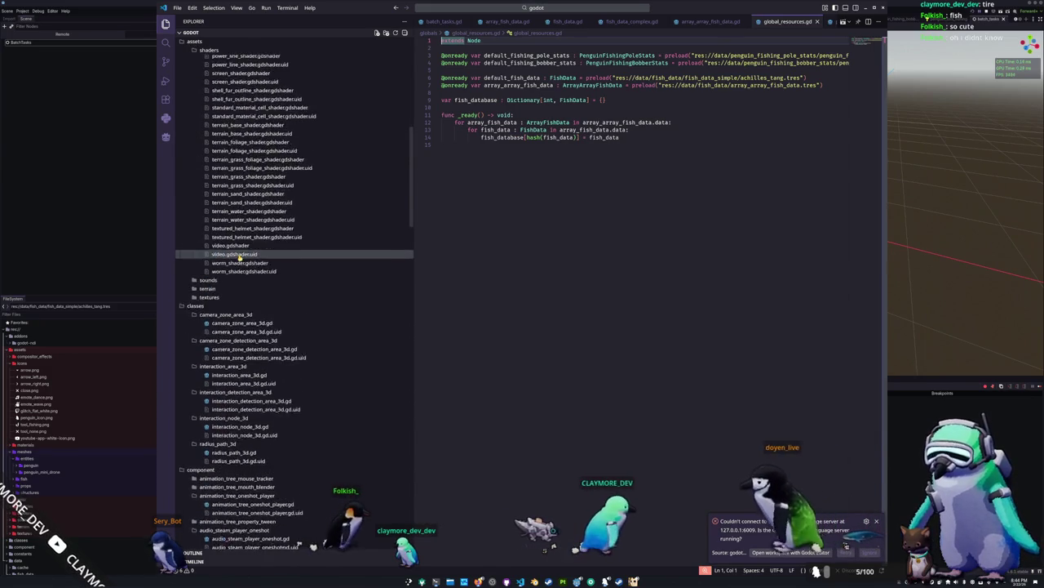
scroll(239, 260, up, 8)
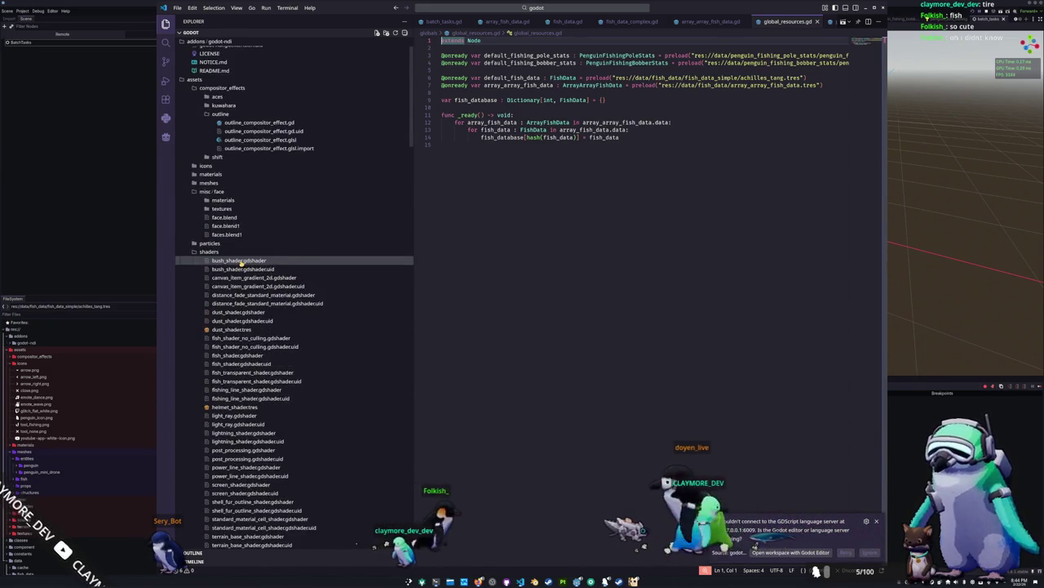
scroll(242, 261, down, 13)
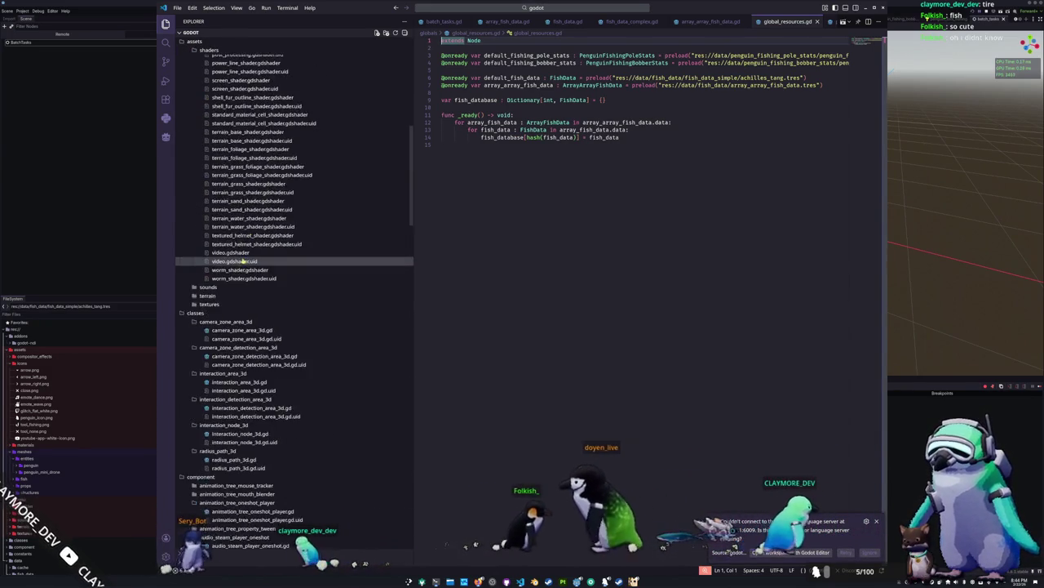
scroll(242, 261, down, 12)
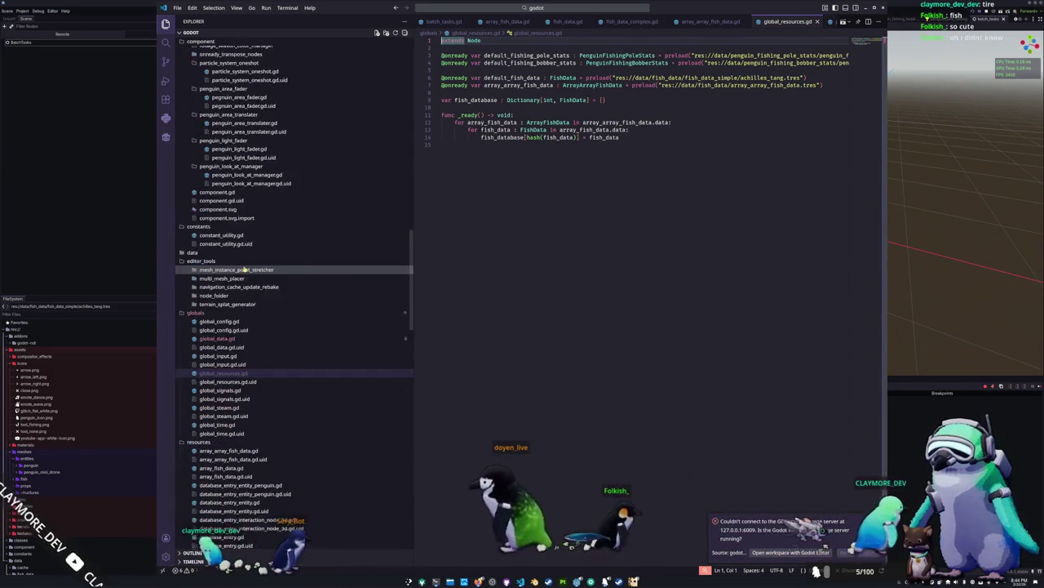
click(260, 270)
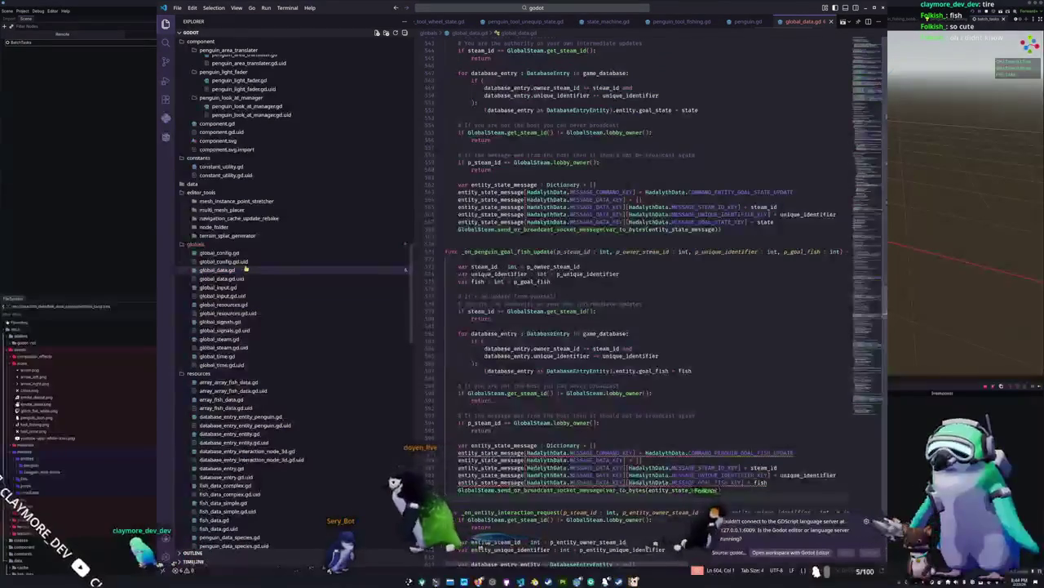
click(489, 430)
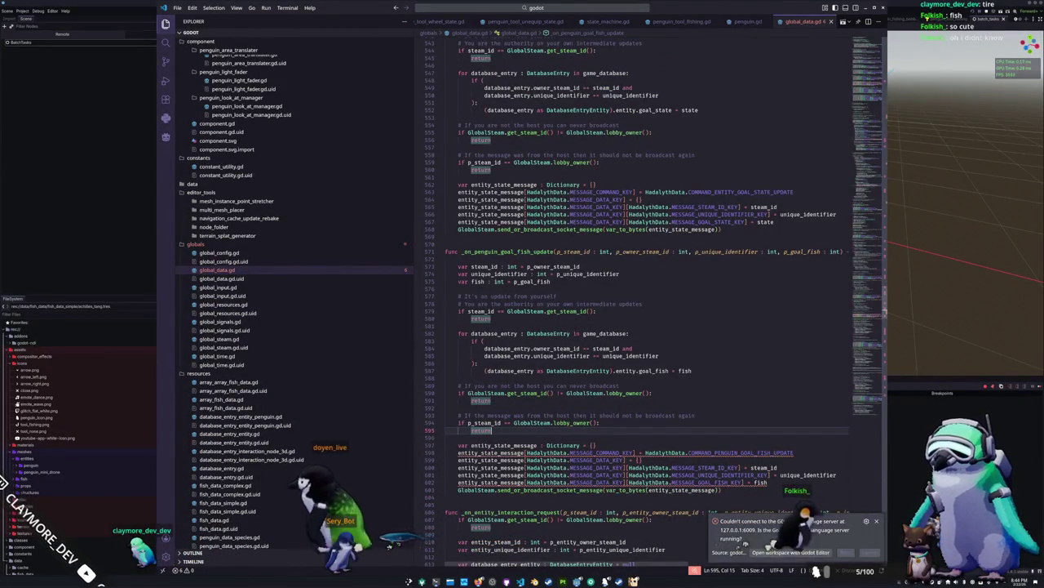
click(842, 552)
click(571, 497)
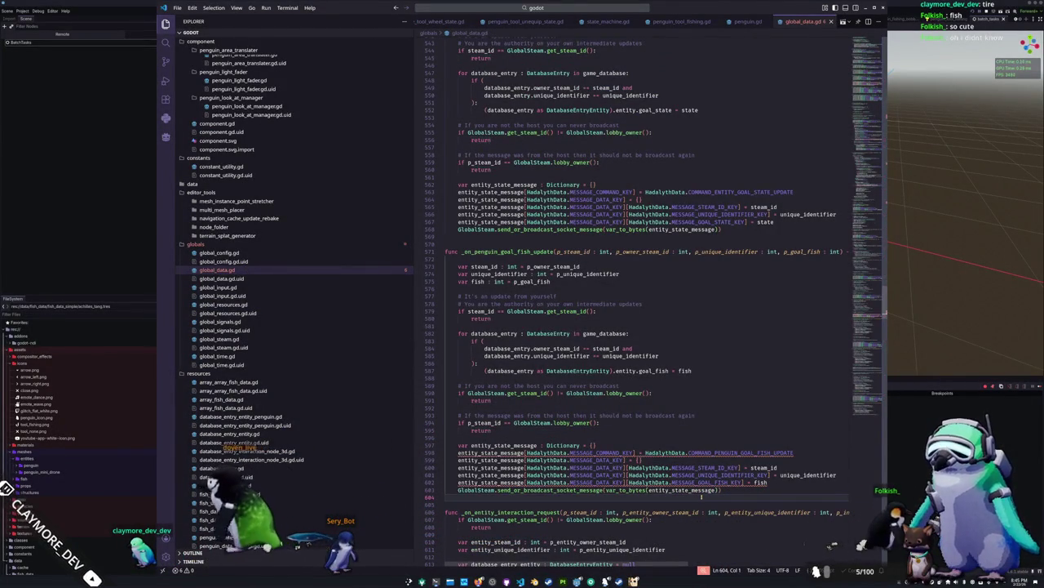
Disable the godot-tools extension and restart extensions to reload it.
click(165, 99)
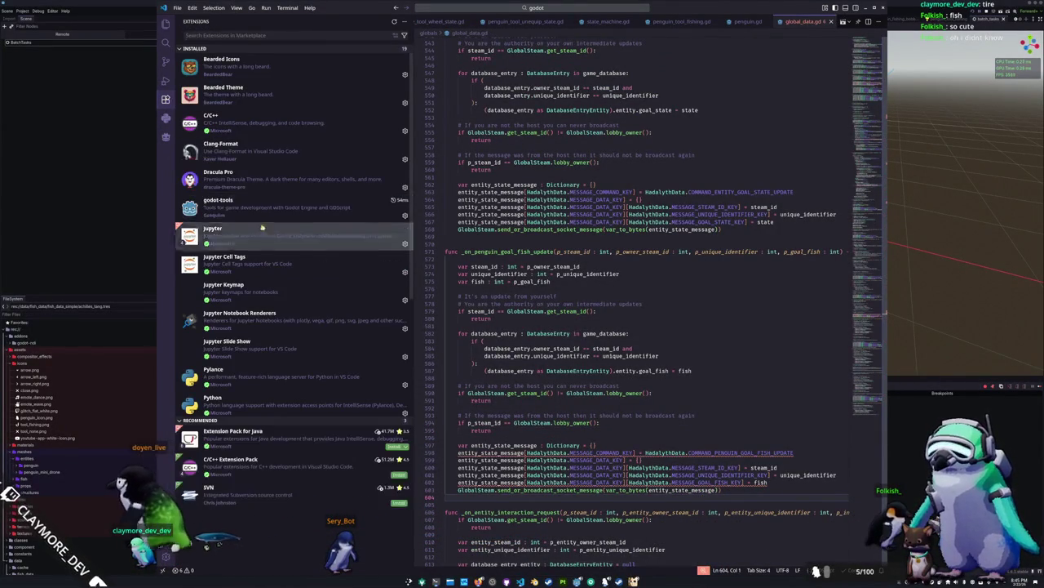
click(269, 206)
click(516, 78)
click(527, 78)
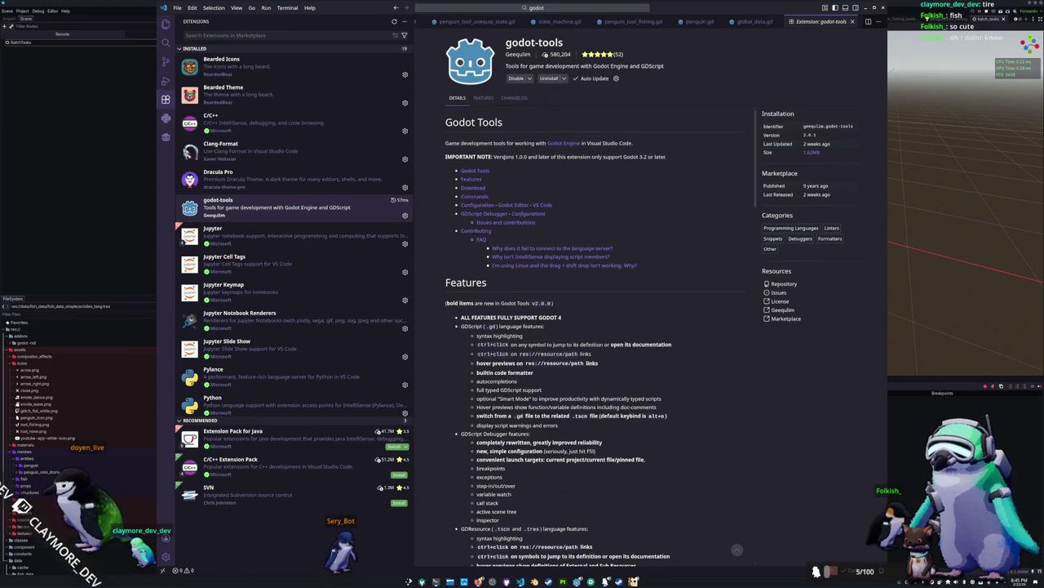
Back in Explorer, expand the scenes/entities/penguin/states folder.
click(165, 24)
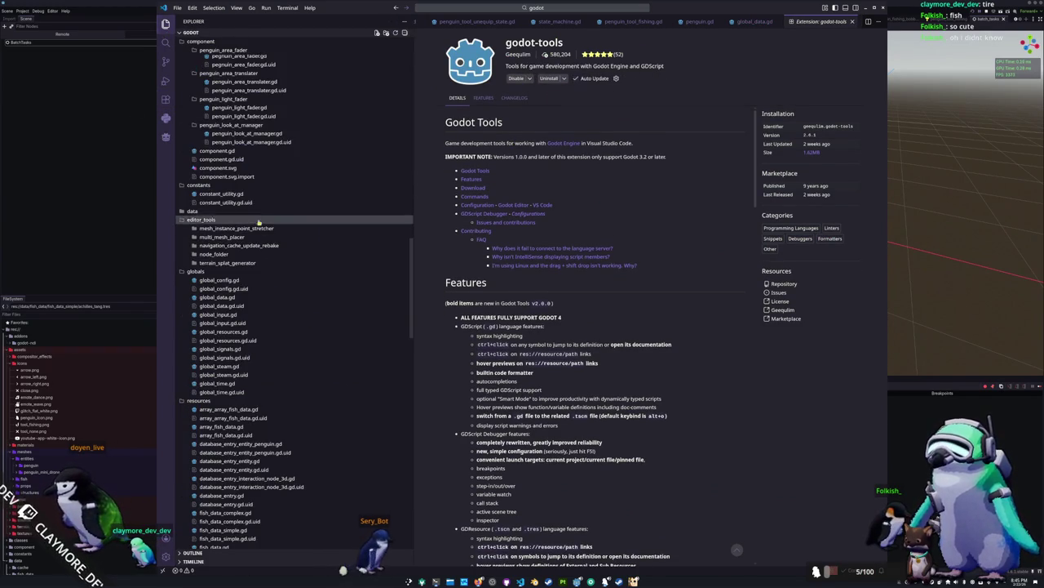
scroll(237, 342, down, 5)
scroll(234, 347, down, 5)
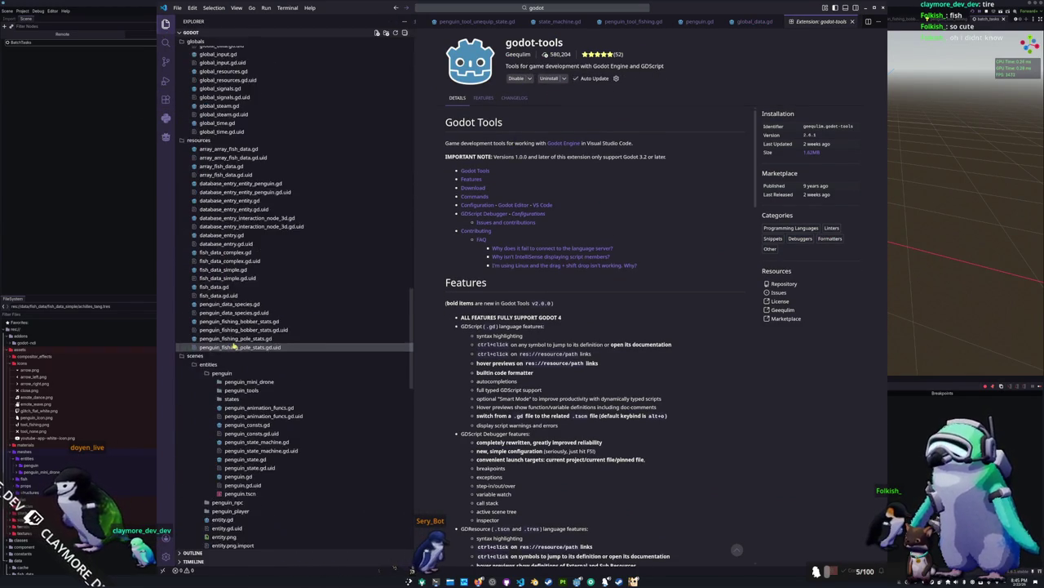
scroll(234, 347, down, 3)
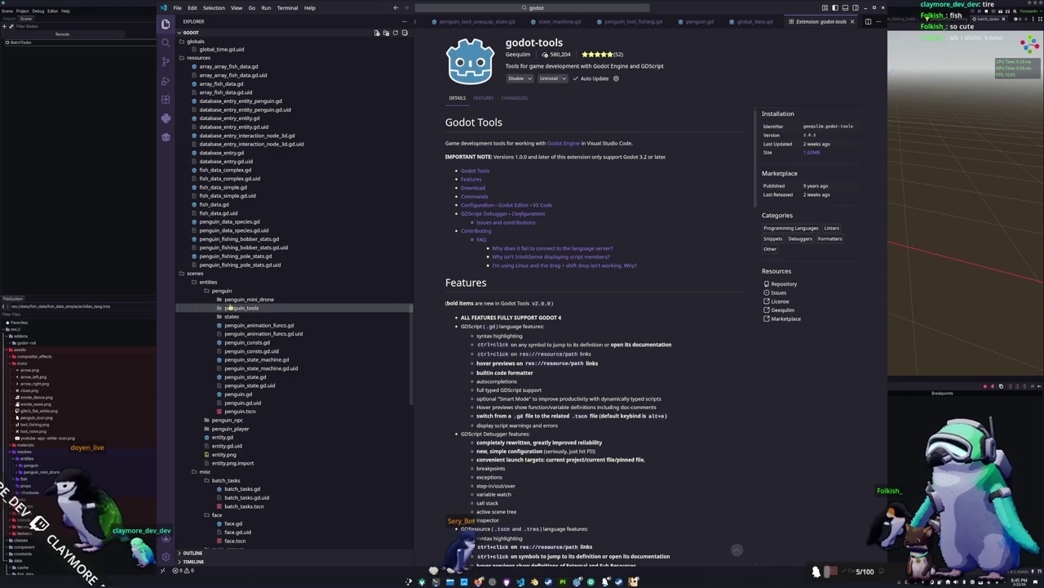
click(232, 317)
scroll(248, 350, down, 3)
In penguin_walking_state.gd line 30, replace penguin.is_sprint_held with Input.is_action_pressed("player_movement_sprint").
click(266, 325)
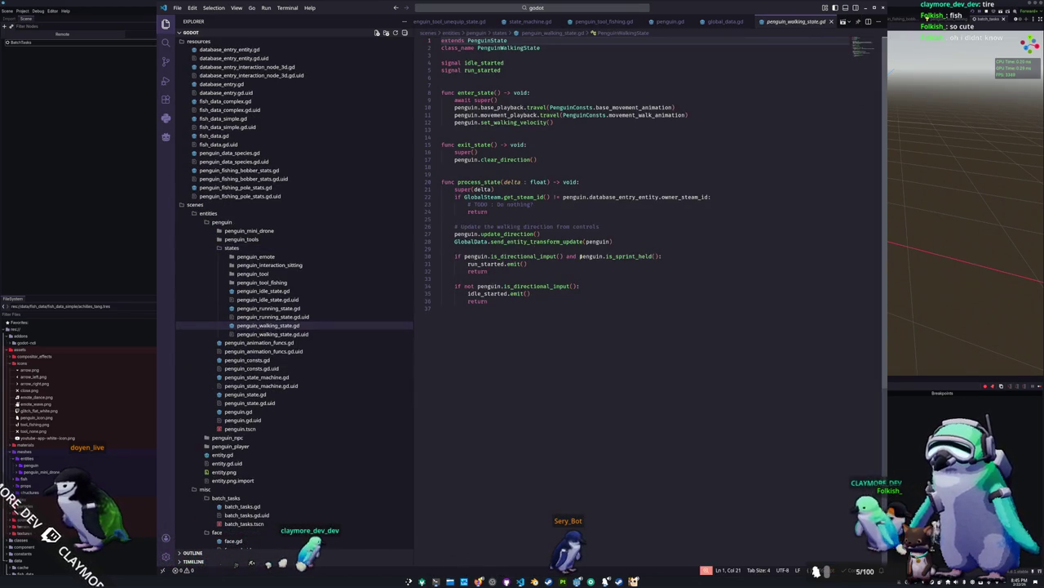
drag(580, 256, 656, 256)
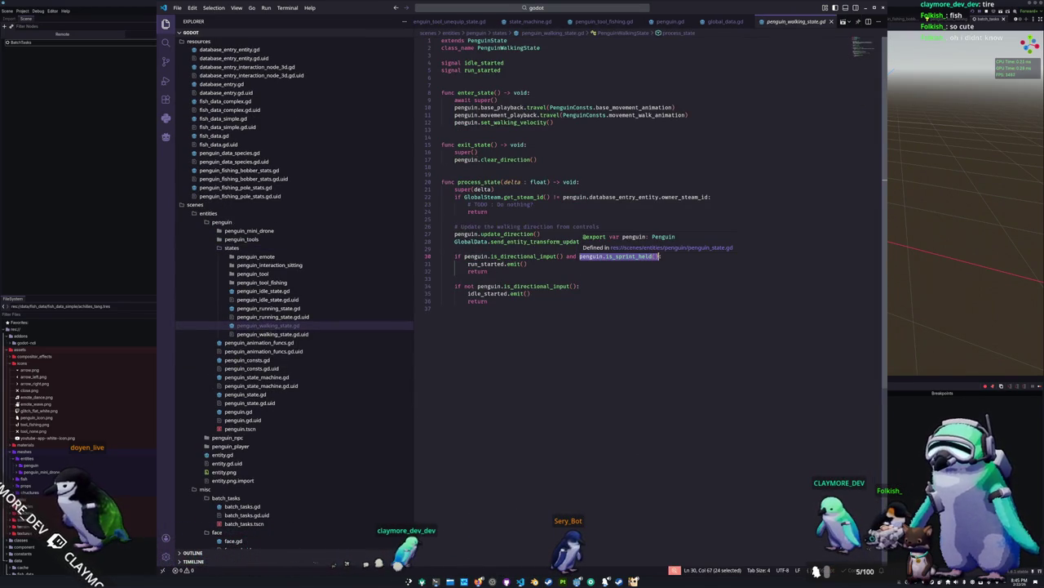
text(In)
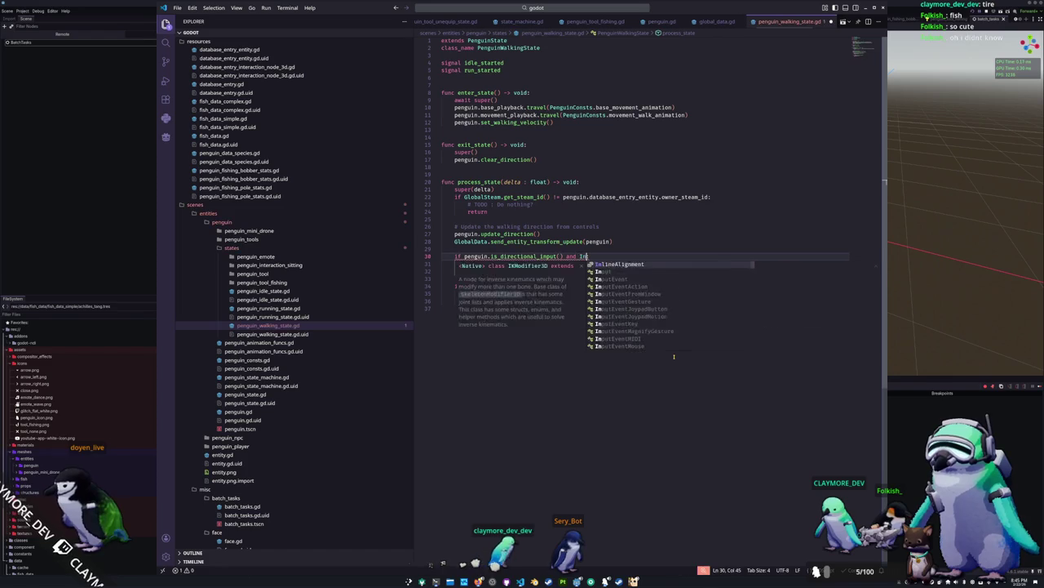
text(put.is_action_)
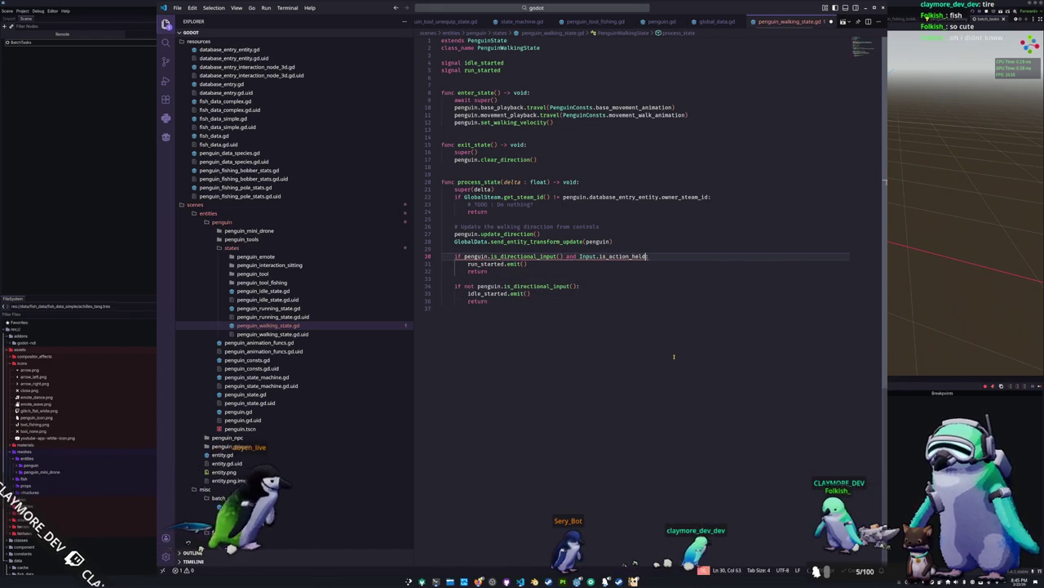
text(presse)
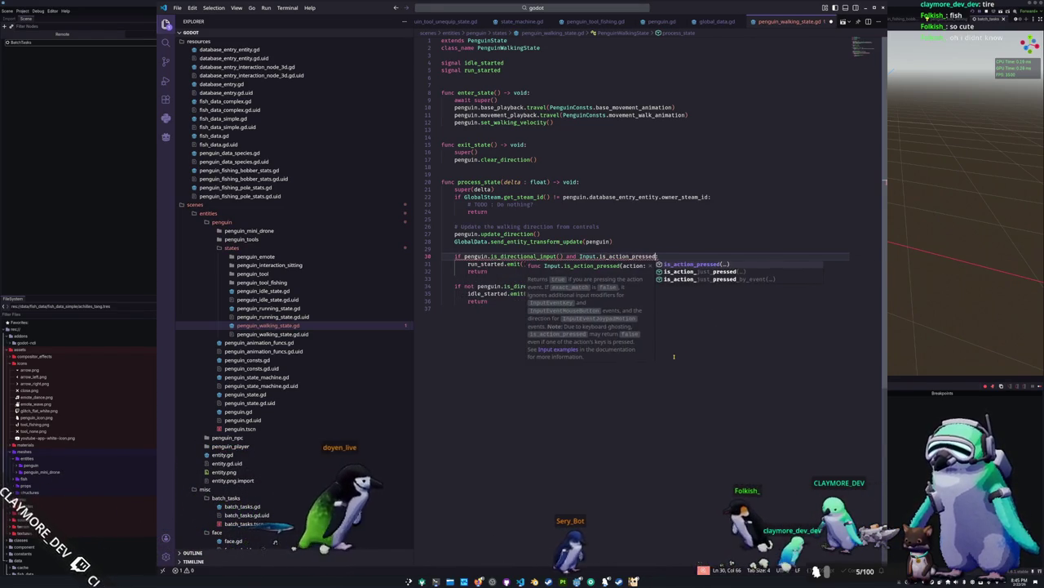
text(d("player_ac"):)
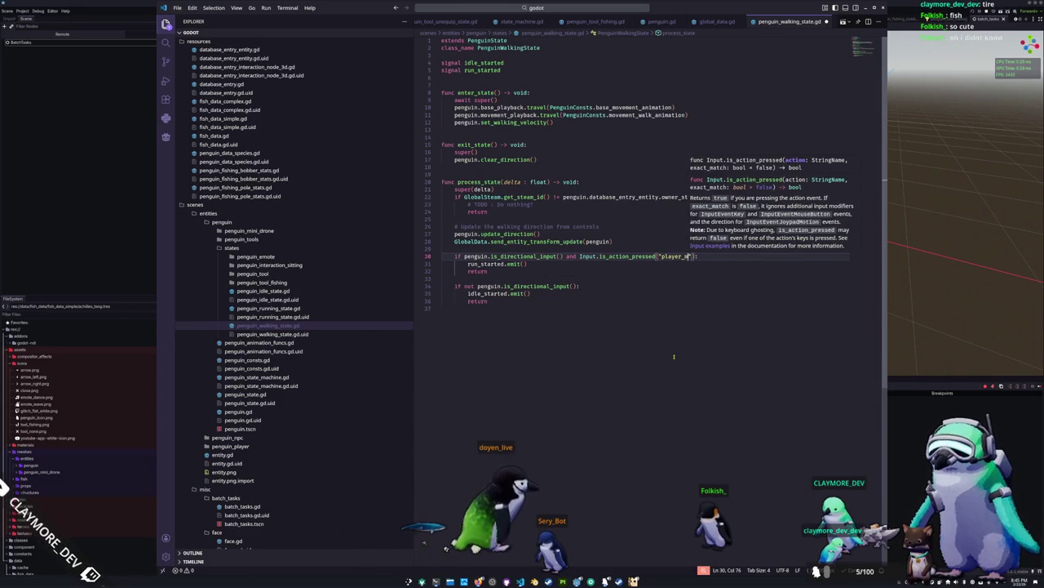
key(BackSpace)
key(BackSpace)
text(movement_sprint)
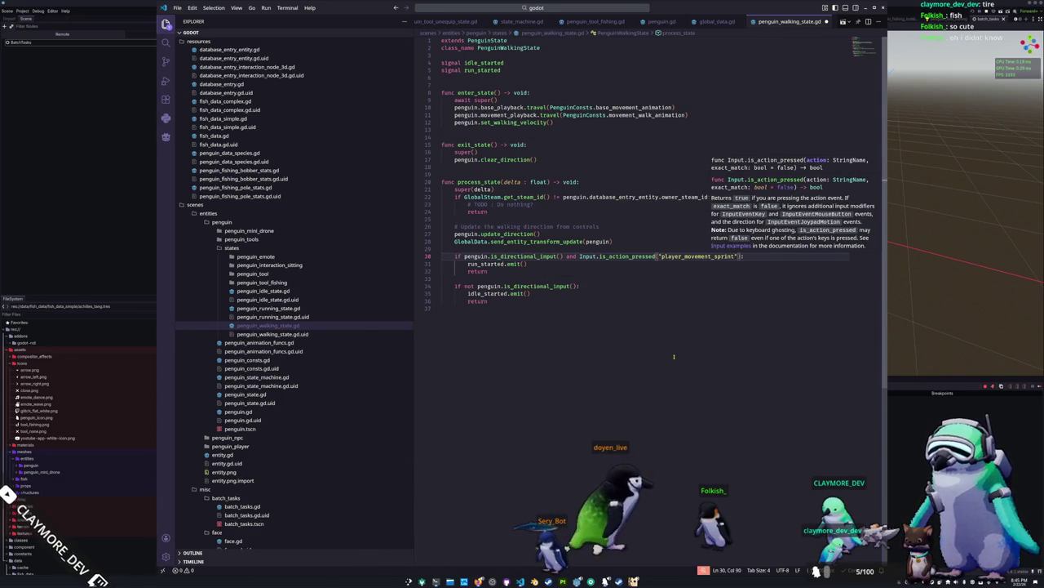
key(ctrl+shift+Left)
key(ctrl+shift+Left)
text("pla)
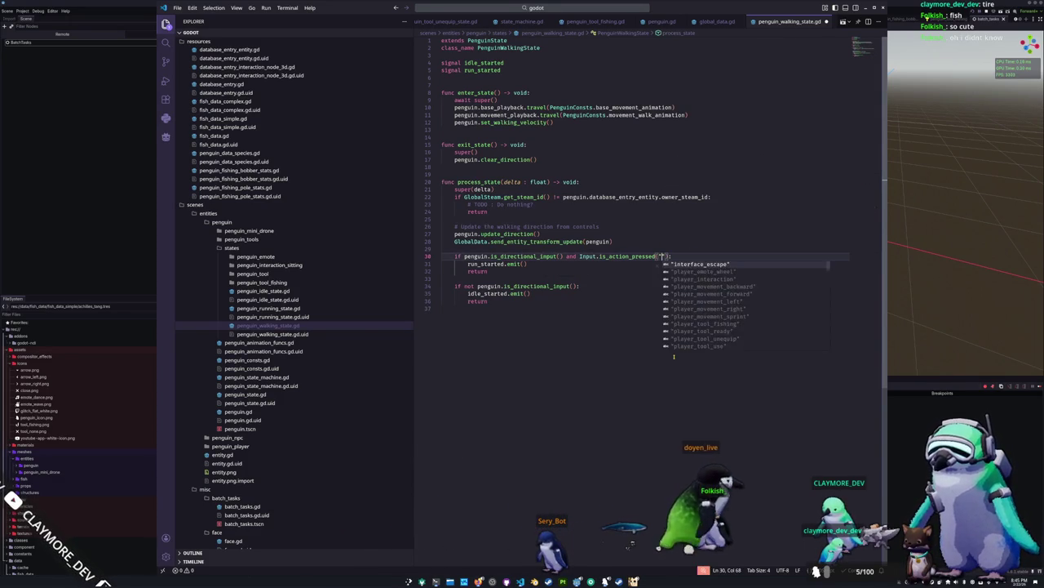
key(Down)
key(Down)
key(Down)
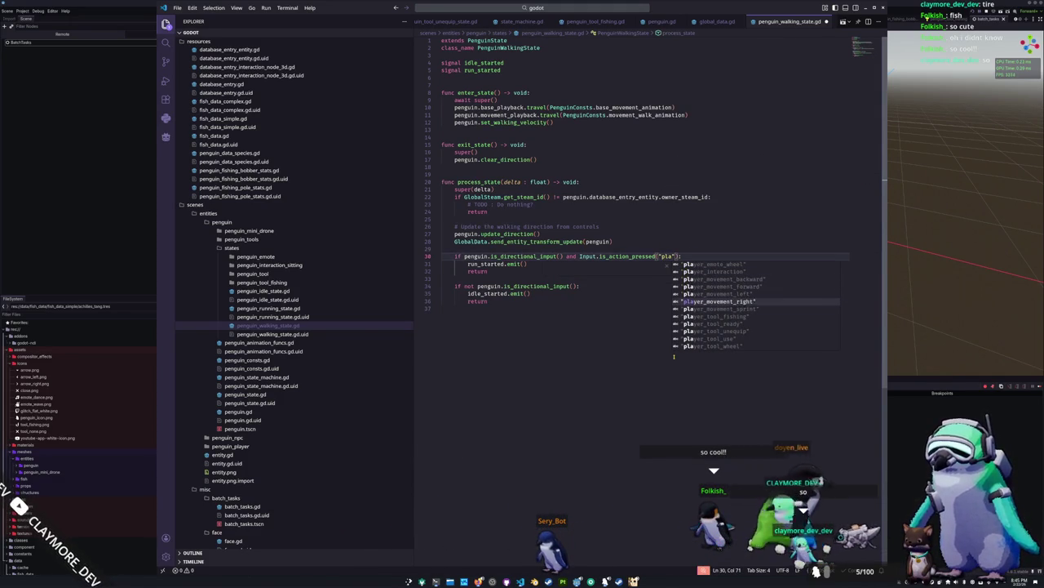
key(Return)
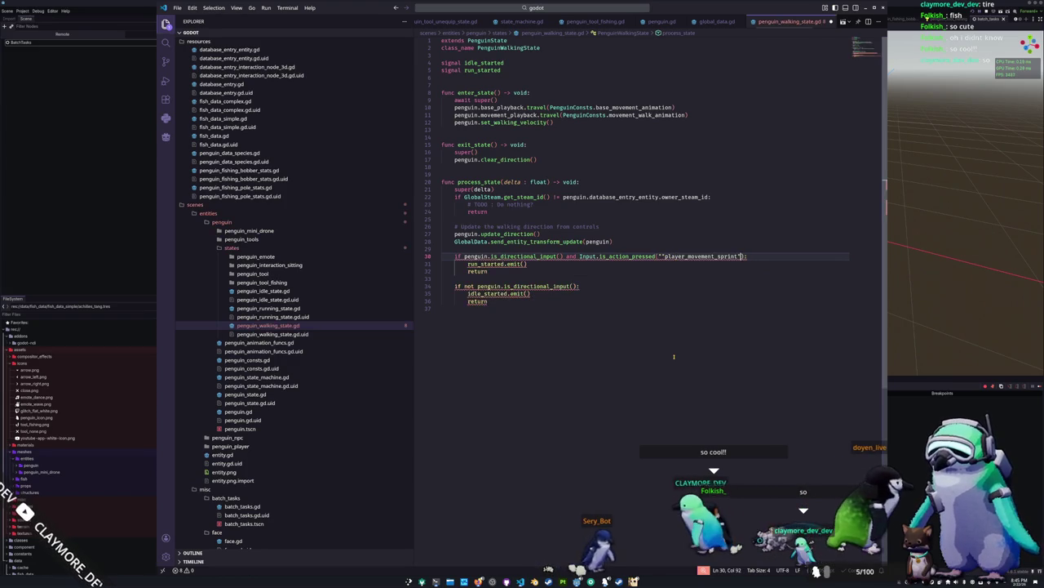
key(Down)
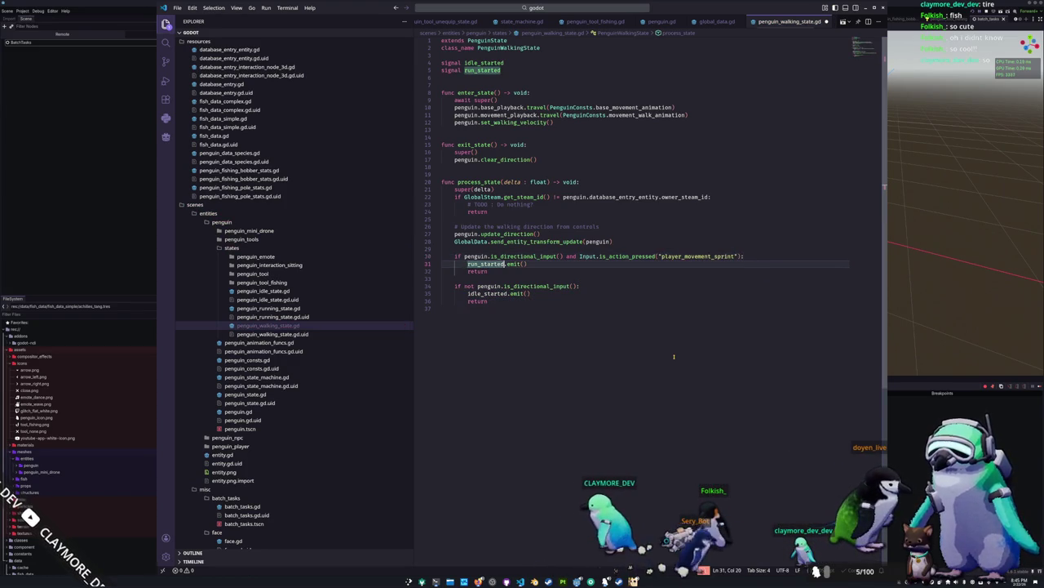
key(Up)
key(ctrl+Right)
key(Right)
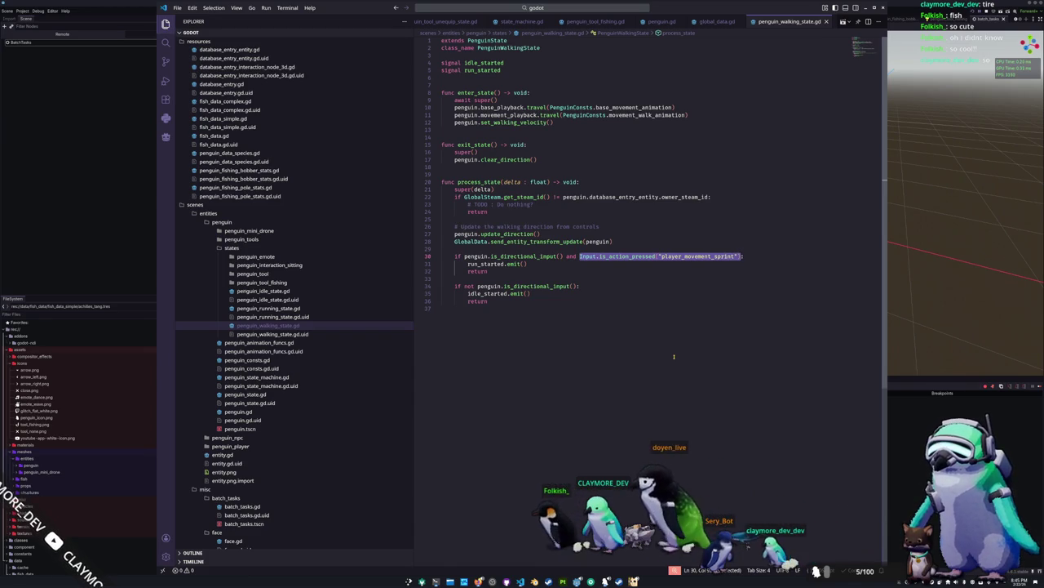
Paste the same sprint Input check over is_sprint_held() on line 33 of penguin_running_state.gd.
click(268, 308)
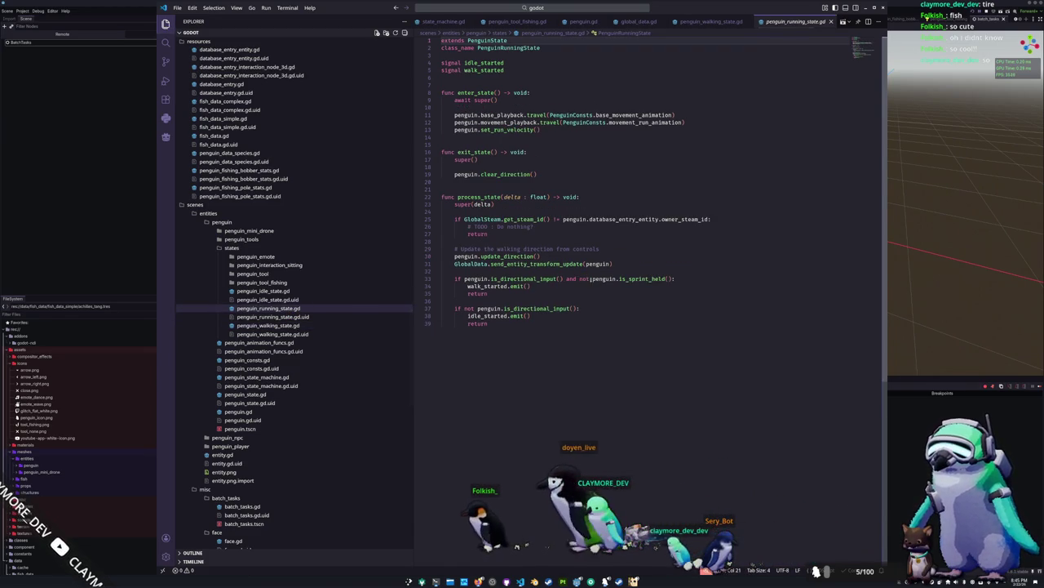
drag(592, 278, 669, 278)
text(Input.is_action_pressed("player_movement_sprint"))
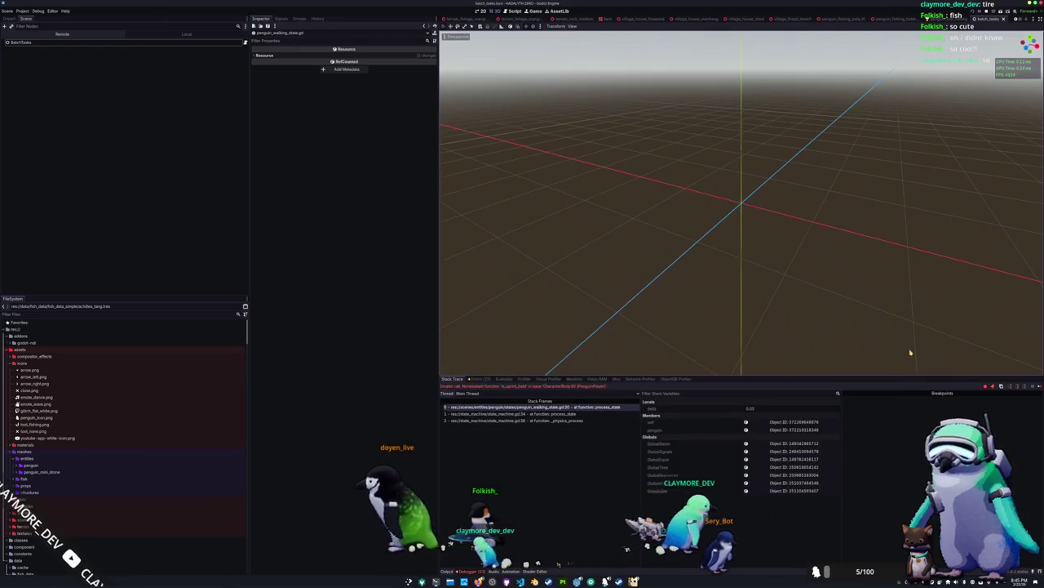
Run the game with F5, start Singleplayer, cast the fishing line and open the emote menu.
key(F5)
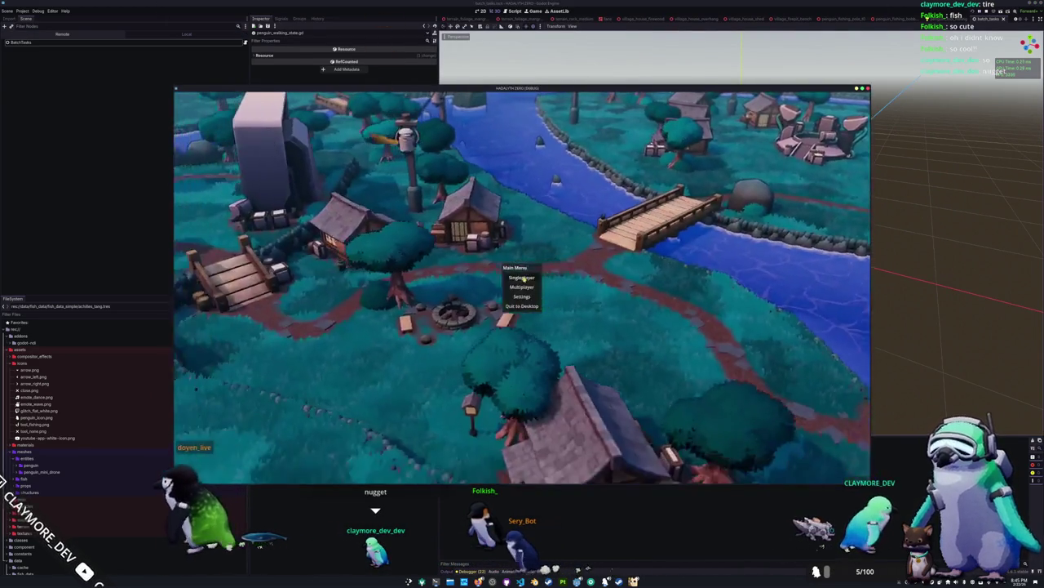
click(522, 277)
key(a)
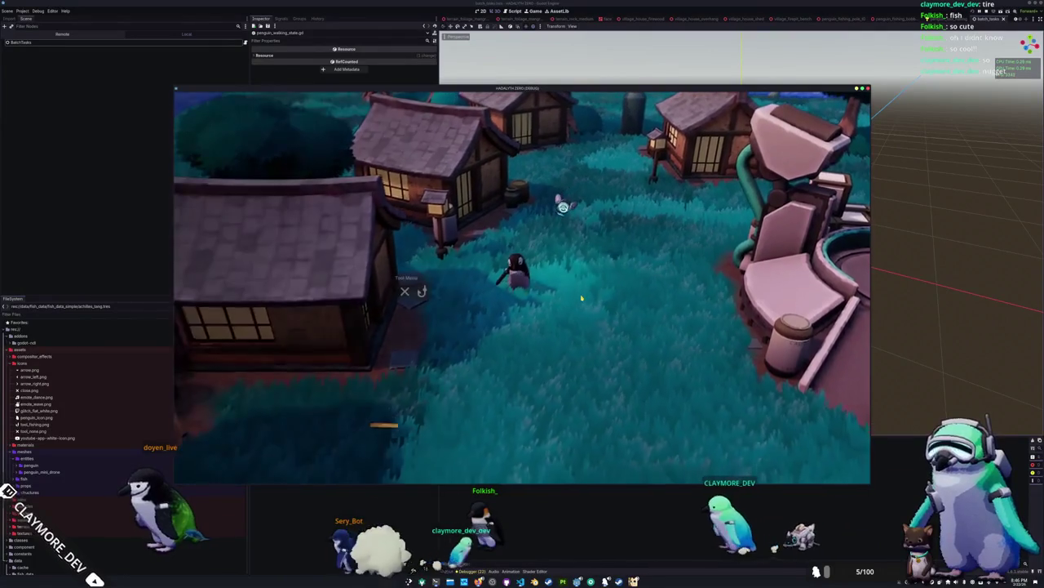
click(462, 312)
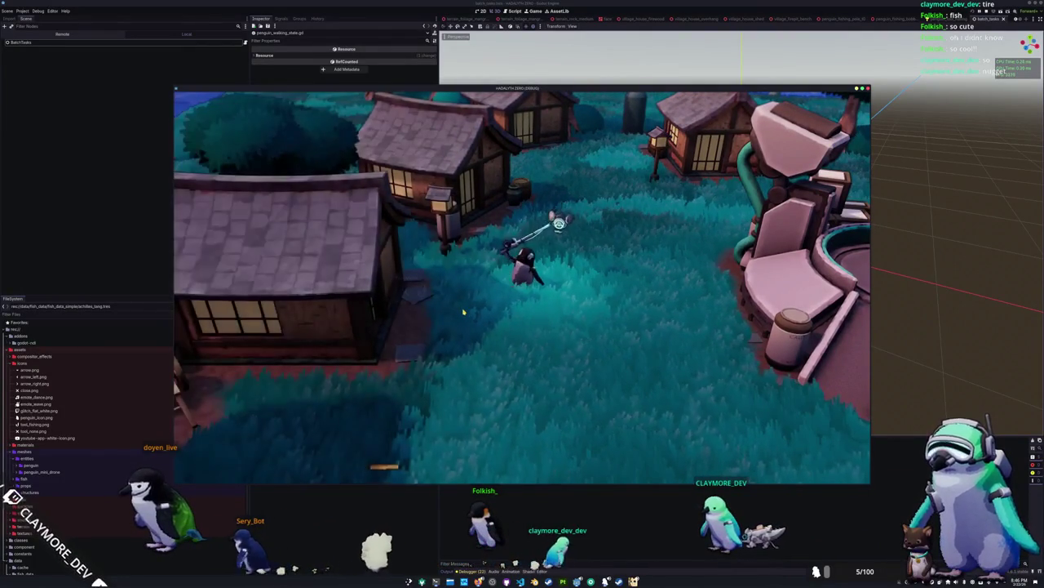
right_click(630, 288)
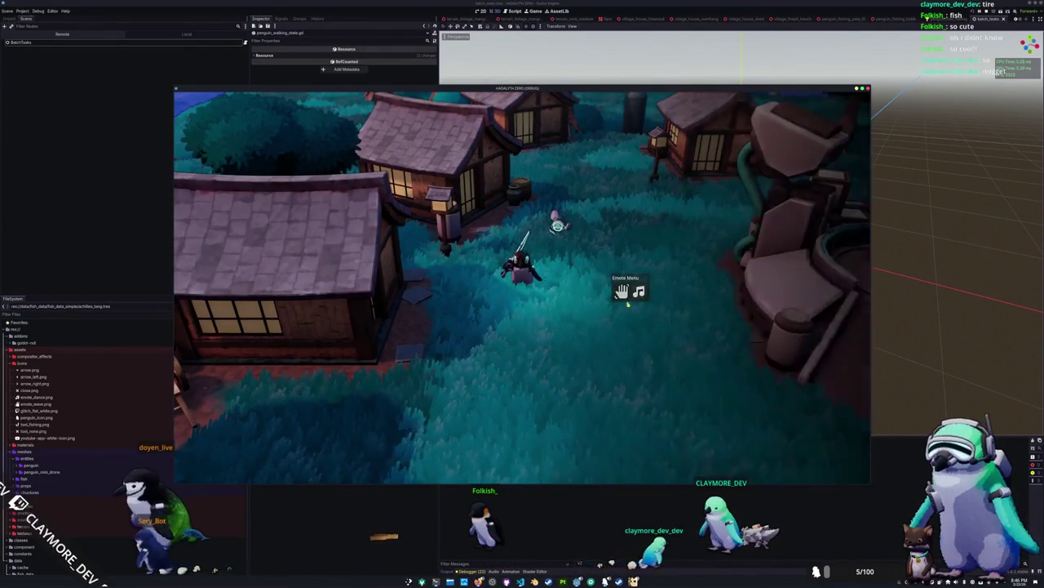
click(524, 348)
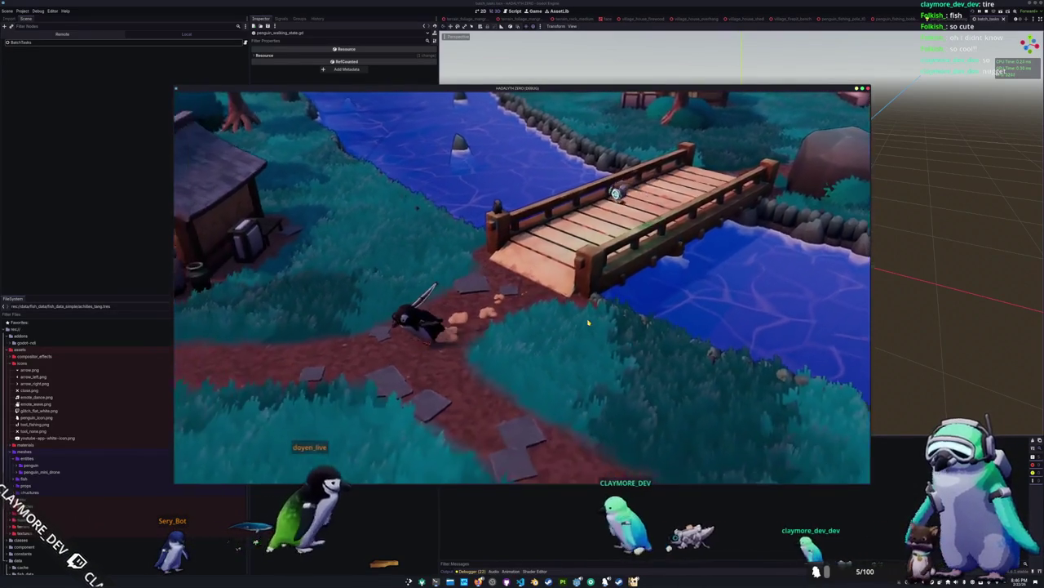
Walk the penguin around the house and onto the bridge, then return to VS Code.
key(a)
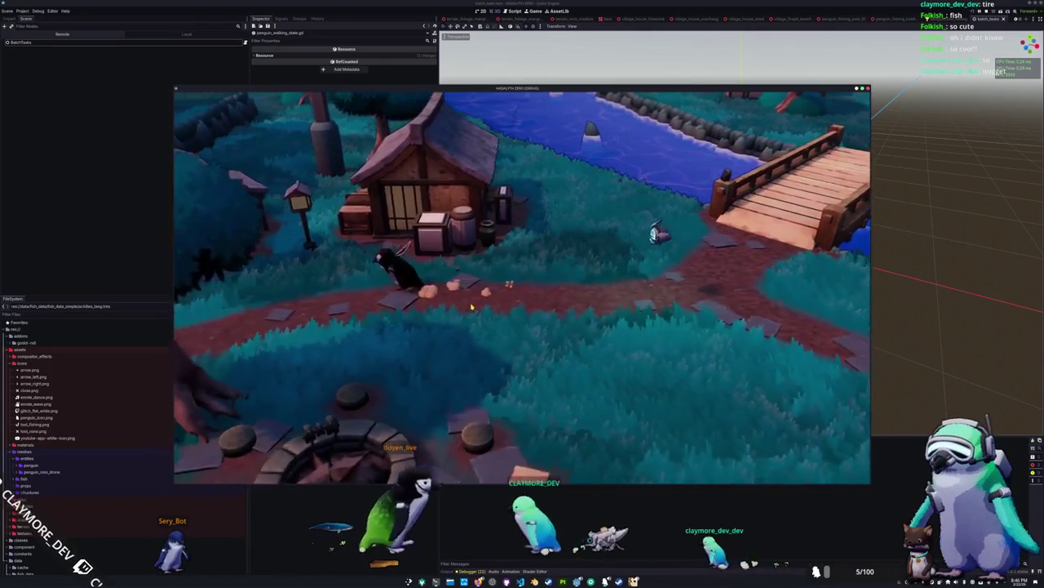
key(a)
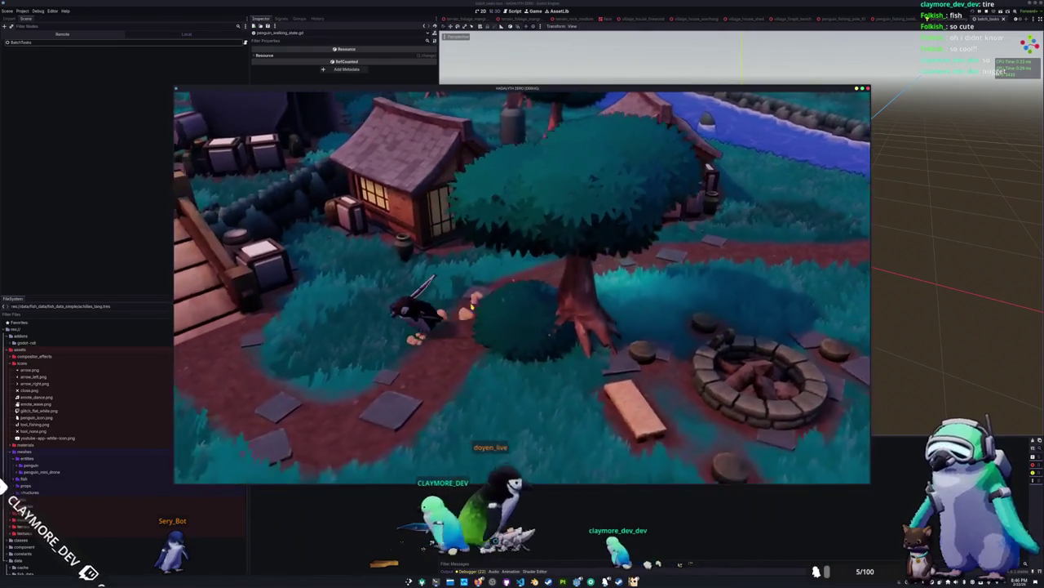
key(a)
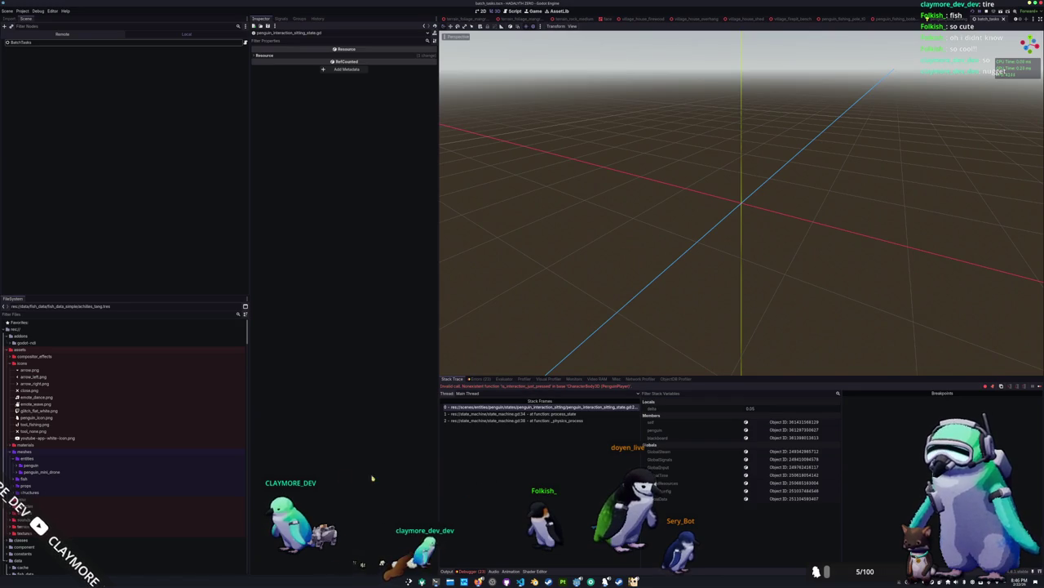
key(alt+Tab)
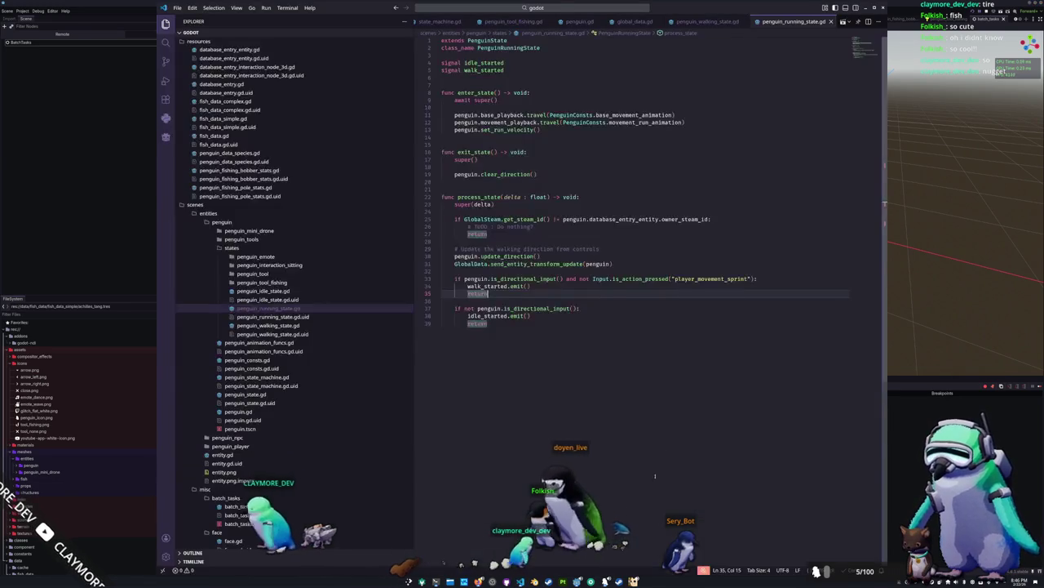
Open penguin_interaction_sitting_state.gd from the penguin_interaction_sitting folder.
mouse_move(731, 7)
mouse_down()
mouse_move(272, 122)
mouse_move(272, 7)
mouse_move(528, 7)
mouse_up()
click(571, 10)
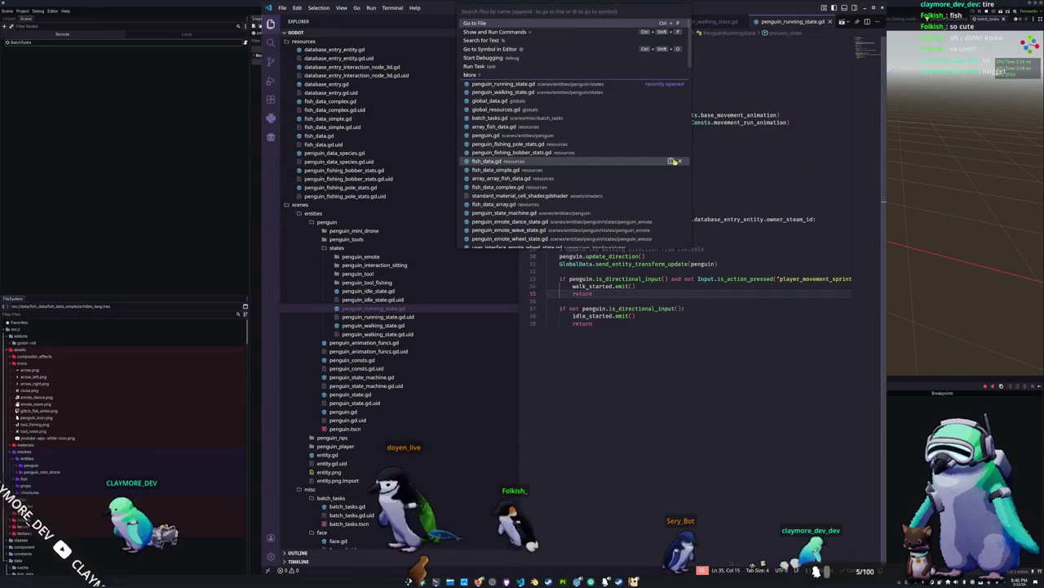
key(Escape)
click(390, 265)
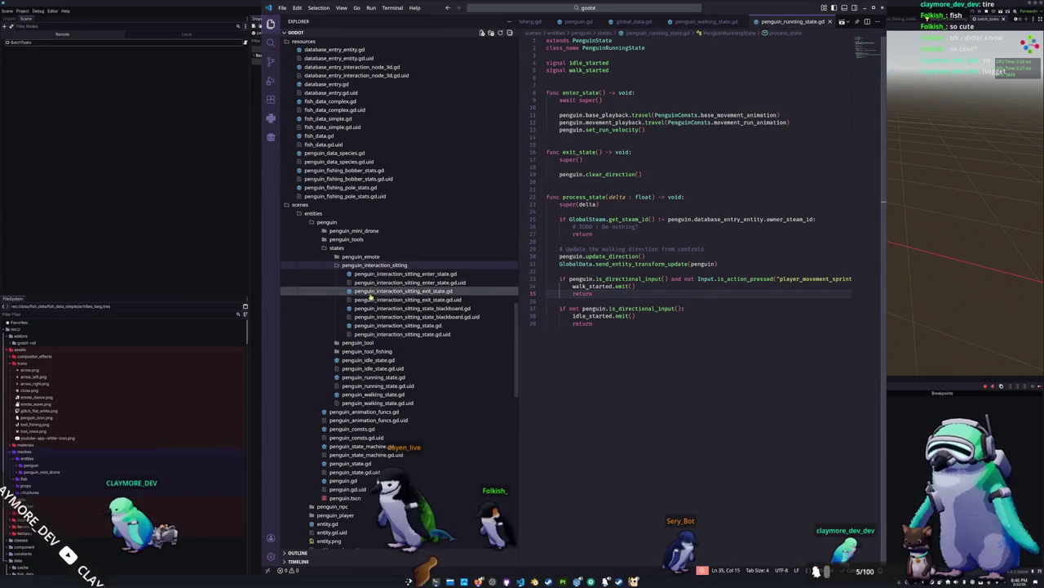
click(397, 326)
key(ctrl+a)
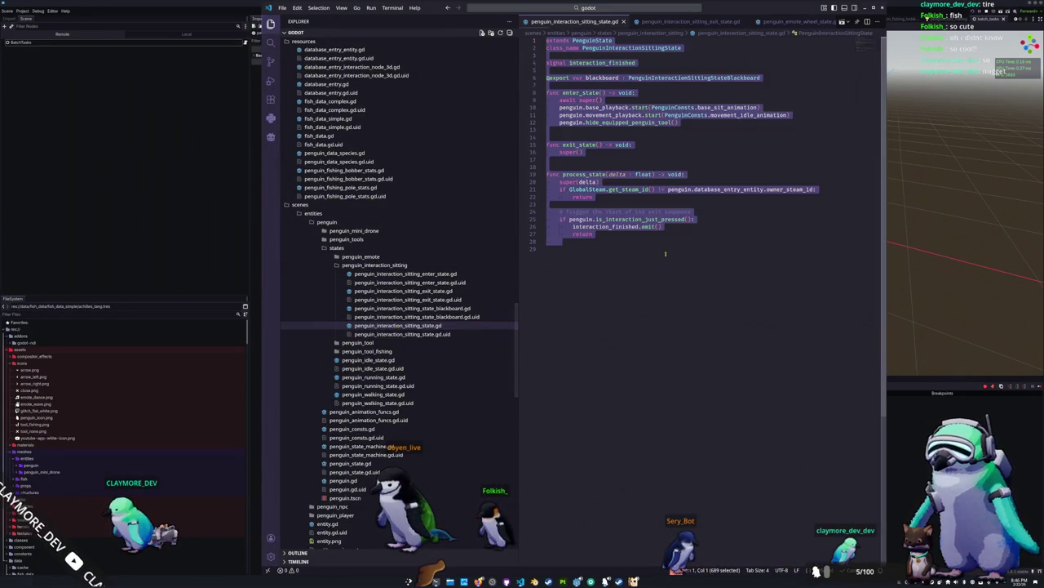
click(657, 258)
Change line 25 to Input.is_action_just_pressed("player_interaction") and save, relaunching the game.
click(569, 219)
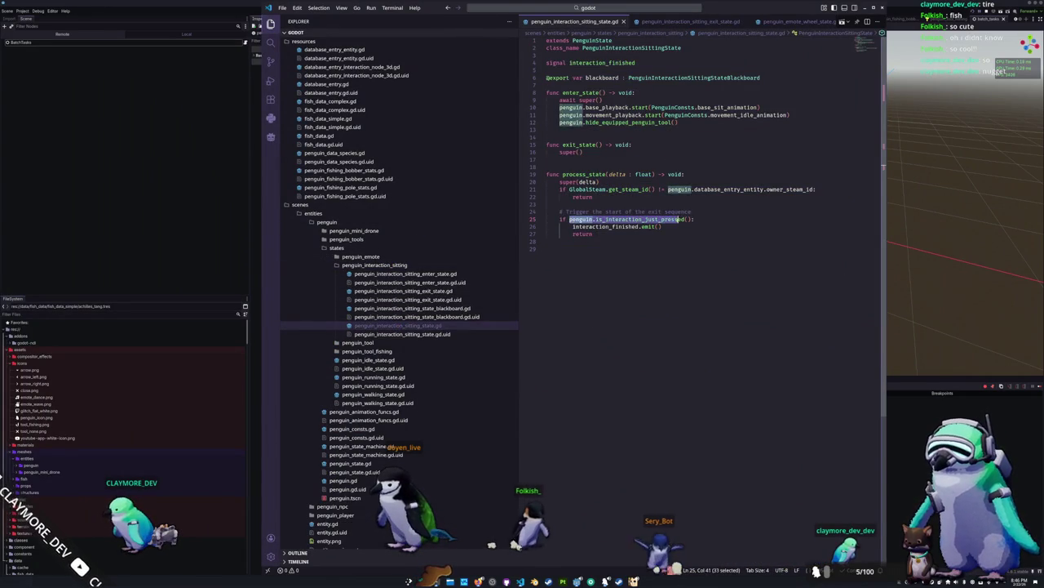
text(Input.is_action_just_press)
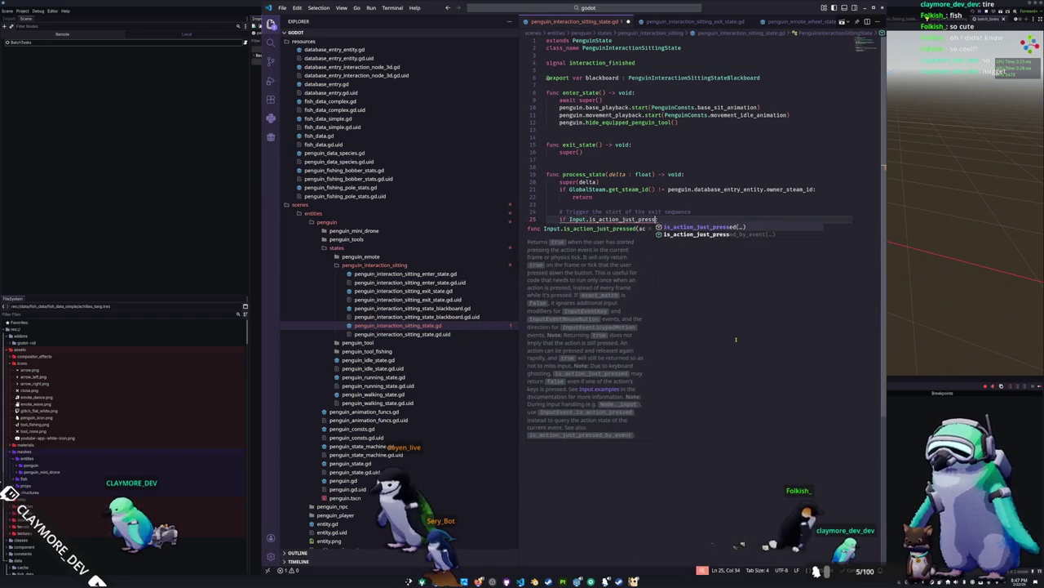
key(Return)
text("player)
key(Down)
key(Return)
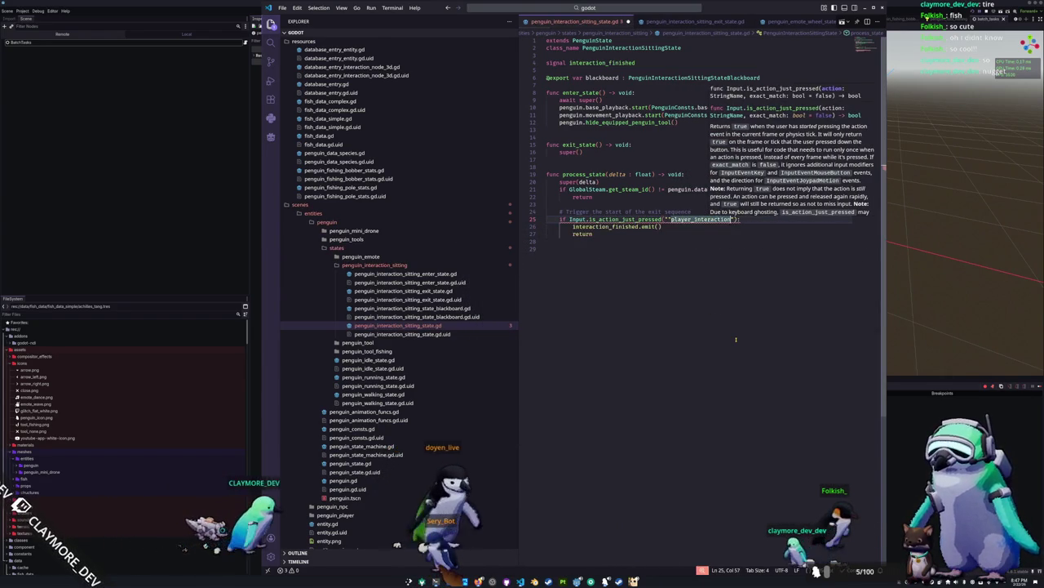
key(Down)
key(ctrl+s)
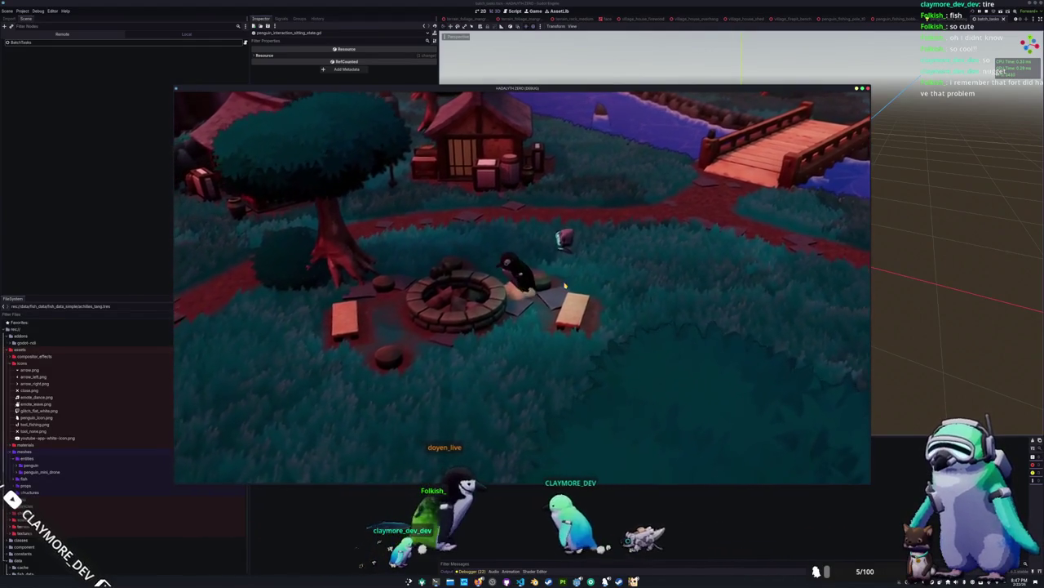
Walk the penguin right past the campfire to the bridge and cast the line into the river.
key(d)
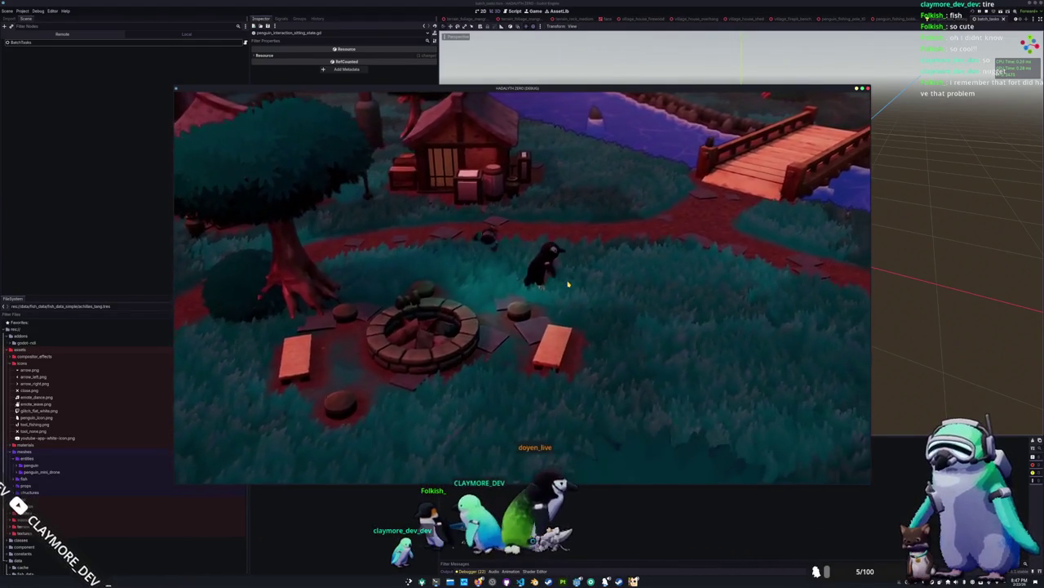
key(d)
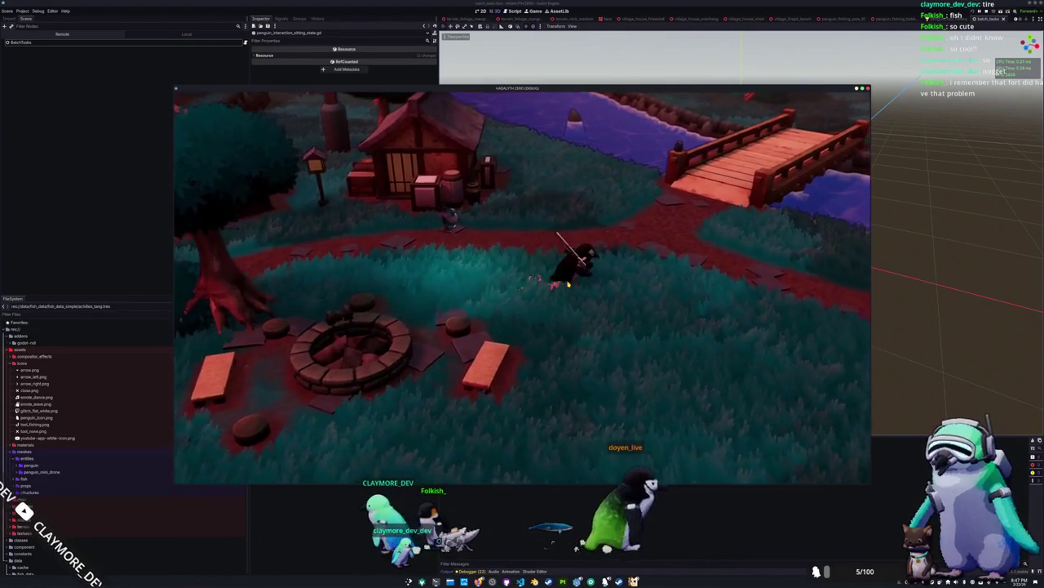
key(d)
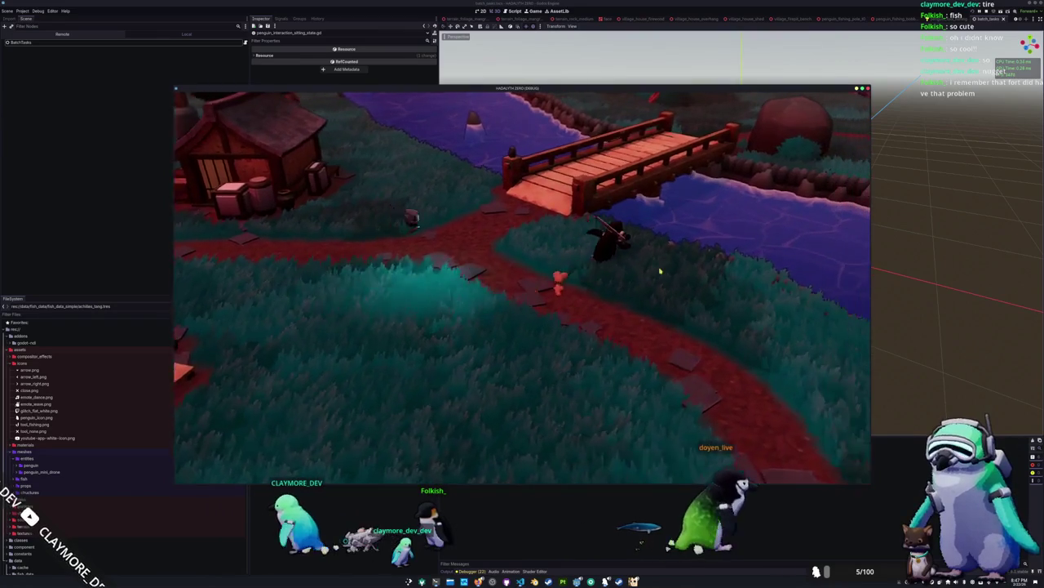
click(676, 244)
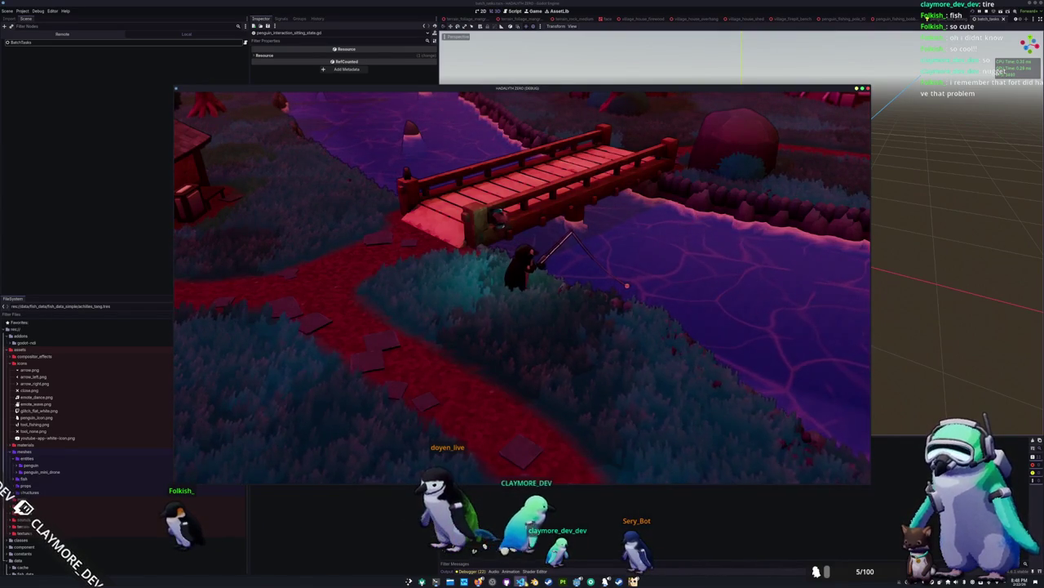
key(alt+Tab)
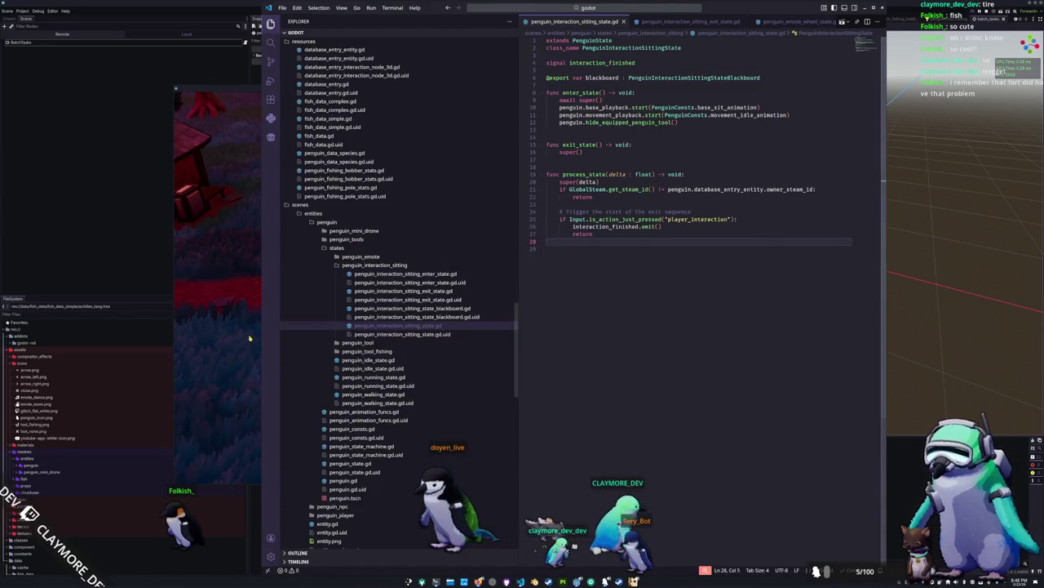
In the running game, walk the penguin further along the bridge.
key(alt+Tab)
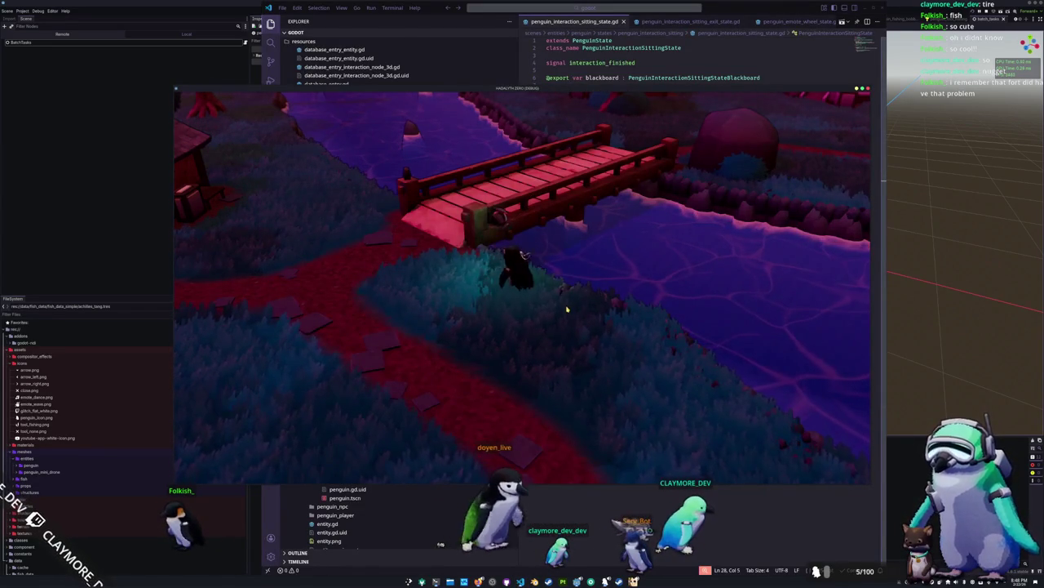
key(w)
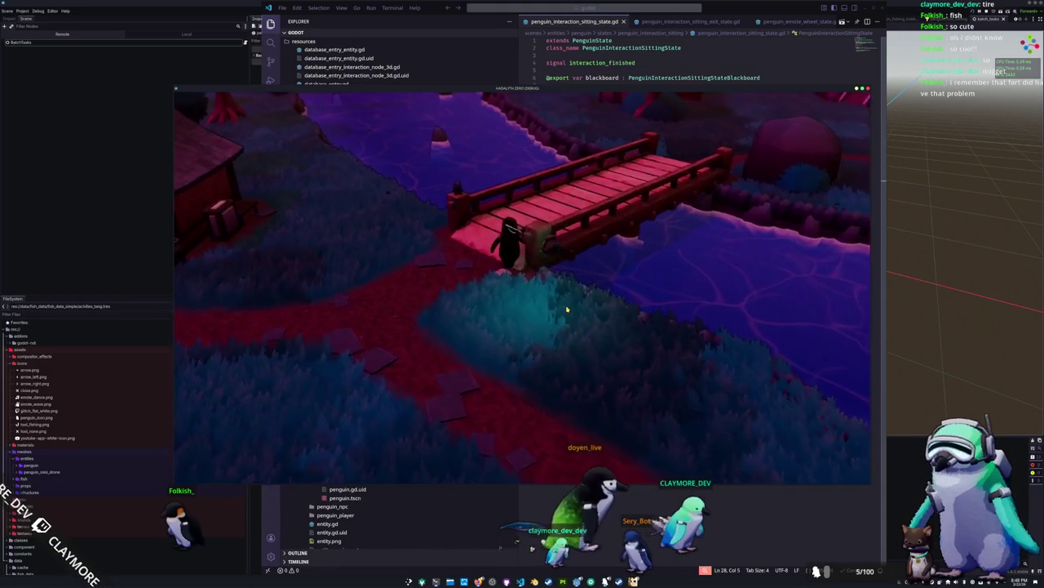
key(w)
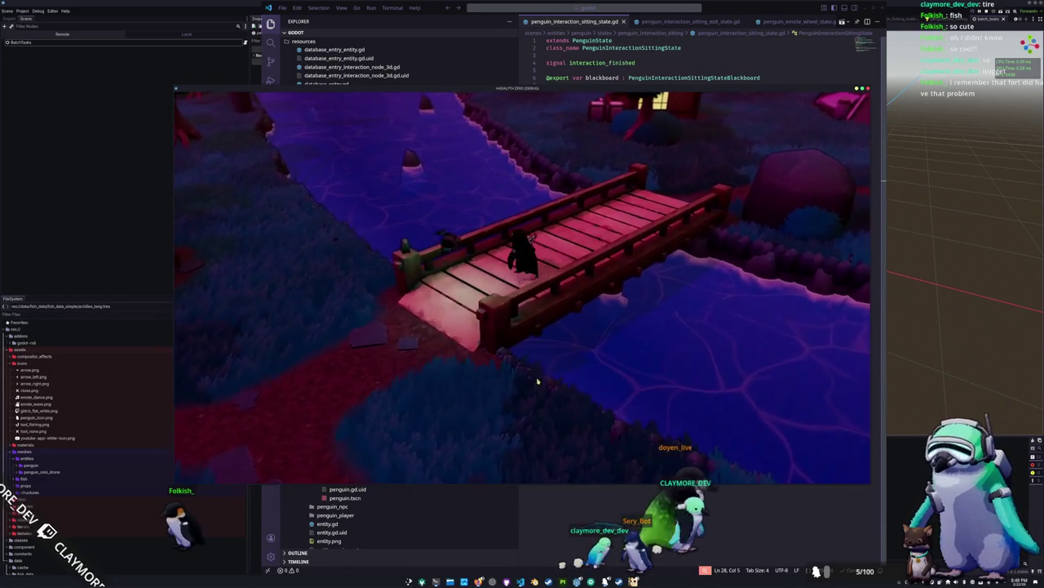
key(alt+Tab)
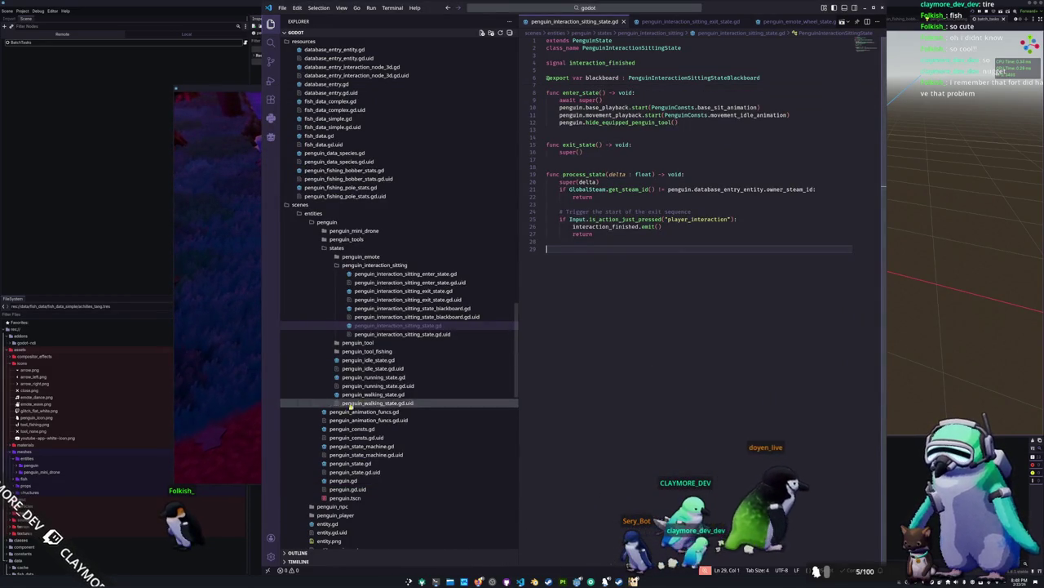
Collapse the sitting folder and view penguin_consts.gd, scrolling through its animation constants.
click(374, 264)
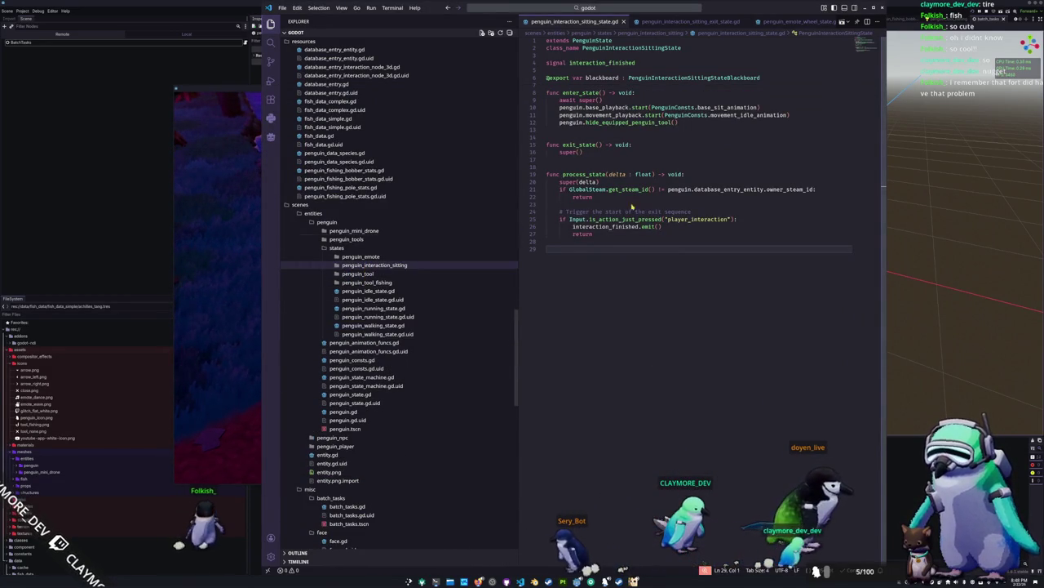
scroll(709, 22, down, 3)
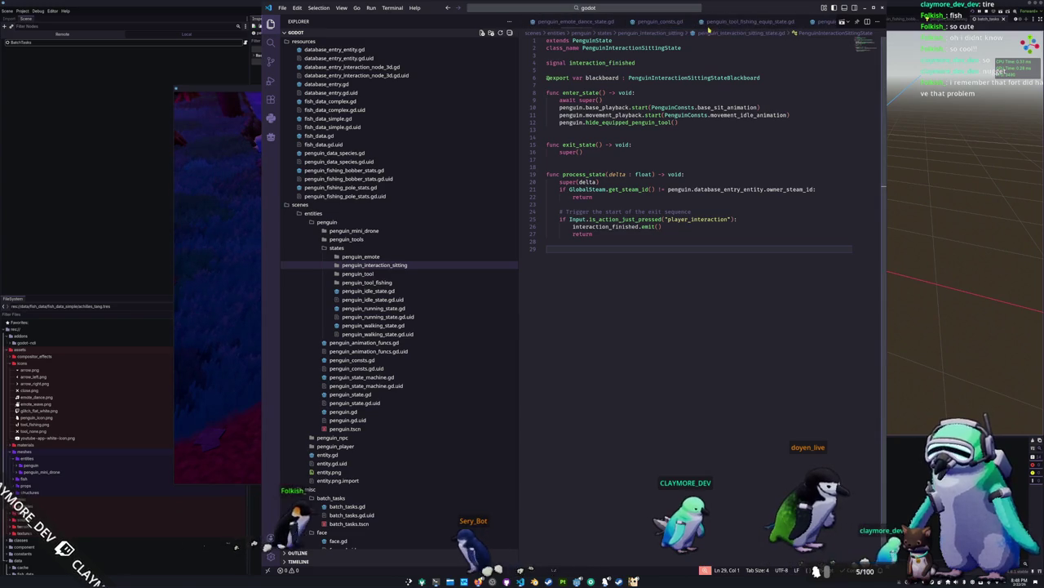
click(671, 22)
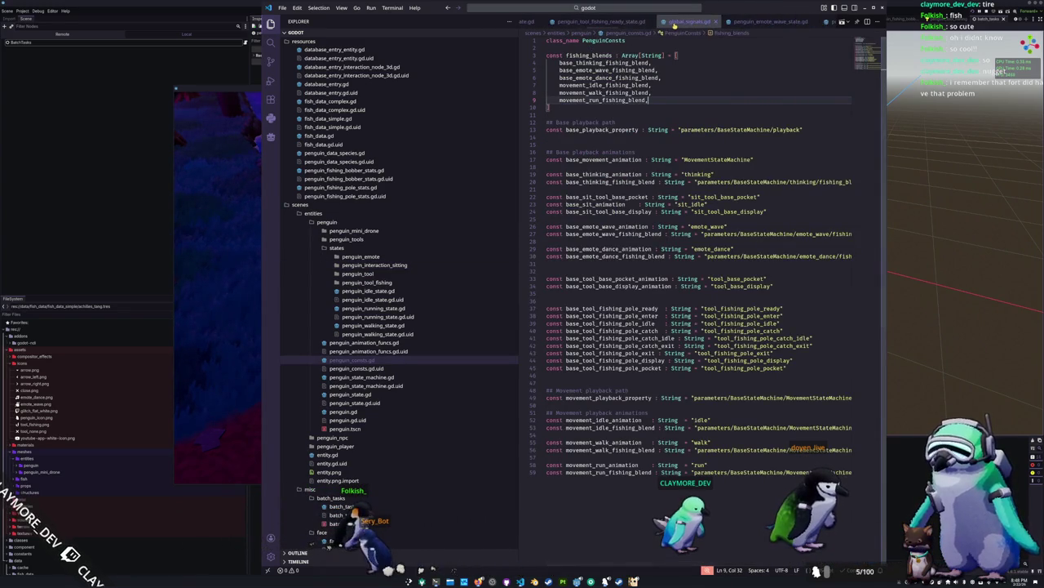
scroll(675, 25, down, 2)
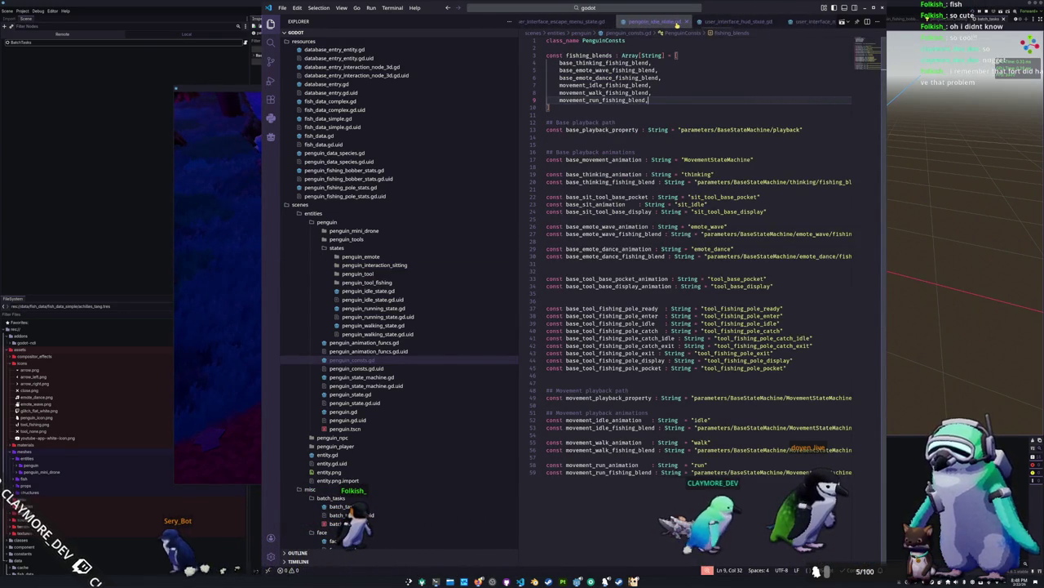
scroll(676, 25, down, 3)
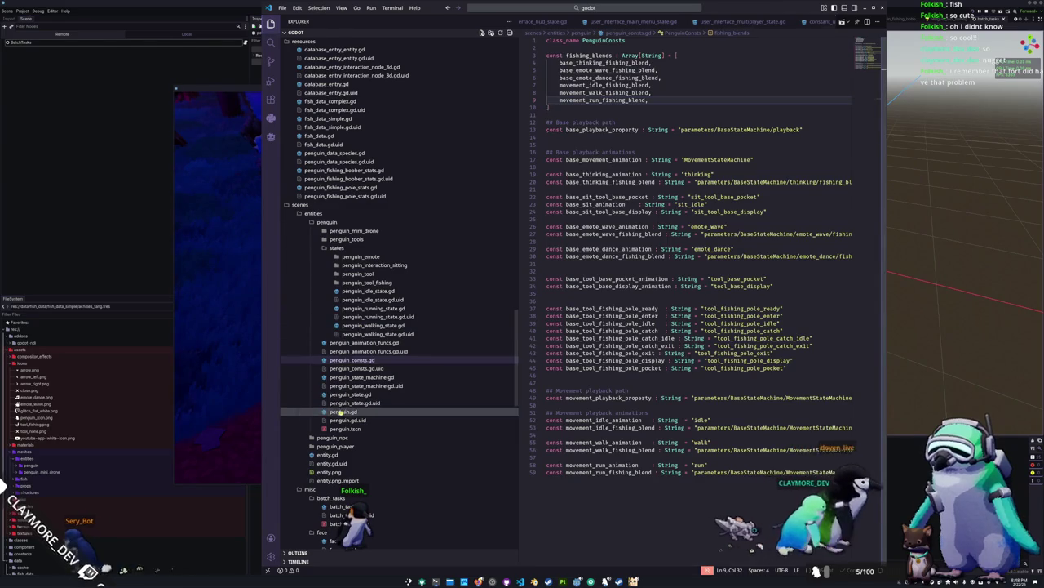
In penguin.gd, add a get(): block to goal_fish_data returning goal_fish_data.
click(341, 411)
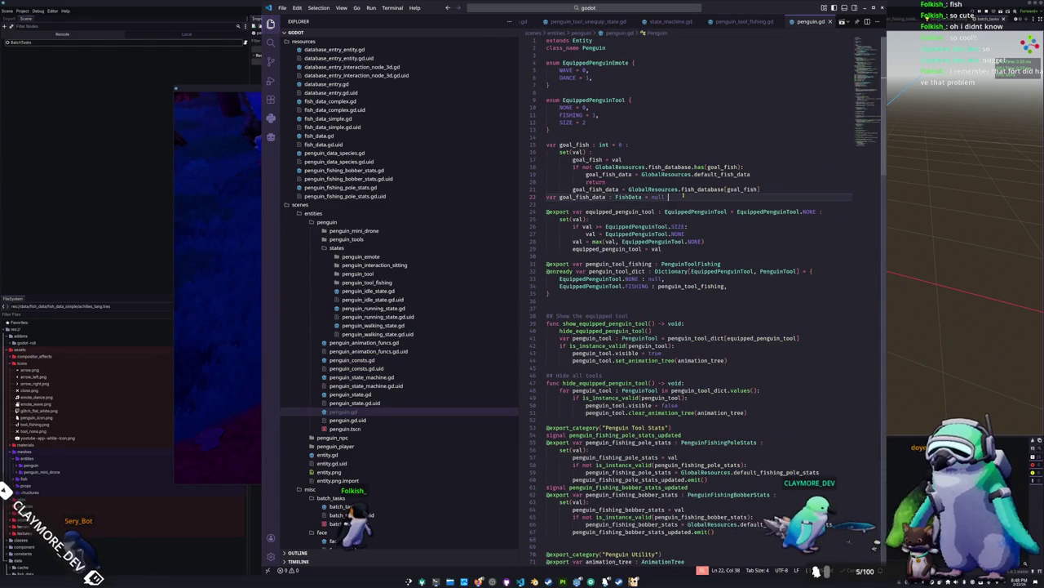
text(:)
key(Return)
text(get()
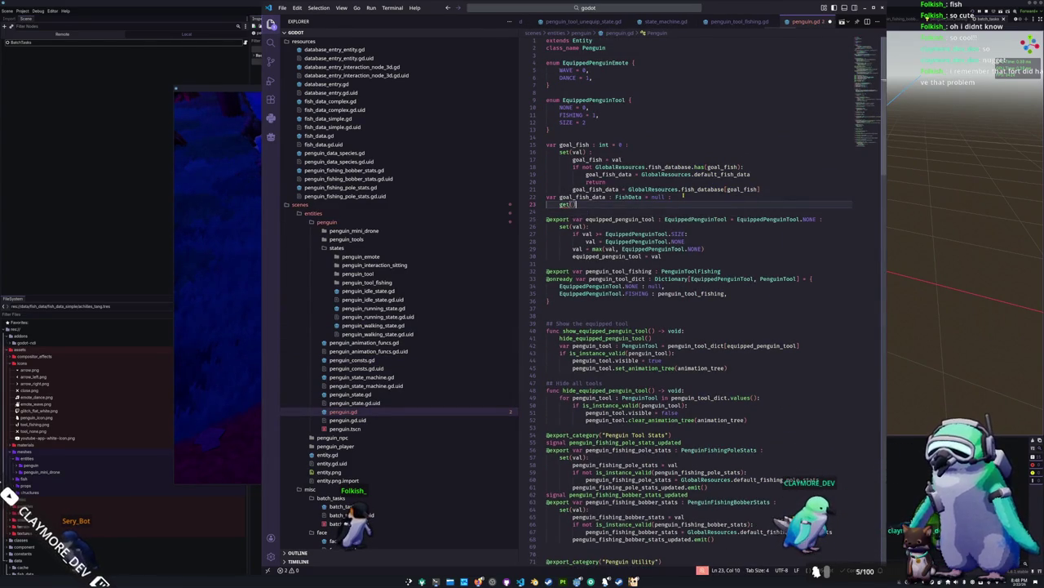
text():)
key(Return)
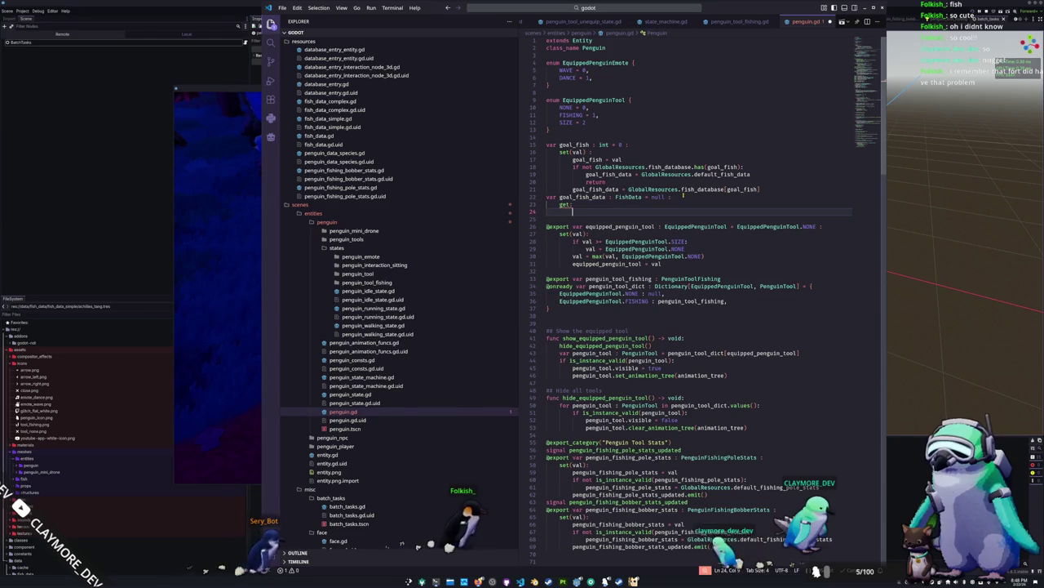
text(re)
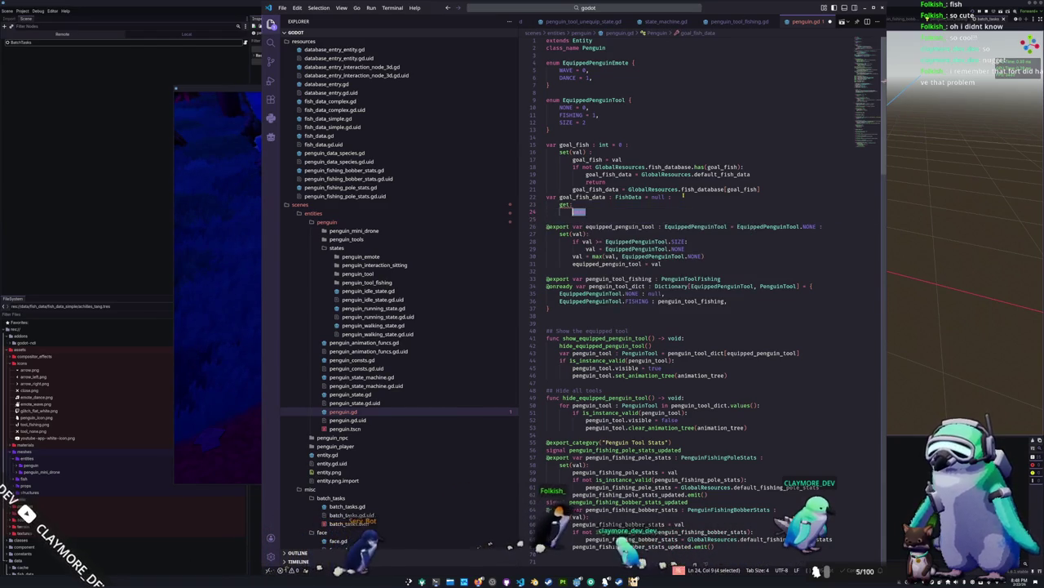
text(turn goal_fish_data)
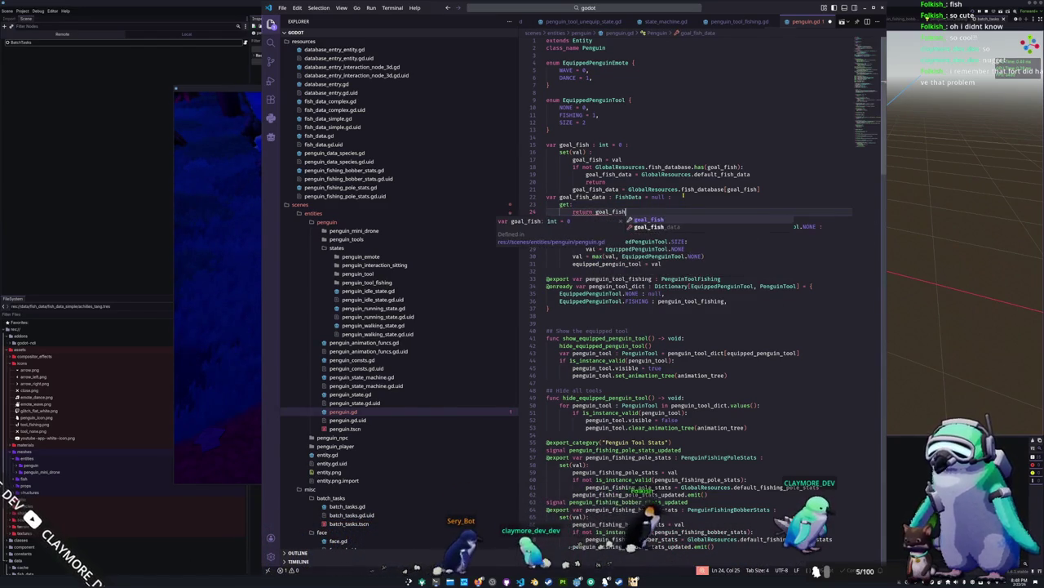
Add an is_instance_valid check returning GlobalResources.default_fish_data when goal_fish_data is invalid.
key(ctrl+Left)
key(Left)
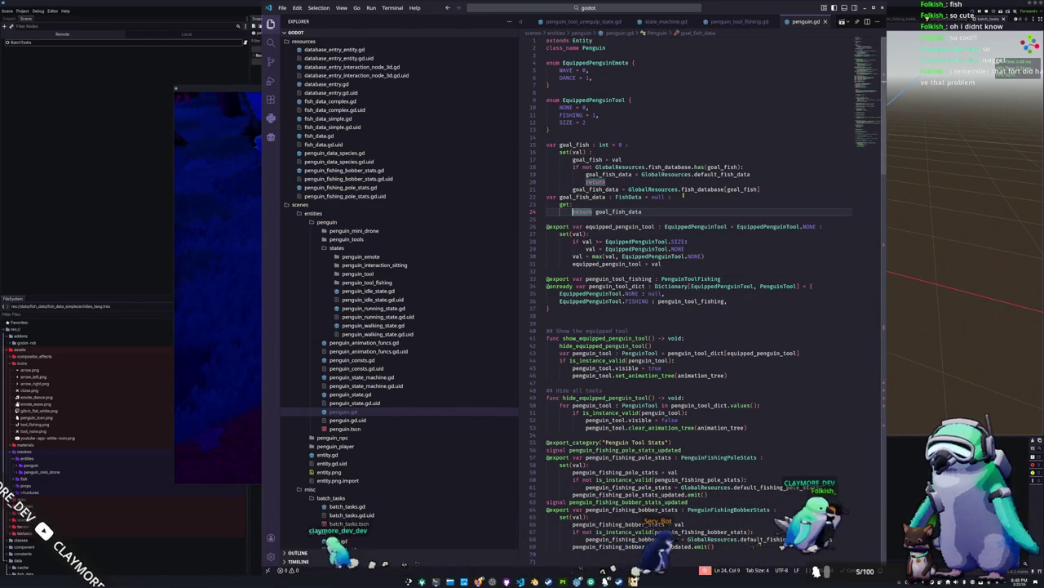
key(Return)
text(if not is_instance_valid()
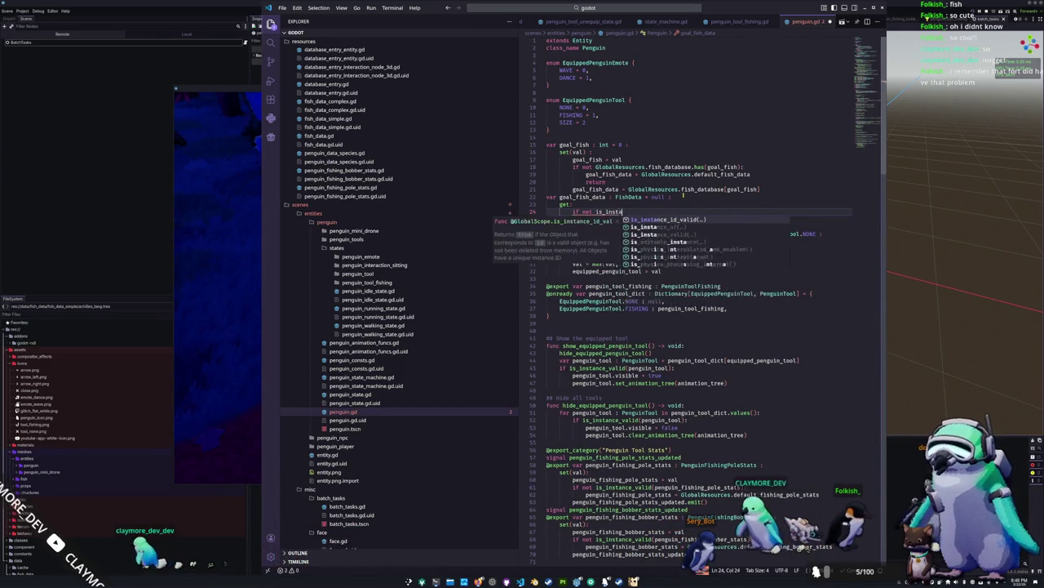
text(goal_fish_data)
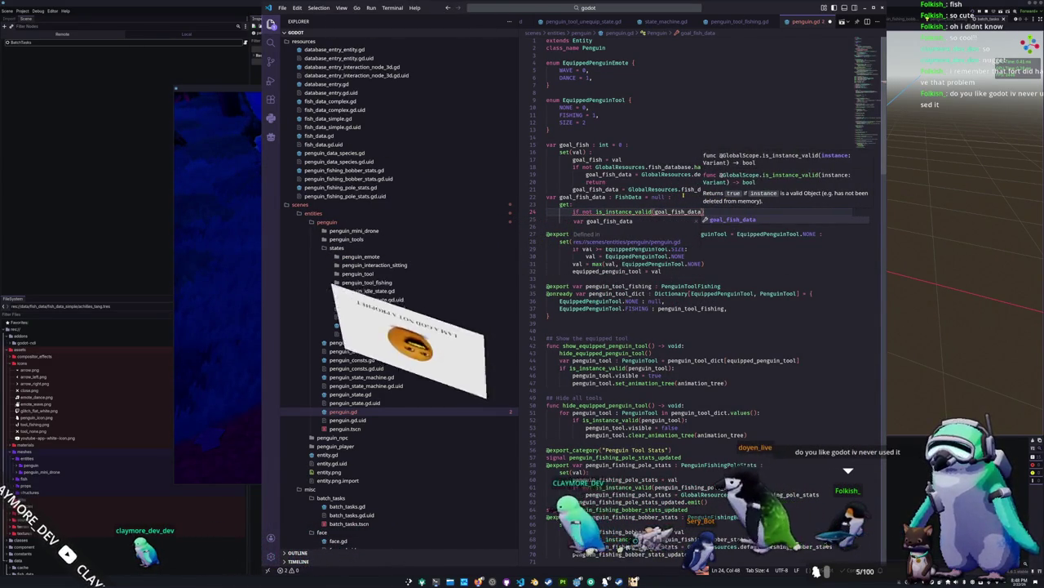
text():)
key(Return)
text(return)
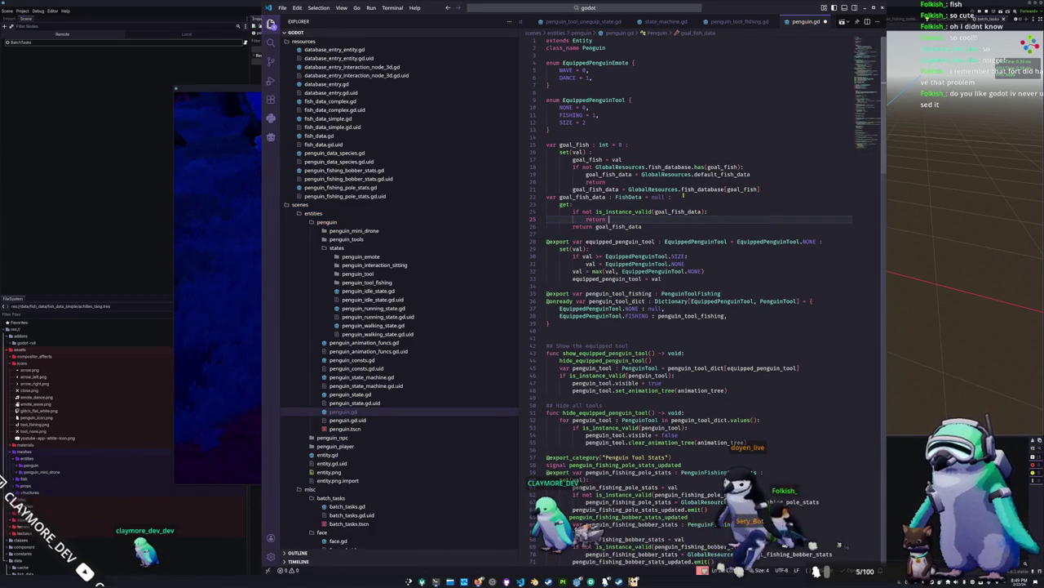
text( GlobalRe)
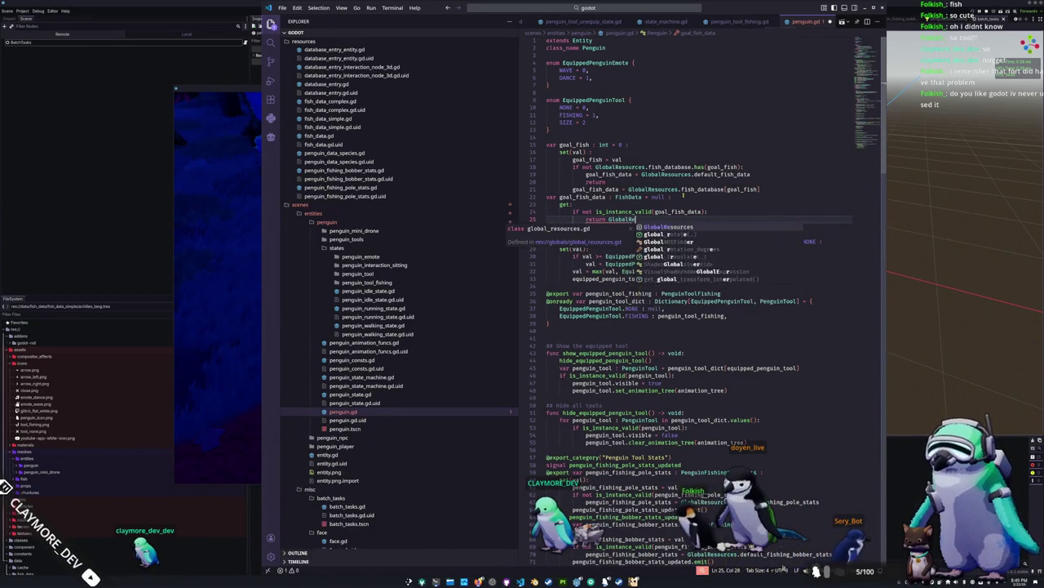
text(sources.default_fish_data)
key(Return)
key(BackSpace)
text(return goal_fish_data)
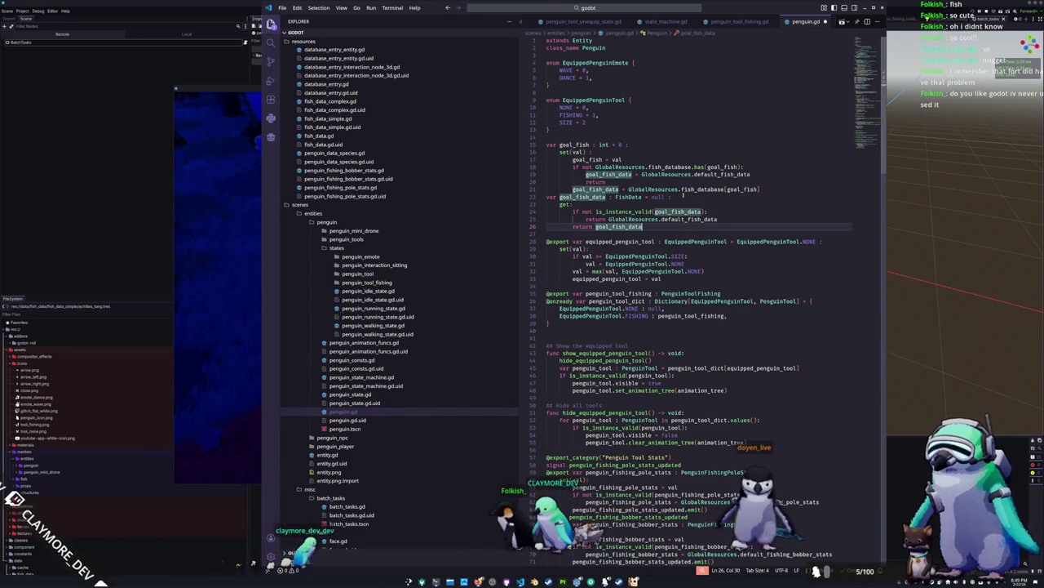
Save penguin.gd and collapse the states folder.
key(Up)
key(Up)
key(Up)
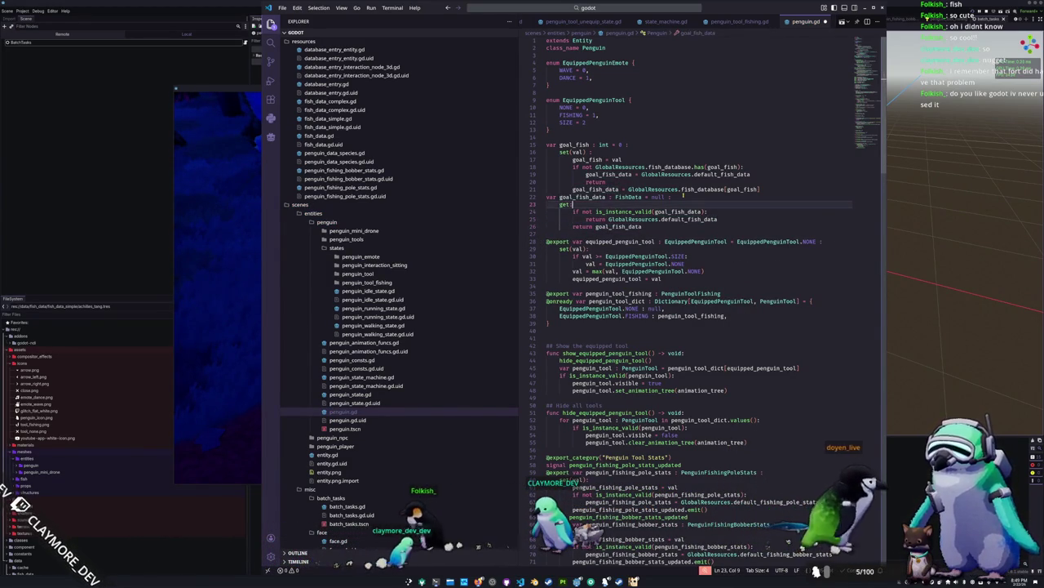
key(Up)
key(Up)
key(Up)
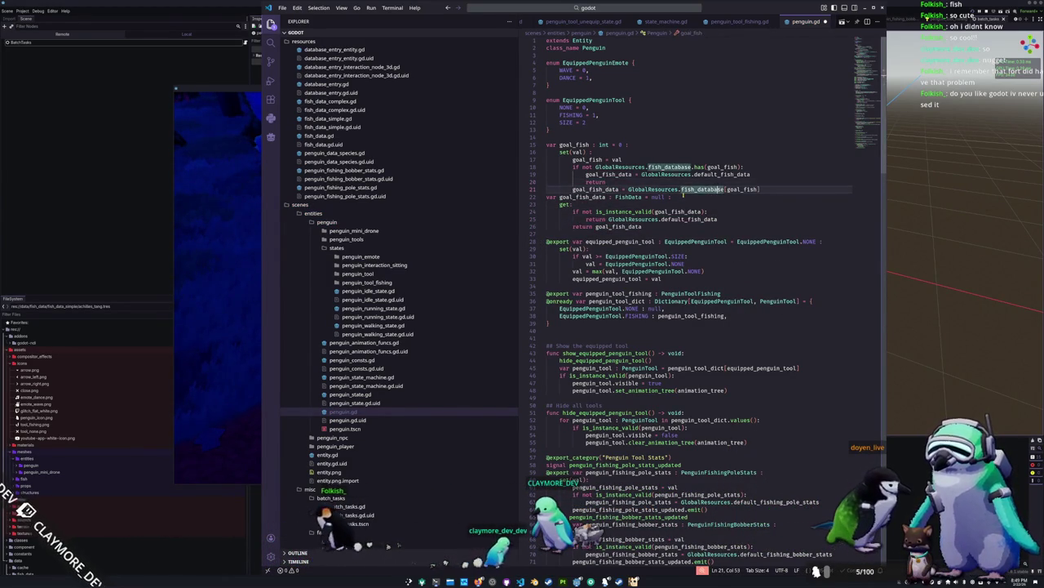
key(ctrl+Right)
key(ctrl+Right)
key(ctrl+Right)
key(Down)
key(Down)
key(Down)
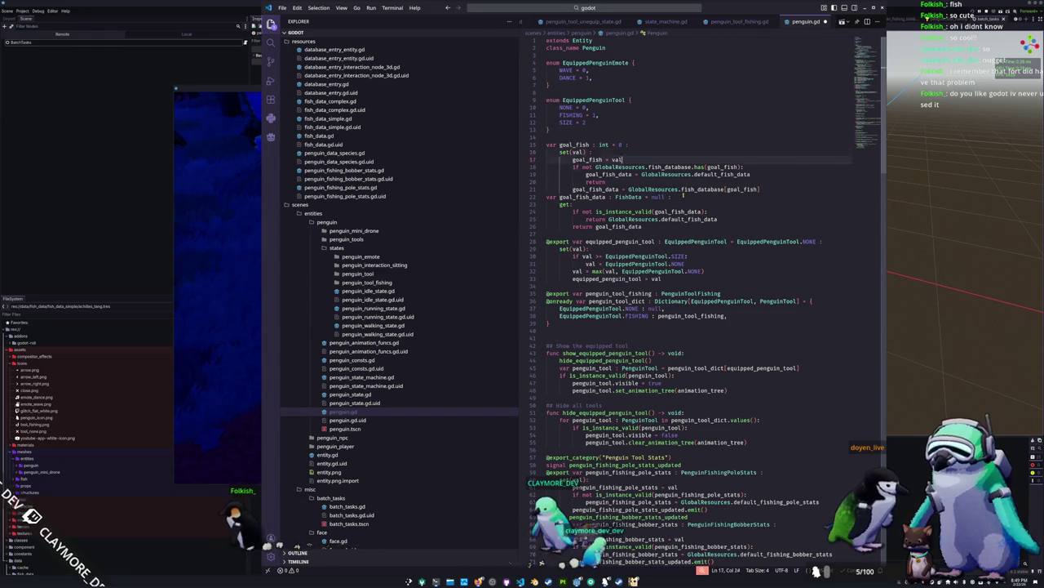
key(ctrl+s)
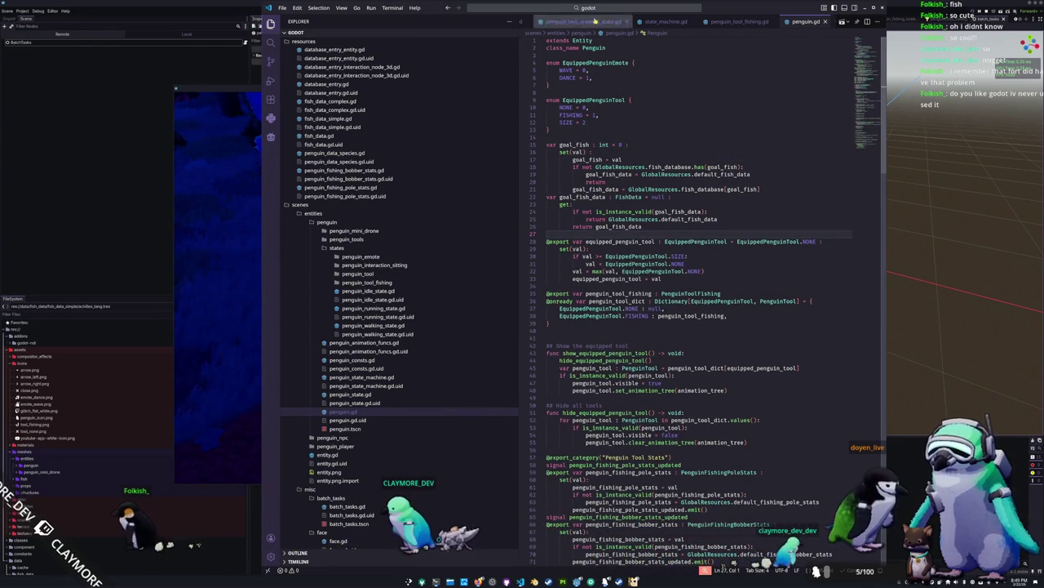
click(338, 239)
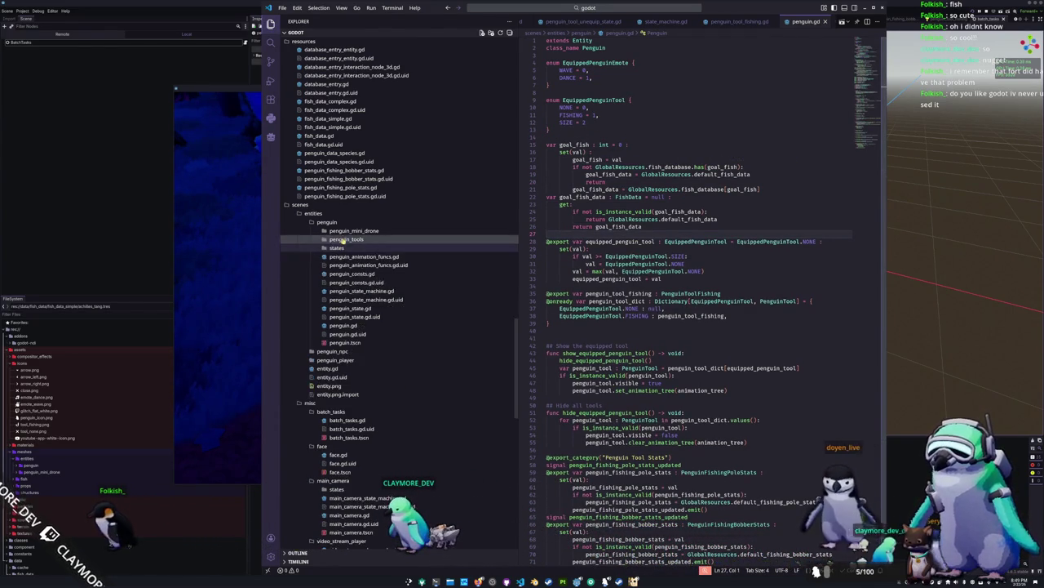
Open penguin_tool_fishing_catch_idle_state.gd from states > penguin_tool_fishing.
click(336, 291)
click(337, 239)
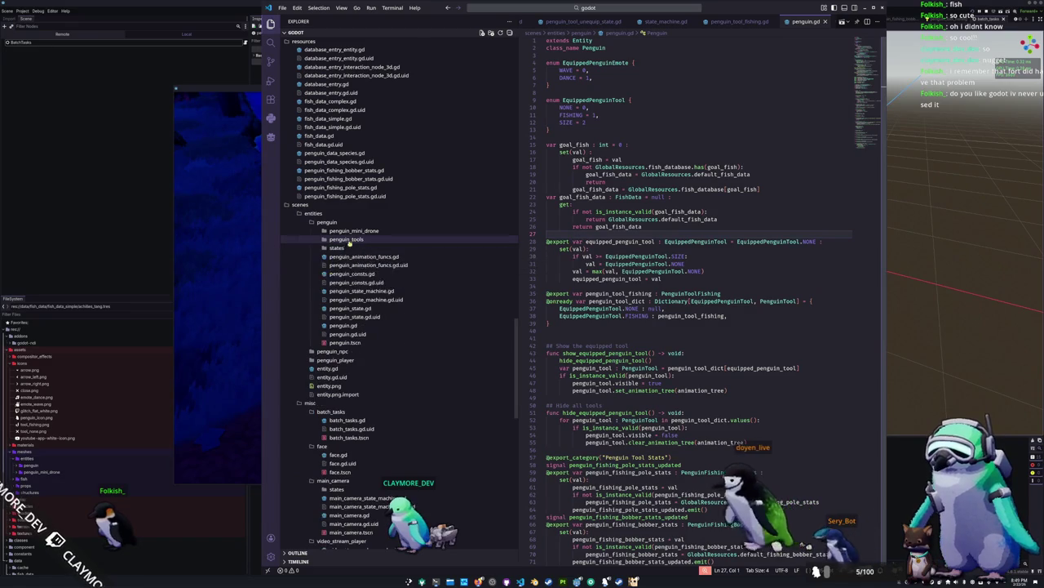
click(337, 247)
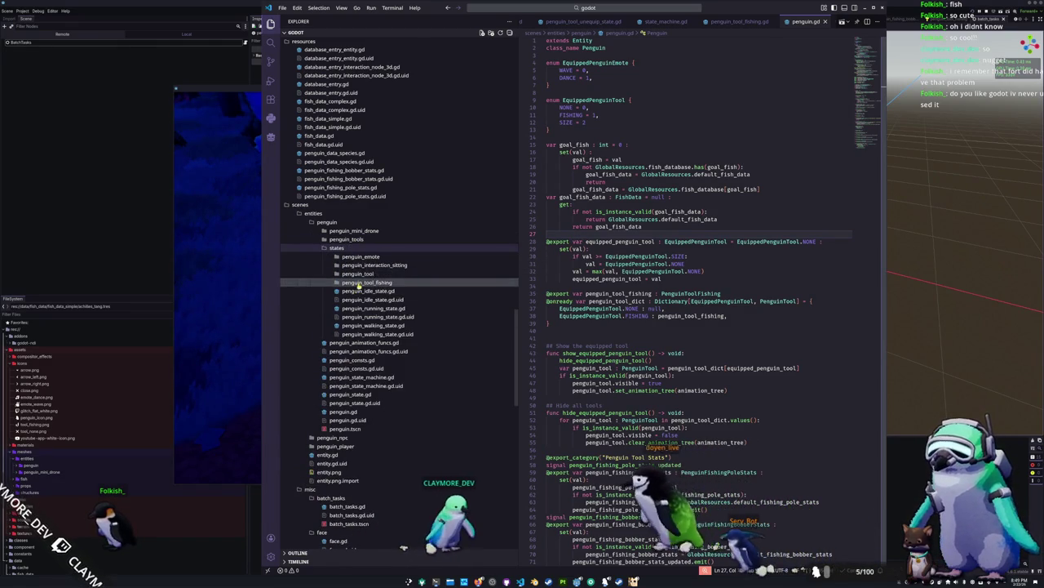
click(359, 282)
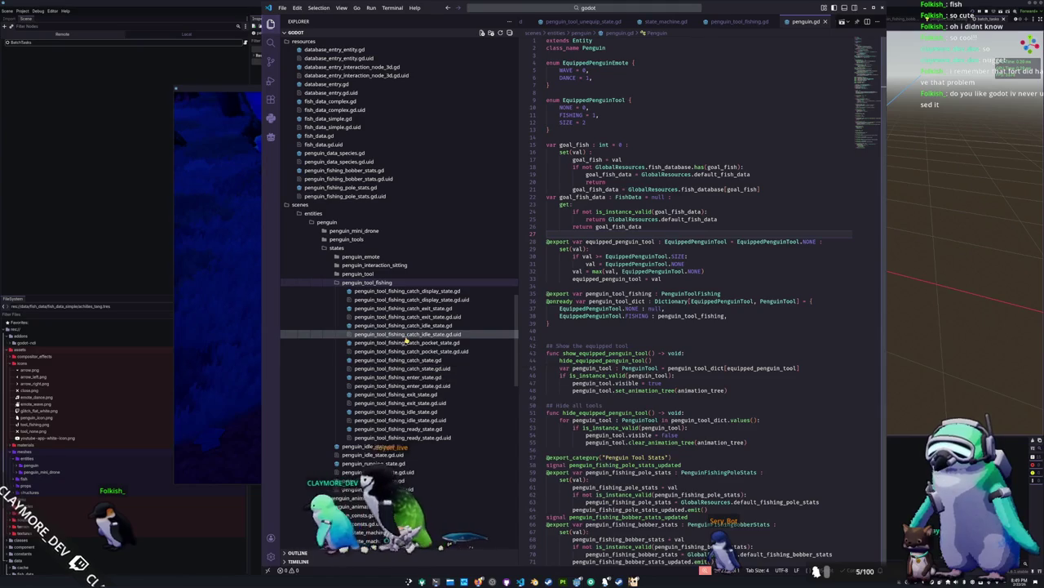
click(408, 325)
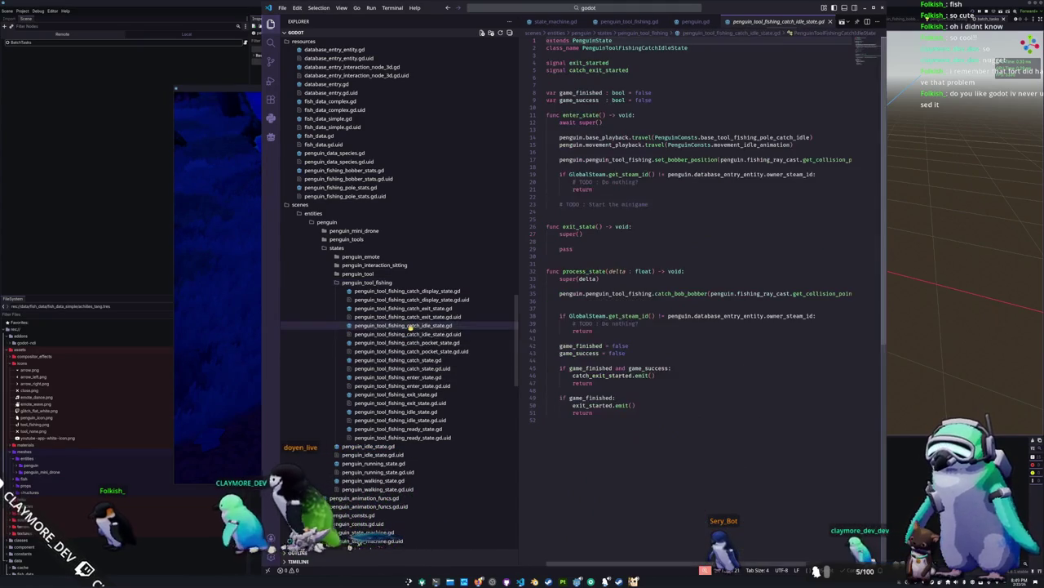
Below the TODO in enter_state, add "# Determine which fish the player is currently catching" and begin a var line.
double_click(641, 204)
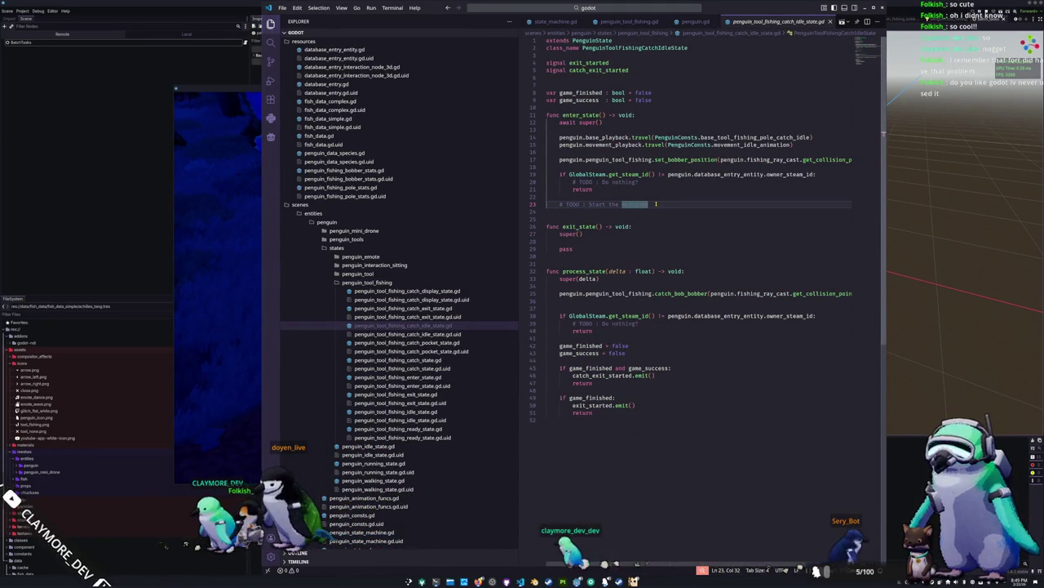
click(655, 204)
key(Return)
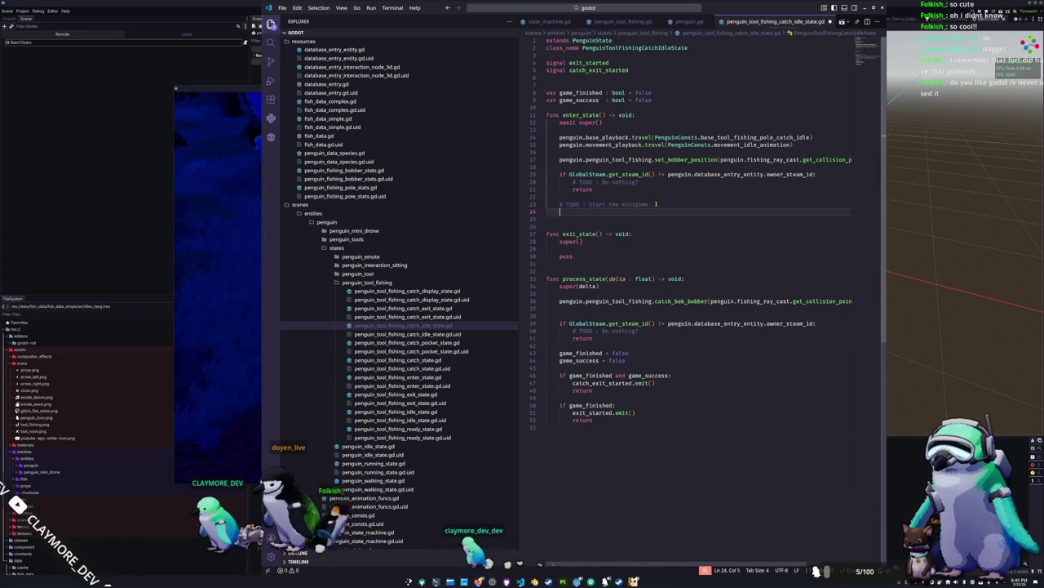
key(Return)
text(# Determine which fish the player is)
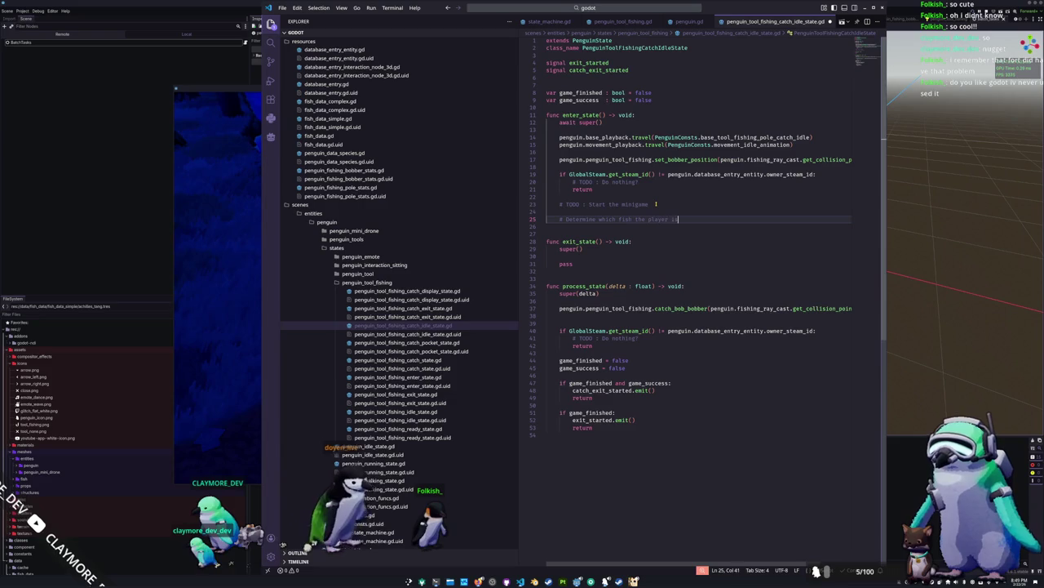
text(currently)
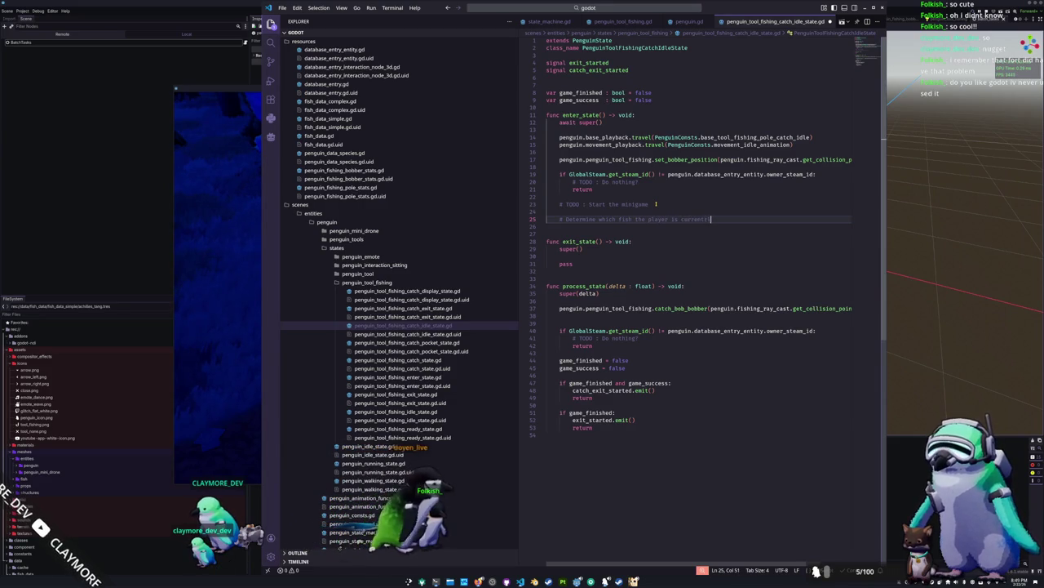
text(l)
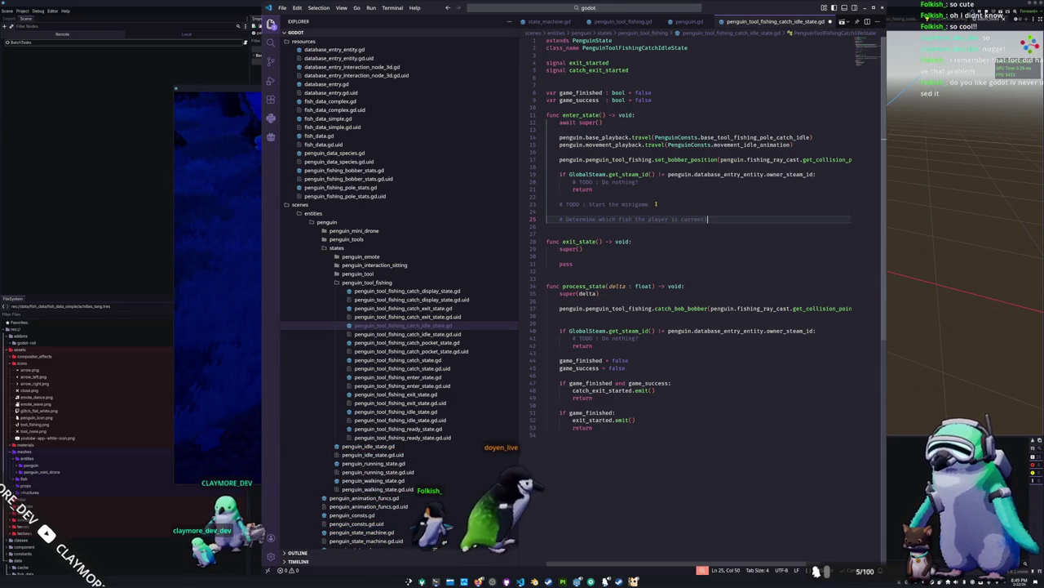
text(yng)
key(Return)
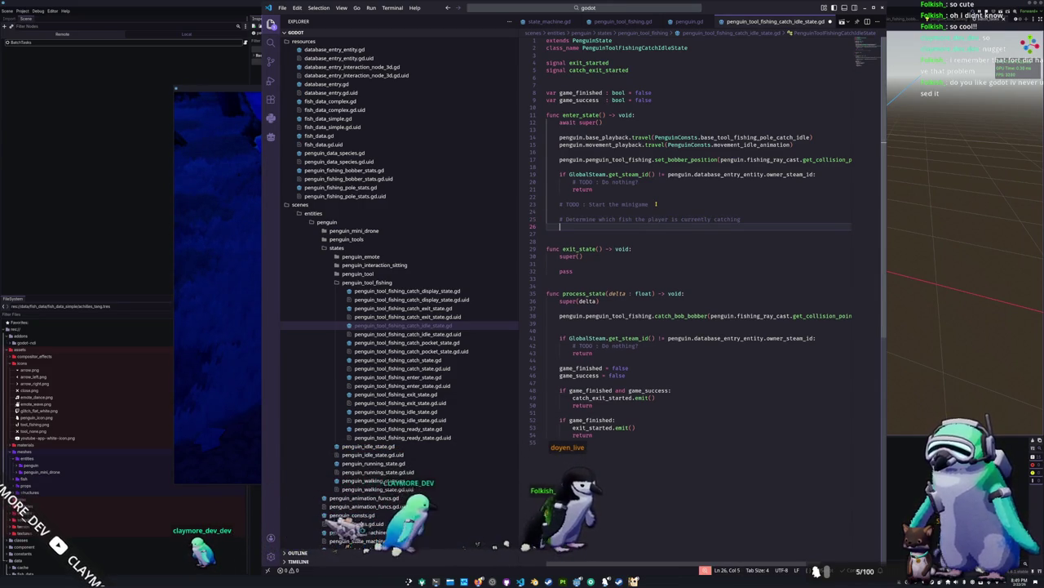
text(var )
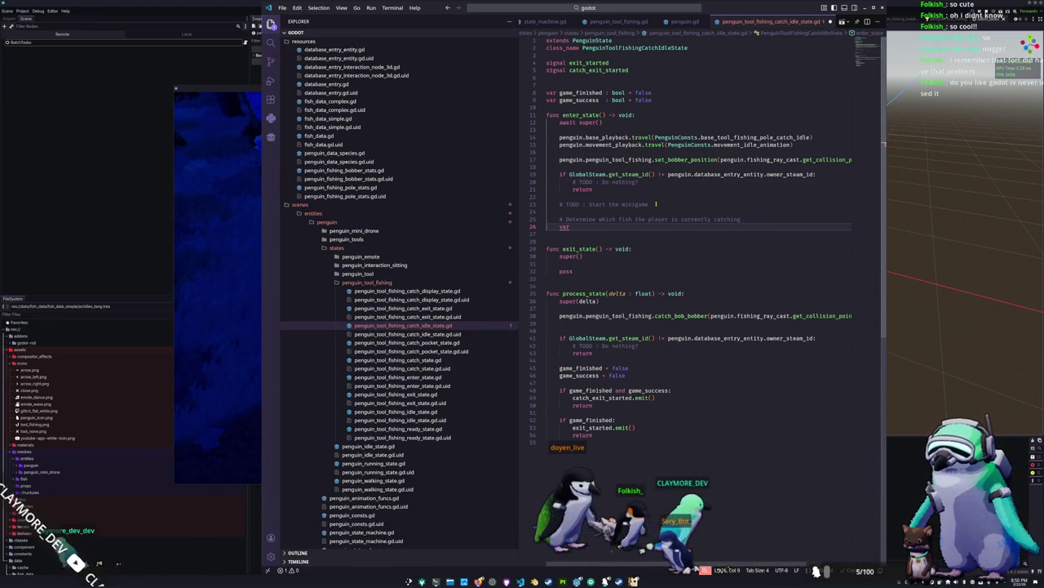
text(pla)
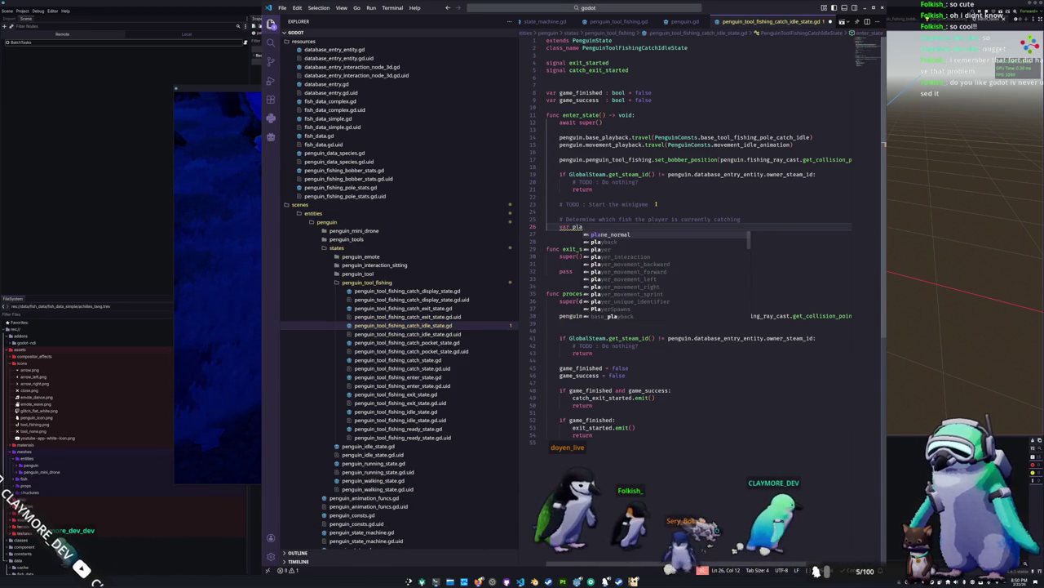
Rename the new variable fish_category_weights and start assigning it from the penguin's fishing pole.
key(ctrl+shift+Left)
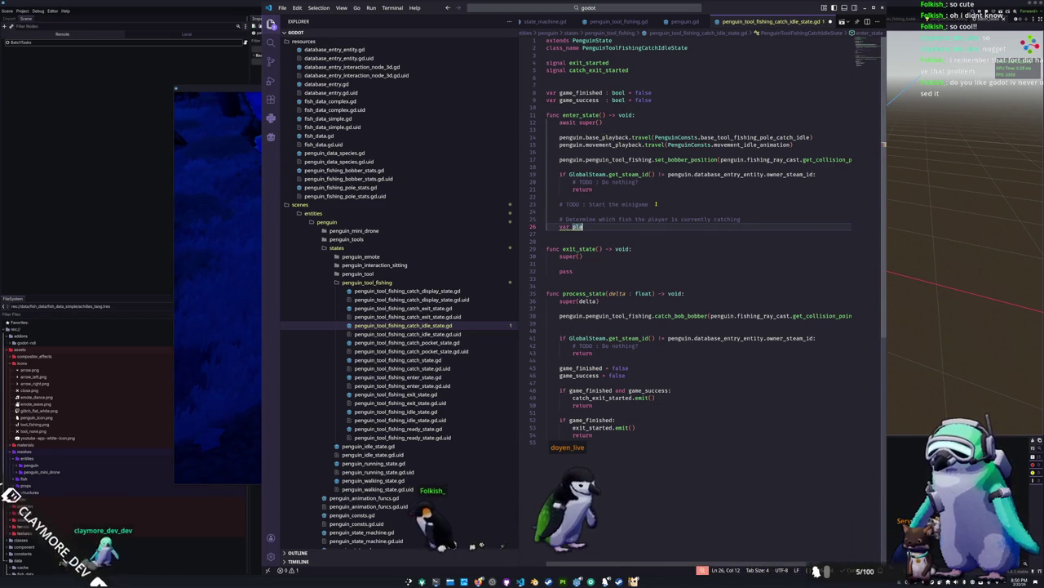
key(BackSpace)
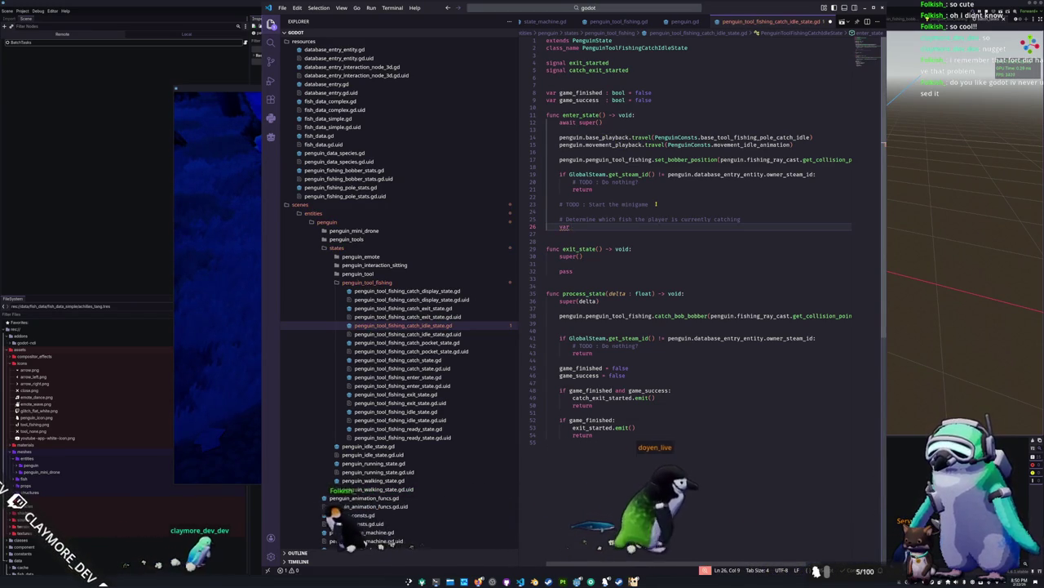
text(fish_we)
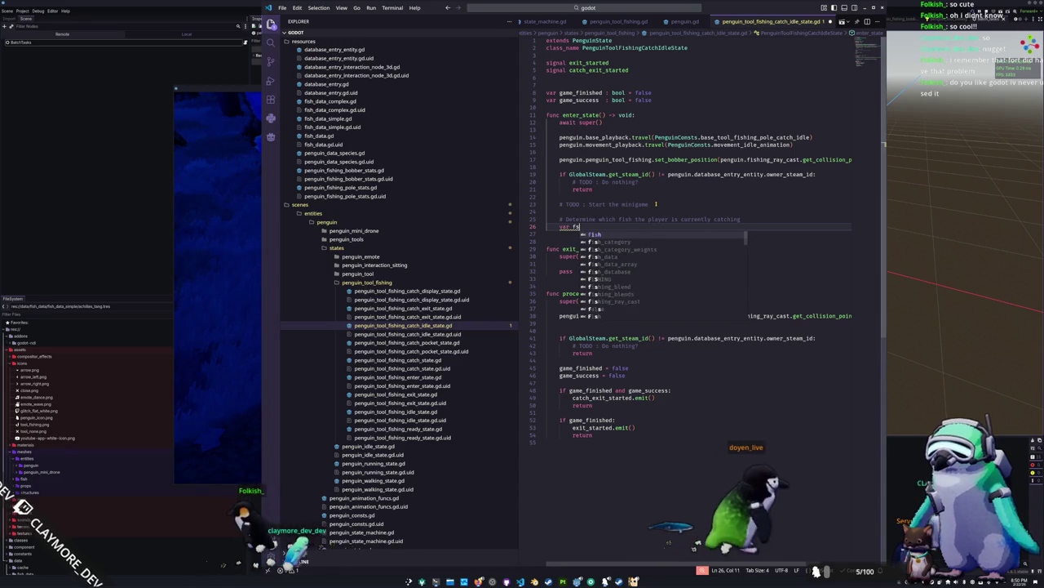
key(BackSpace)
key(BackSpace)
text(category_w)
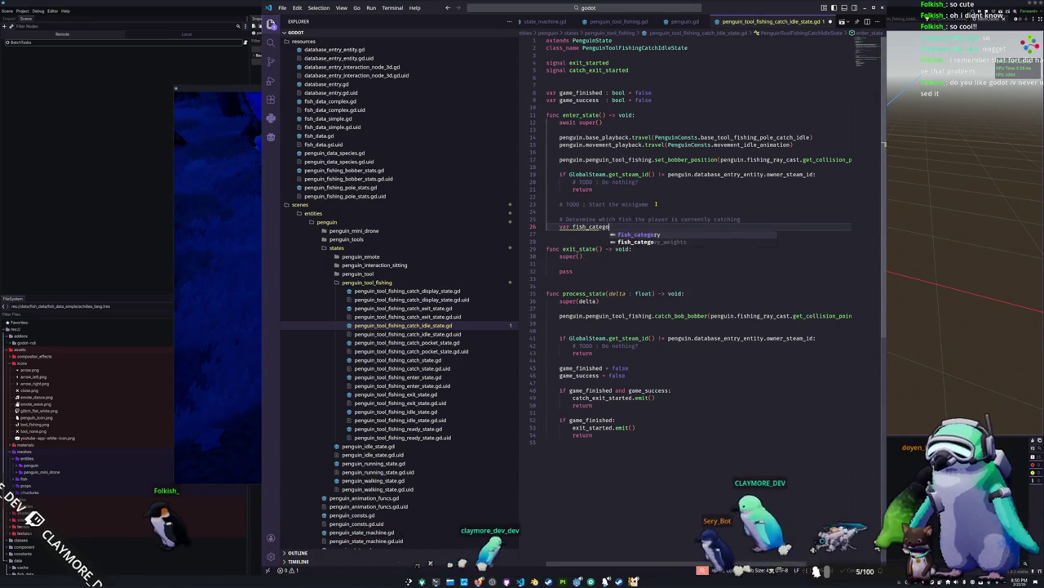
text(eights =)
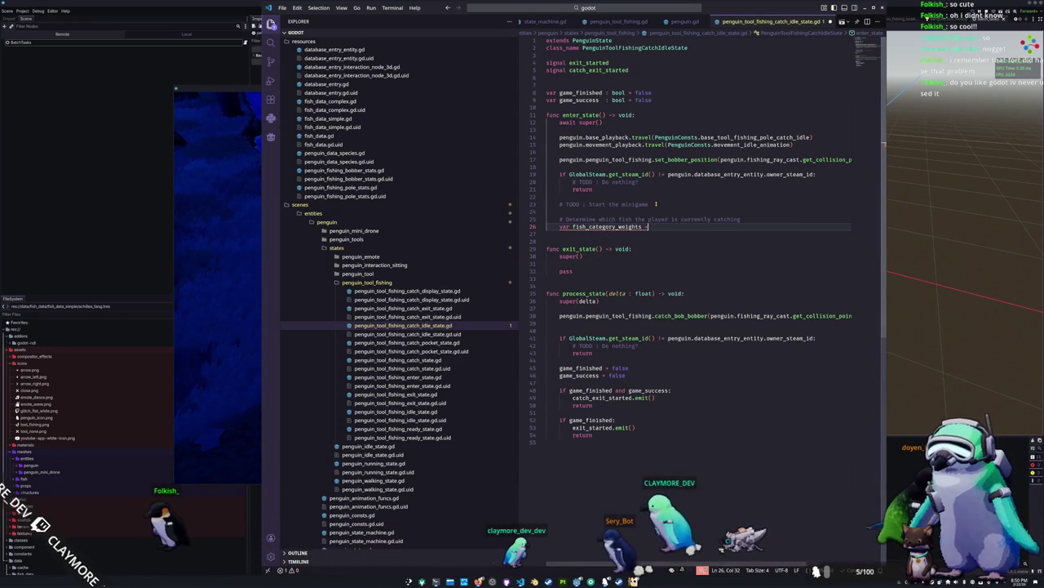
text( penguin.fishing)
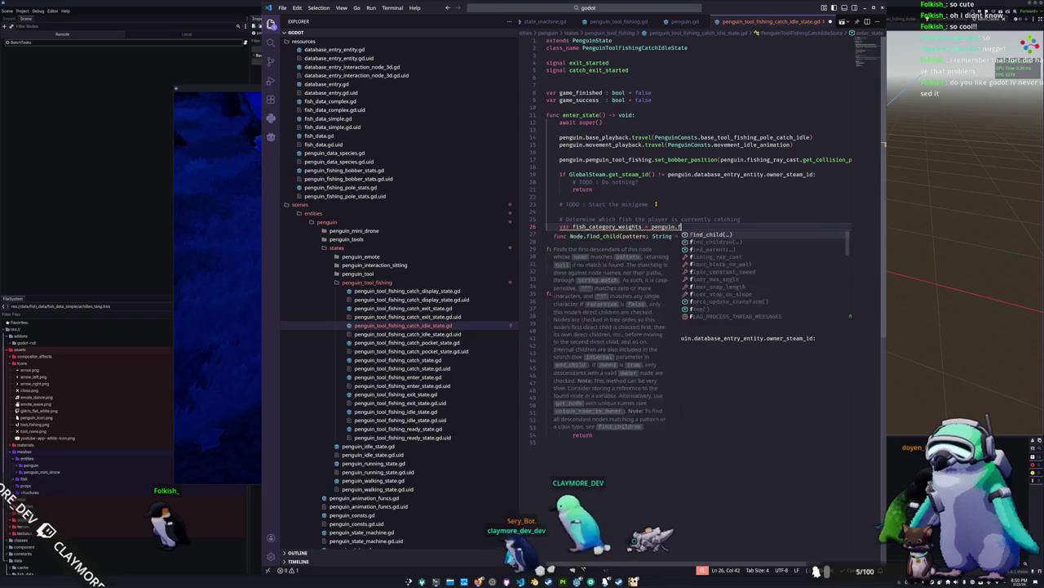
key(Up)
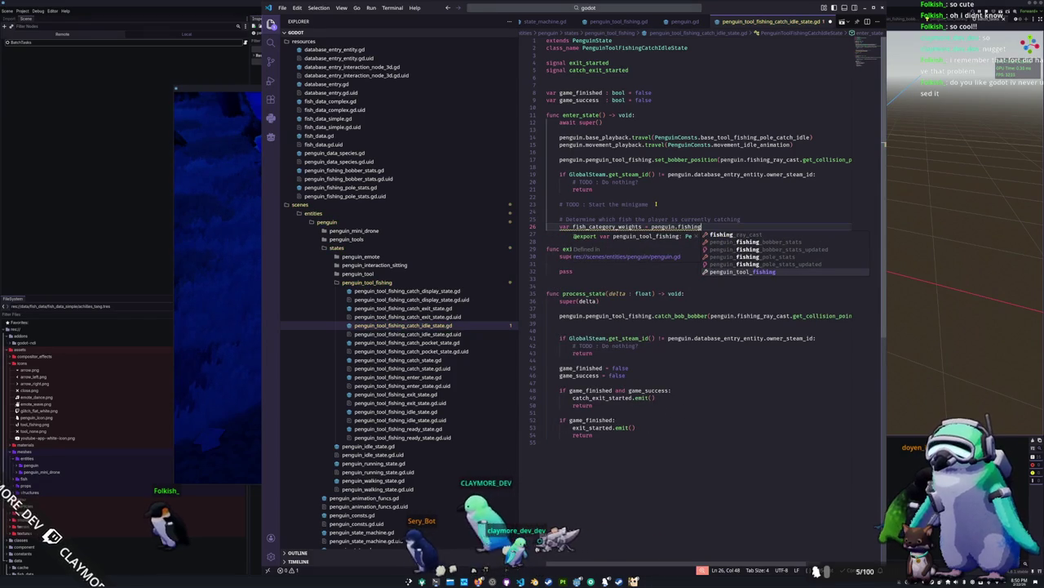
key(Tab)
text(.fishing_)
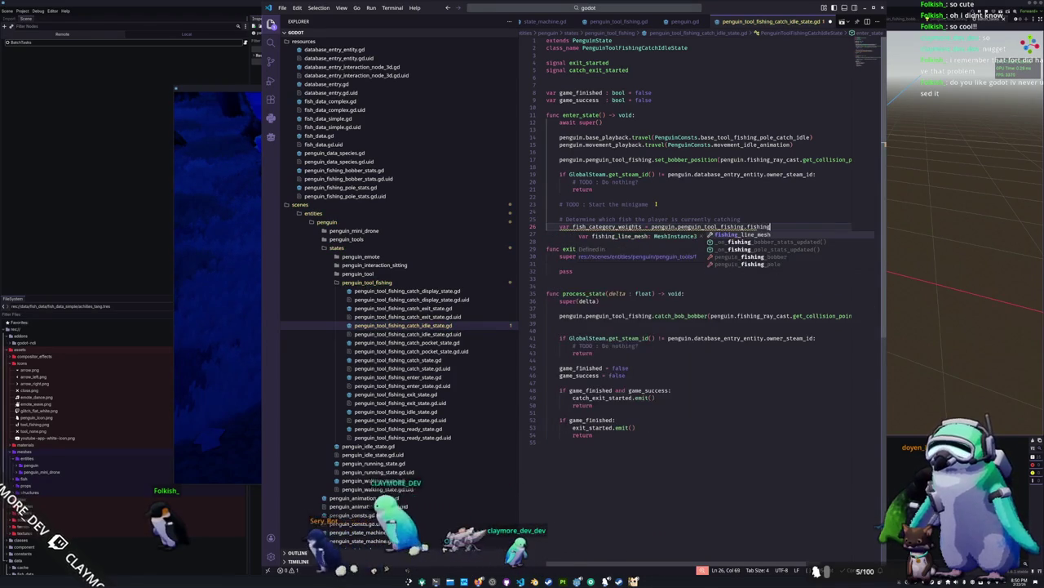
key(Down)
key(Down)
key(Down)
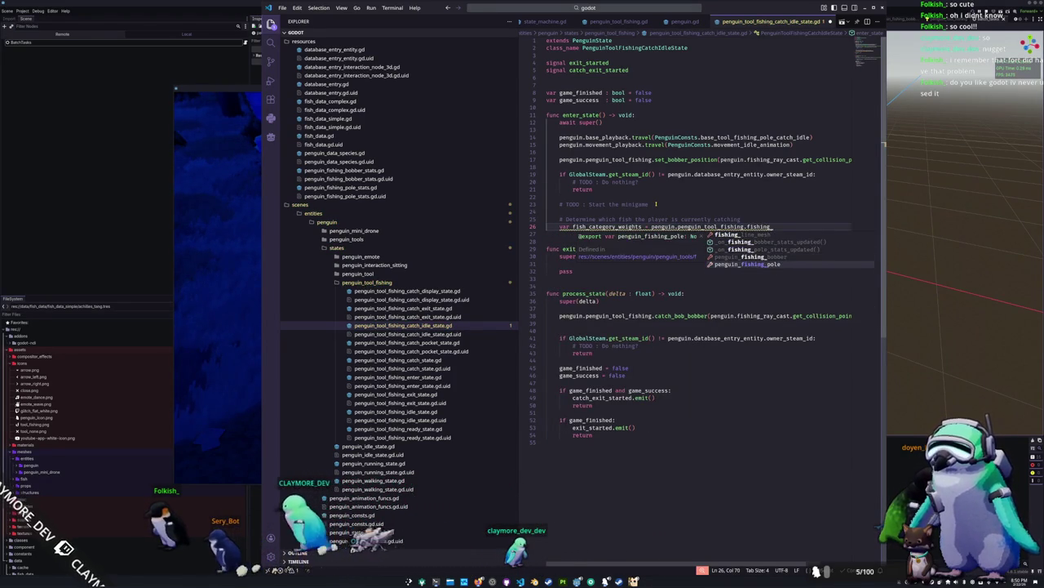
key(Tab)
text(.)
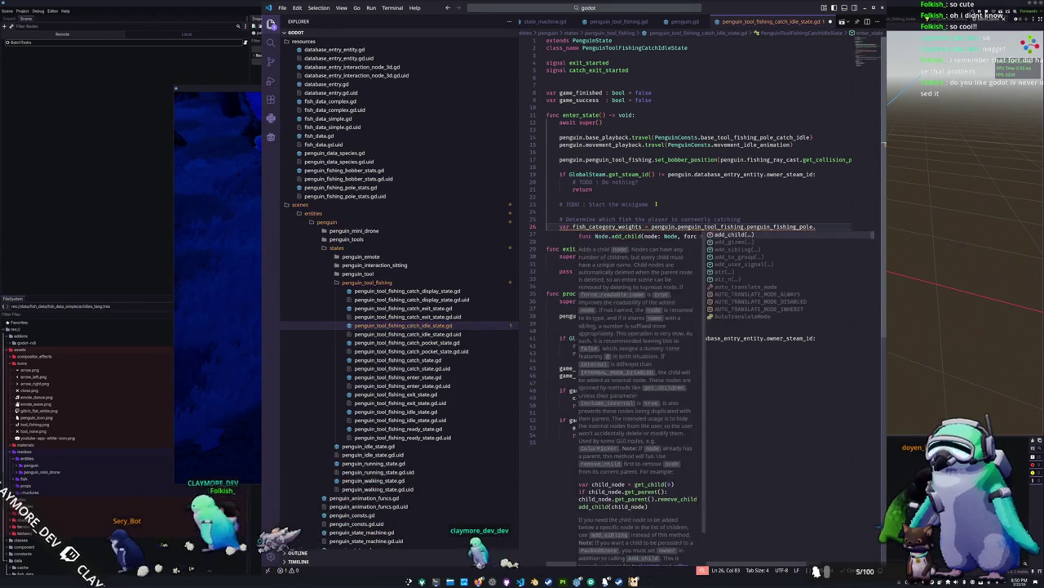
text(stats)
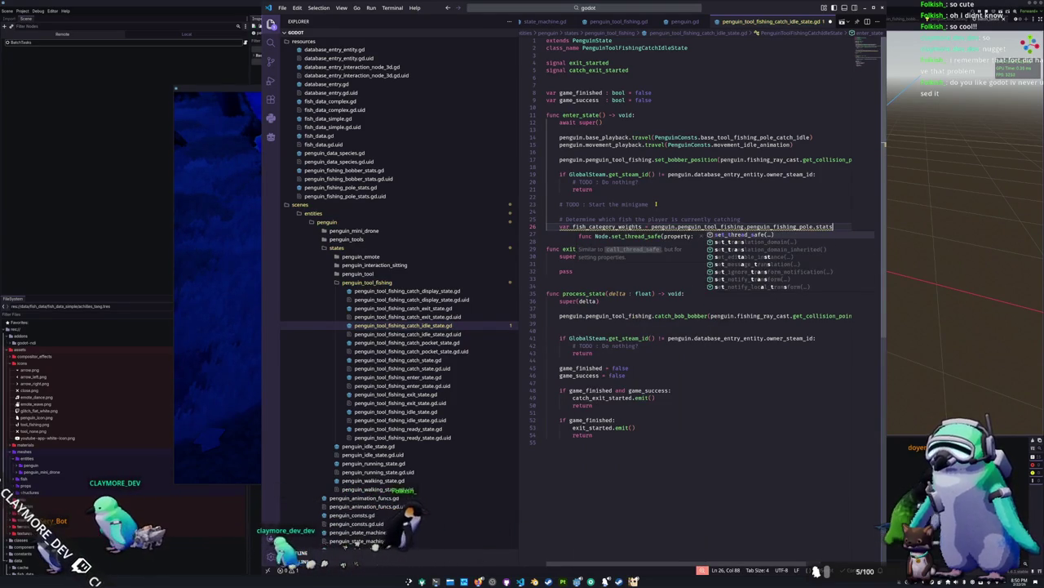
Point the assignment at penguin.penguin_fishing_pole_stats.fish_category_weights.
key(BackSpace)
key(BackSpace)
key(BackSpace)
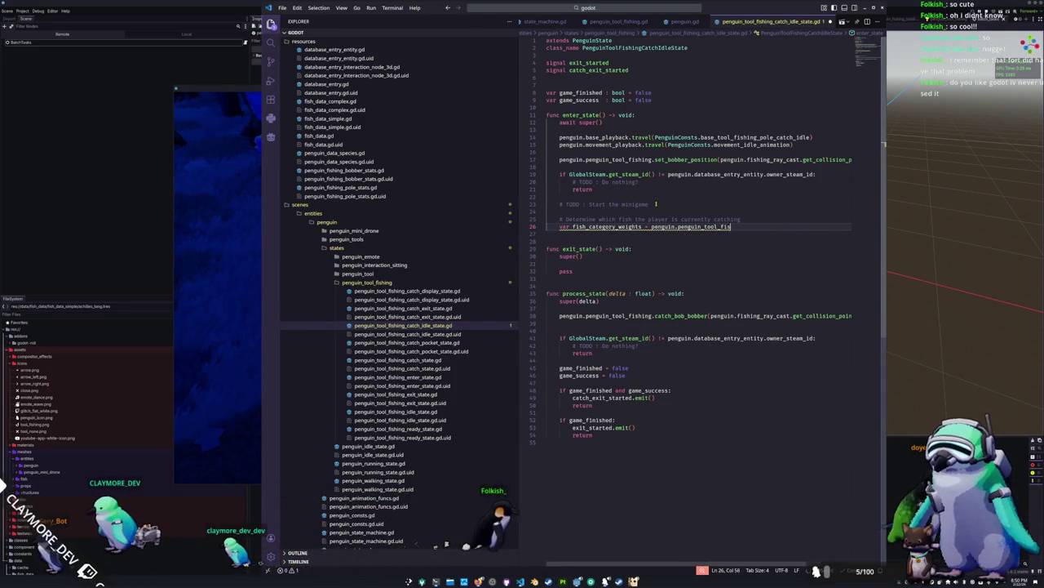
text(in)
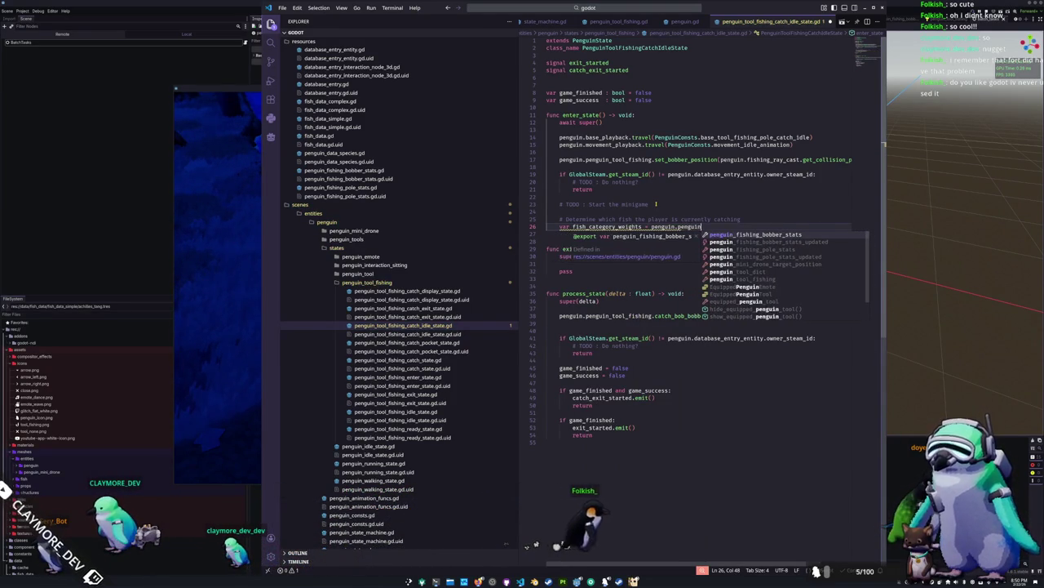
key(Down)
key(Down)
key(Return)
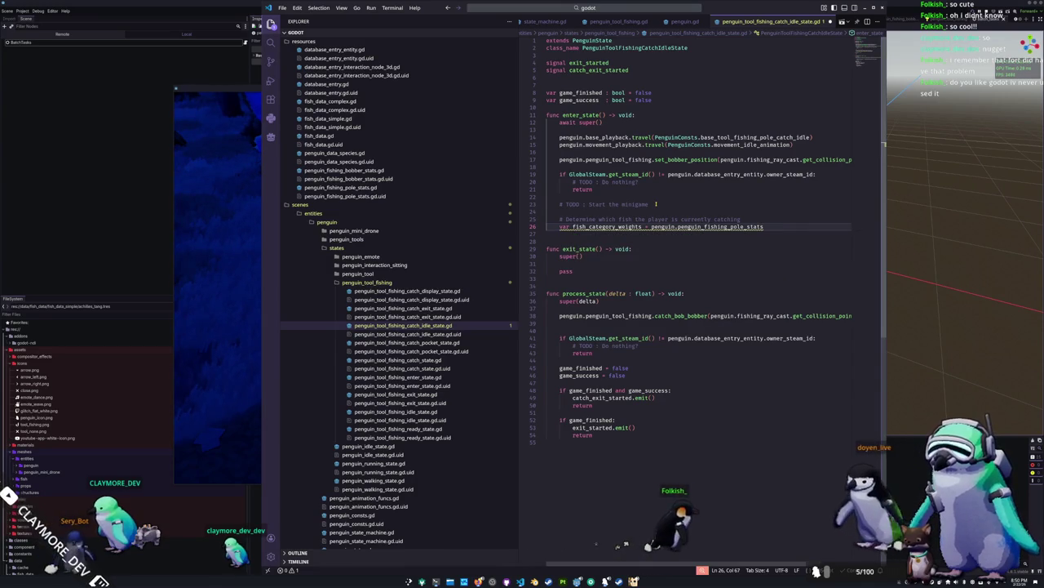
text(.)
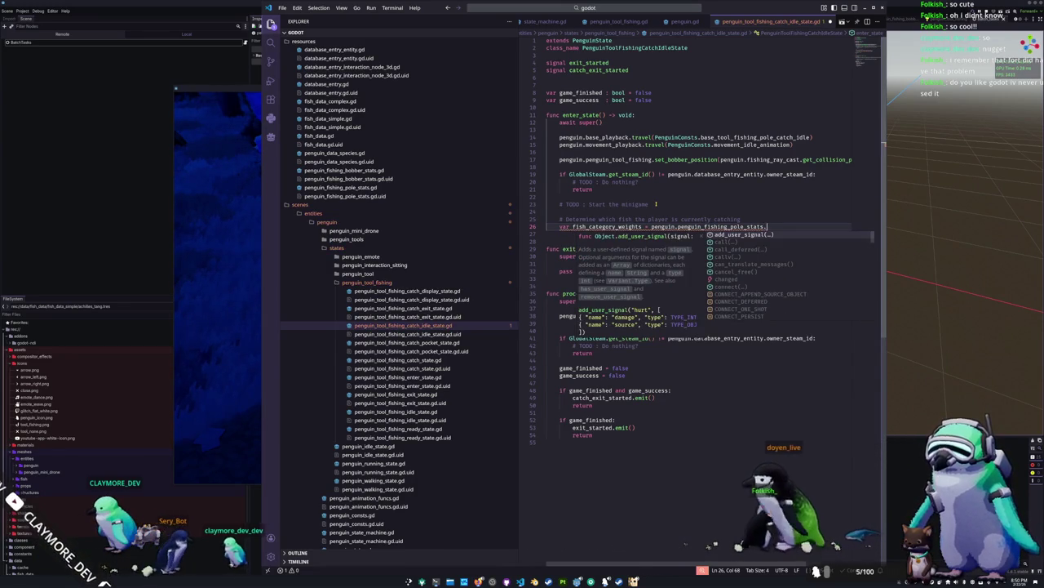
text(fish)
key(Return)
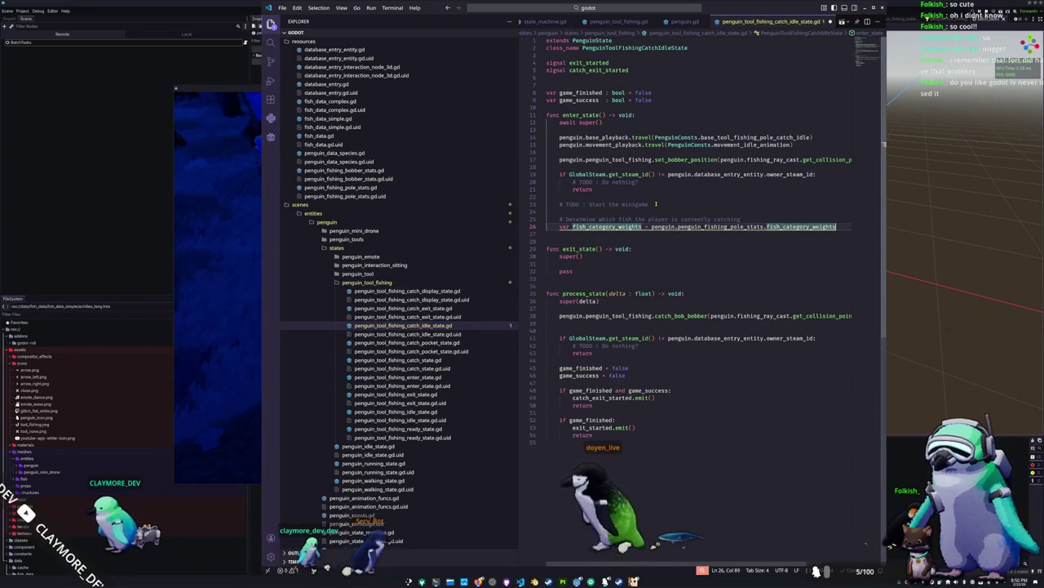
Type the variable as Dictionary[FishData.FishCategory, float] and finish line 26.
mouse_move(604, 226)
text(:)
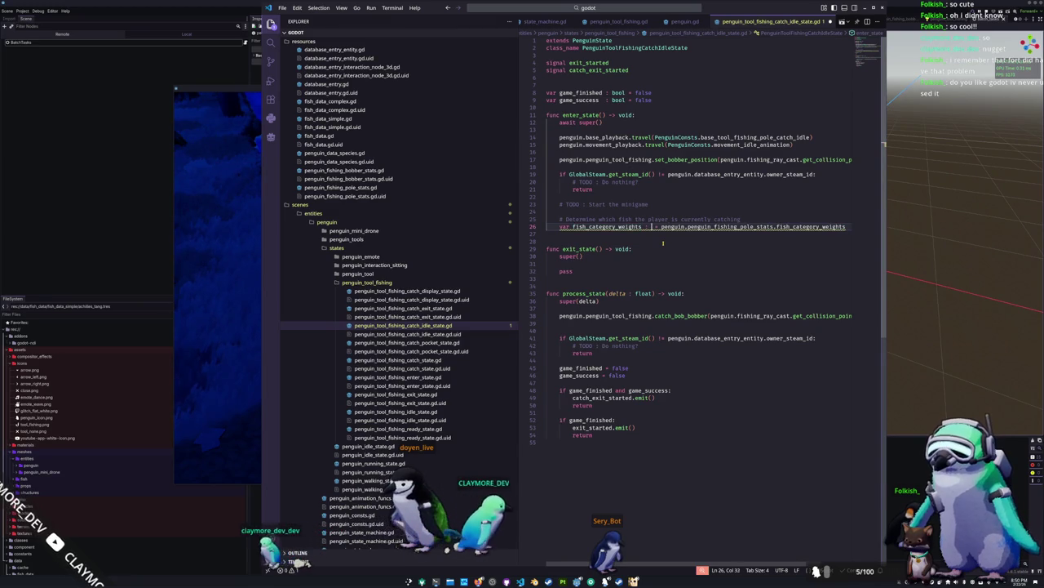
text(Dictionar)
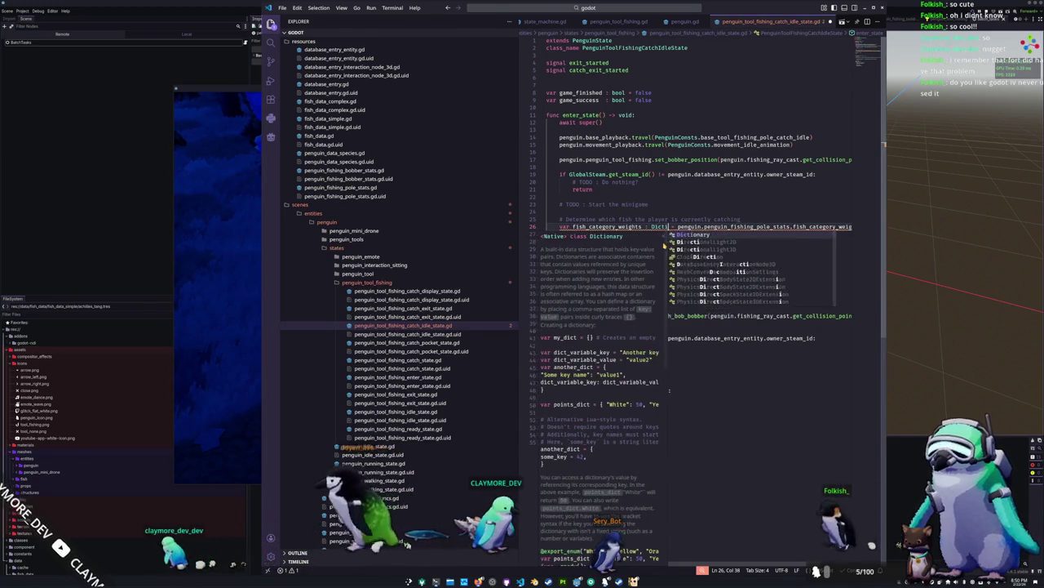
text(y[)
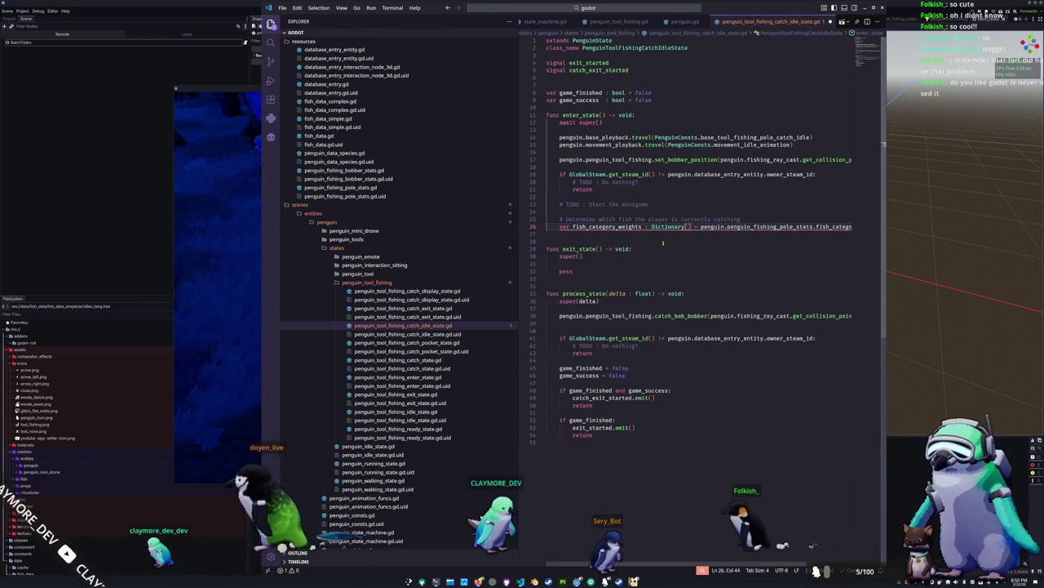
text(Fish)
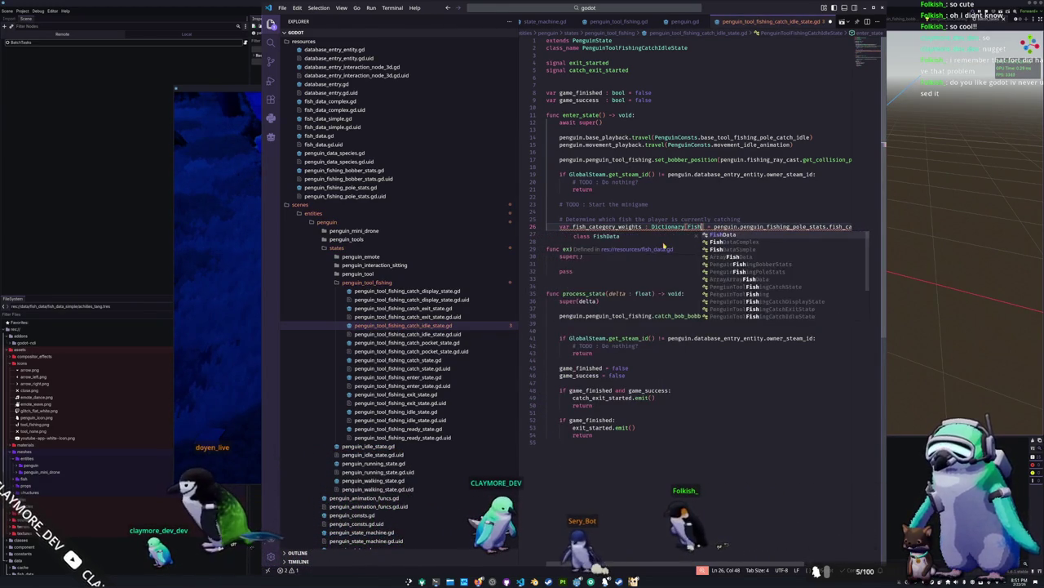
text(Data.FishCategory, i)
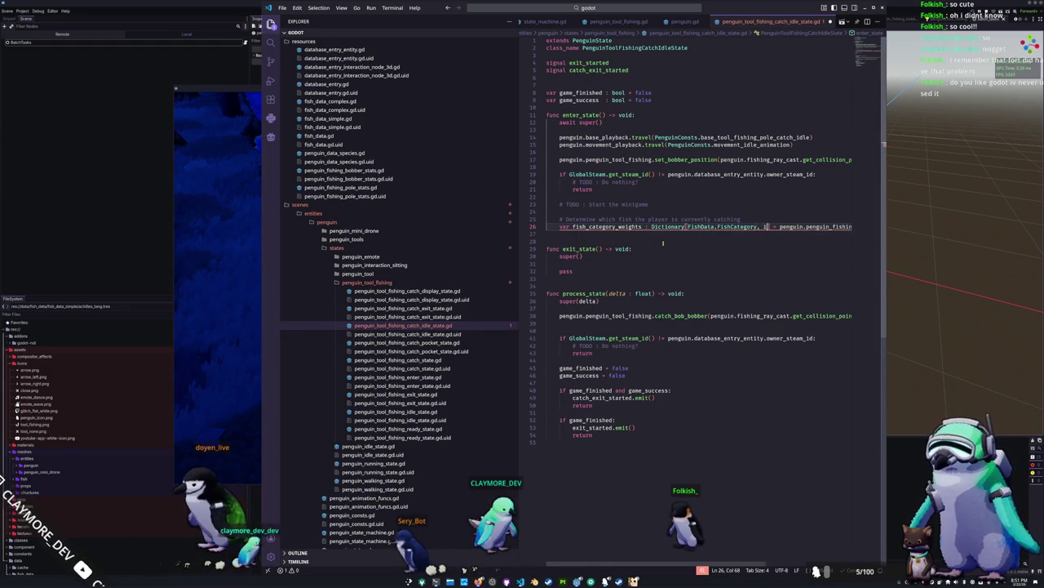
key(BackSpace)
text(float)
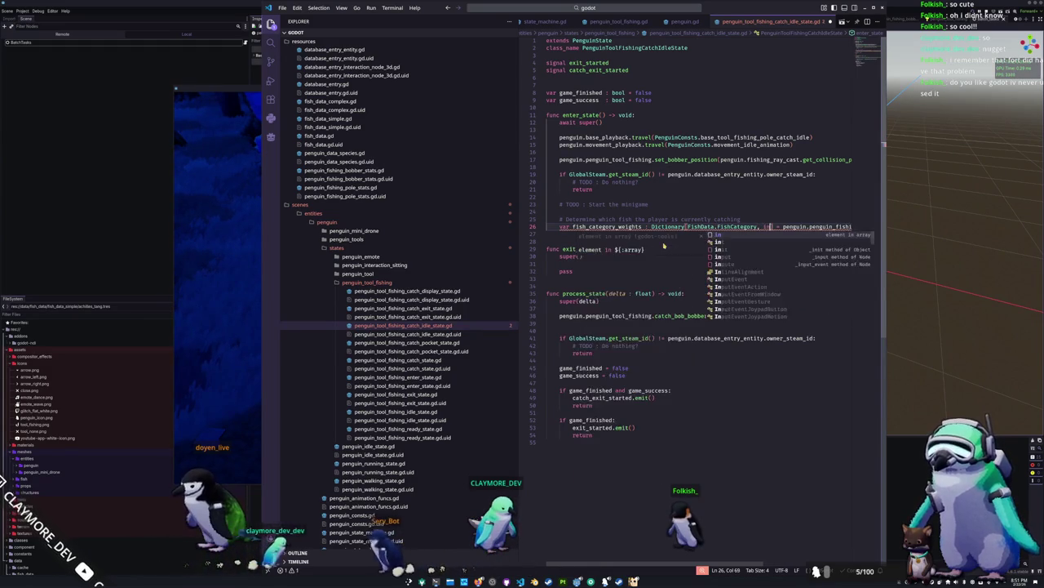
key(End)
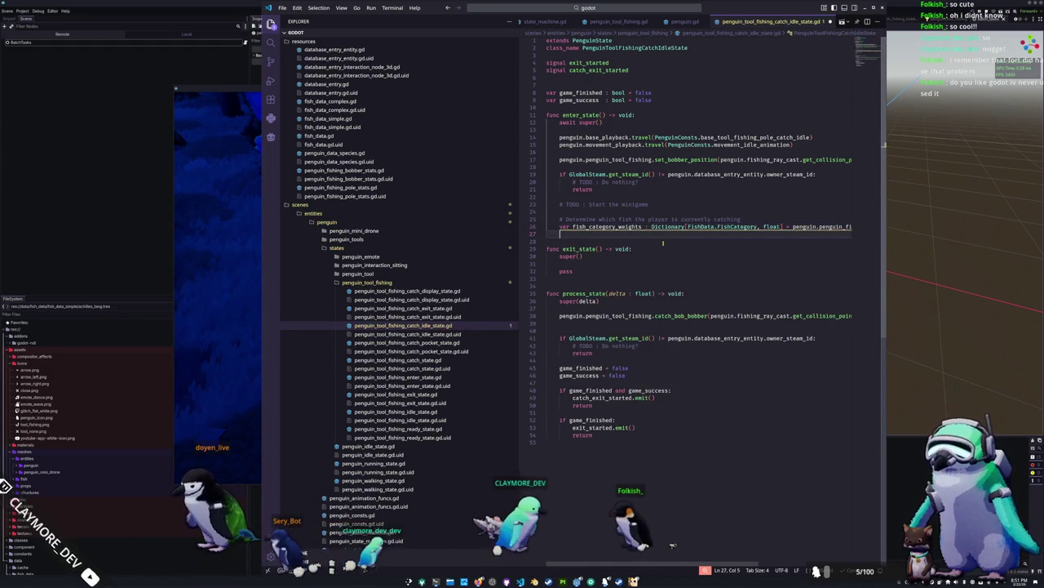
Declare categories as Array[FishData.FishCategory] and weights as Array[float] on new lines.
key(Return)
text(var c)
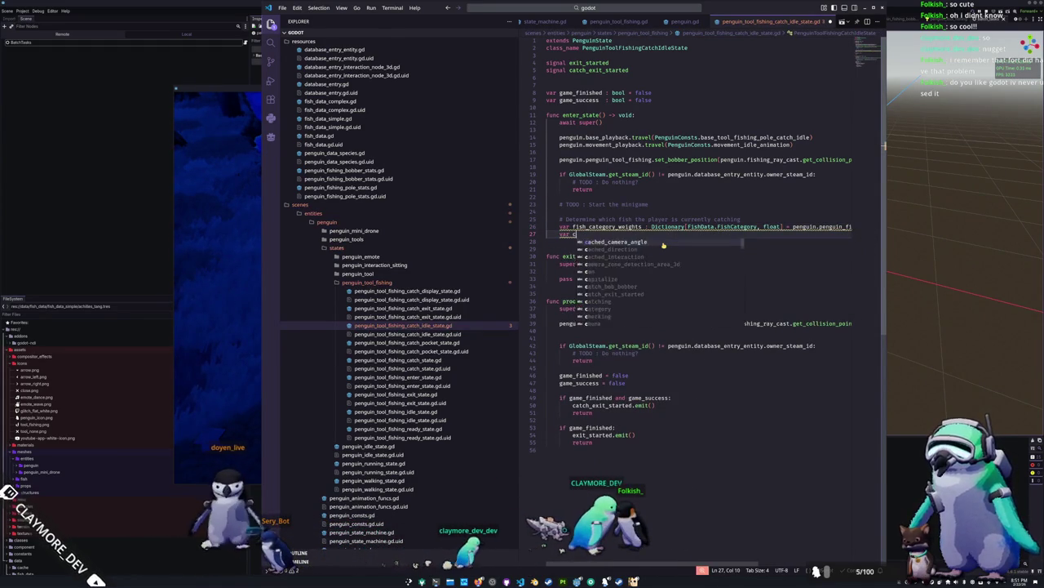
text(ategories : D)
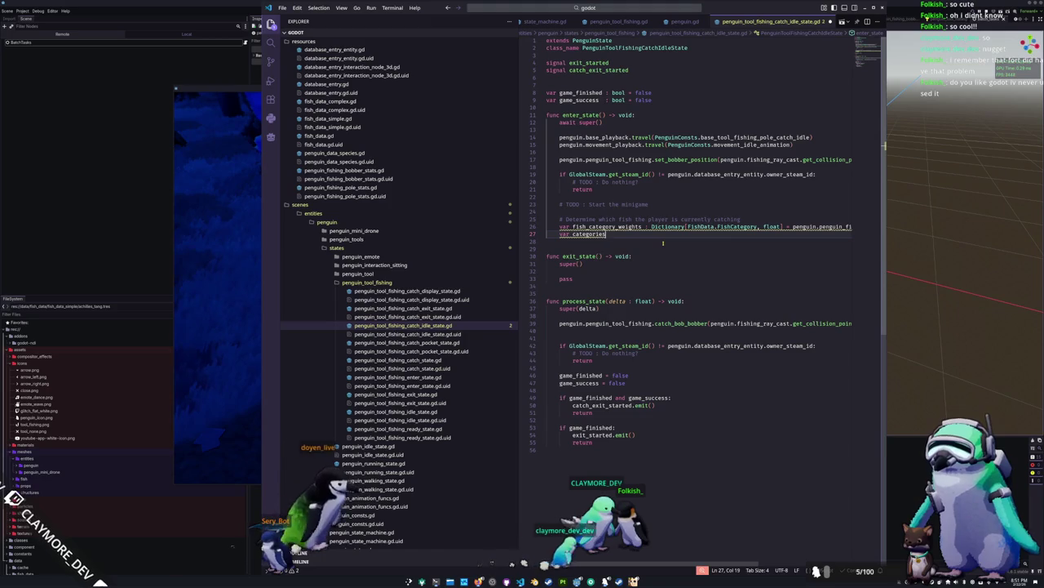
key(BackSpace)
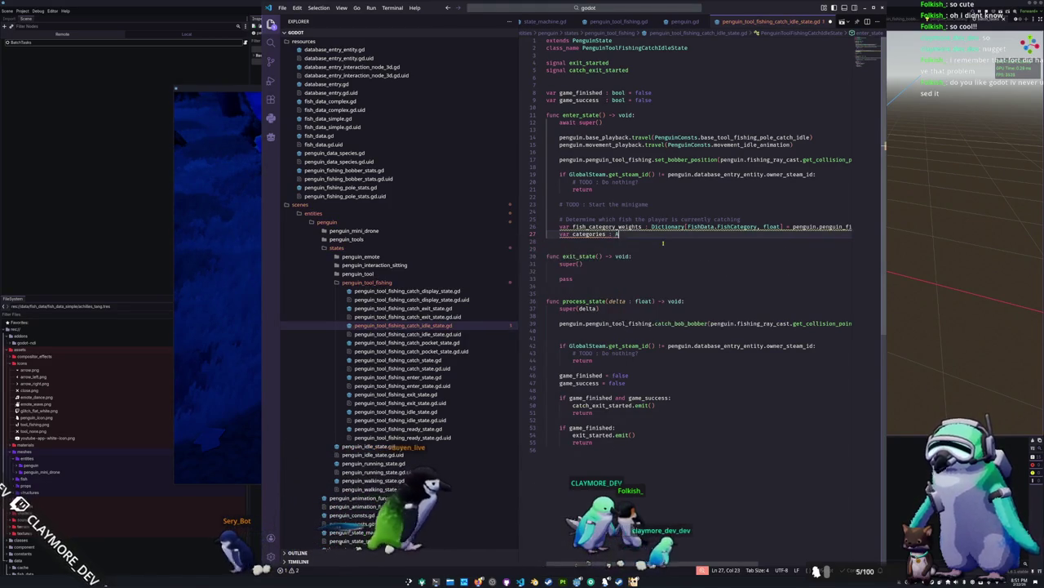
text(Array)
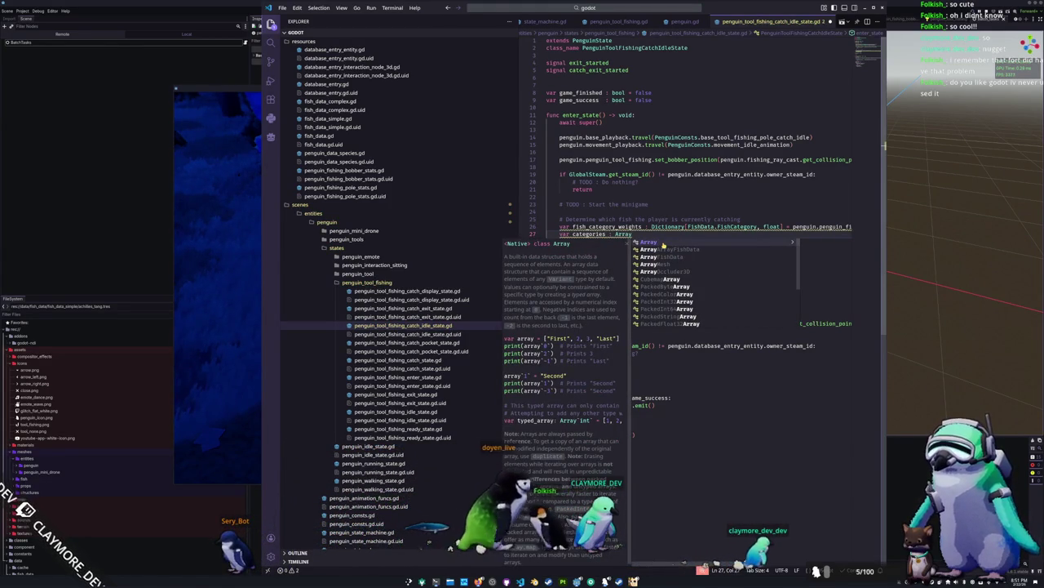
text([FishDat)
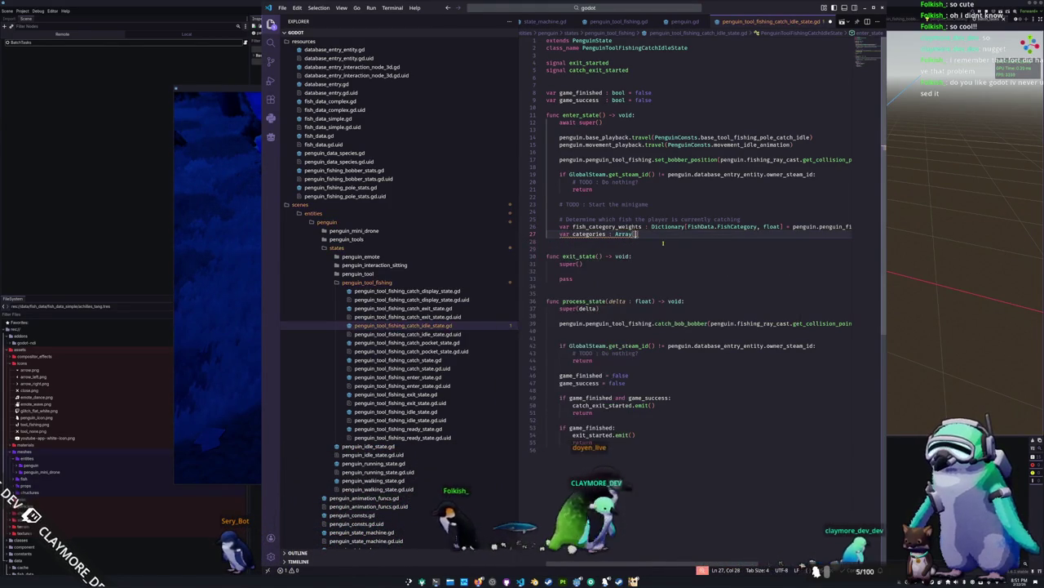
text(a.FishCategory)
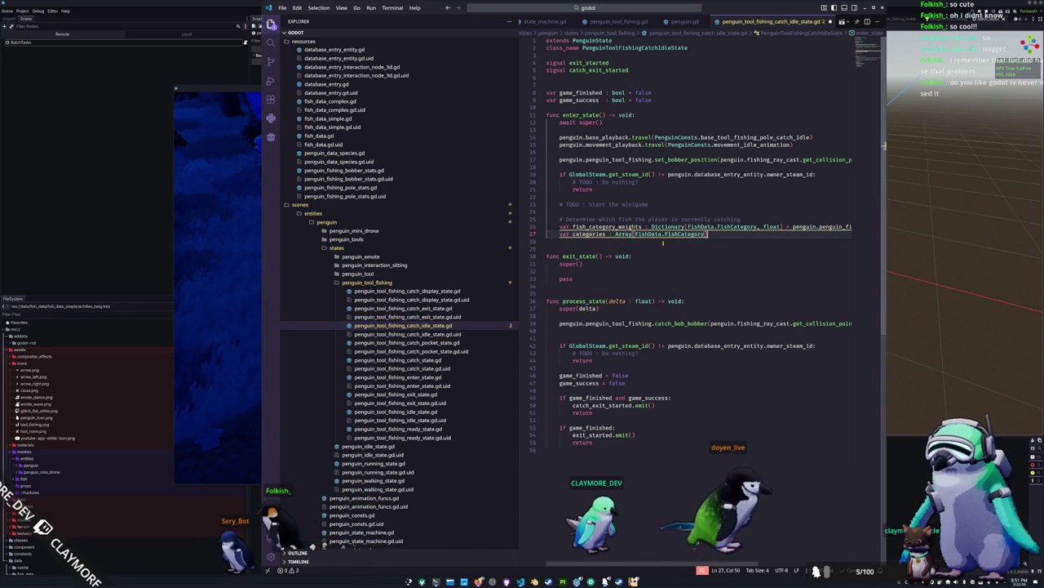
key(Return)
text(var weights    )
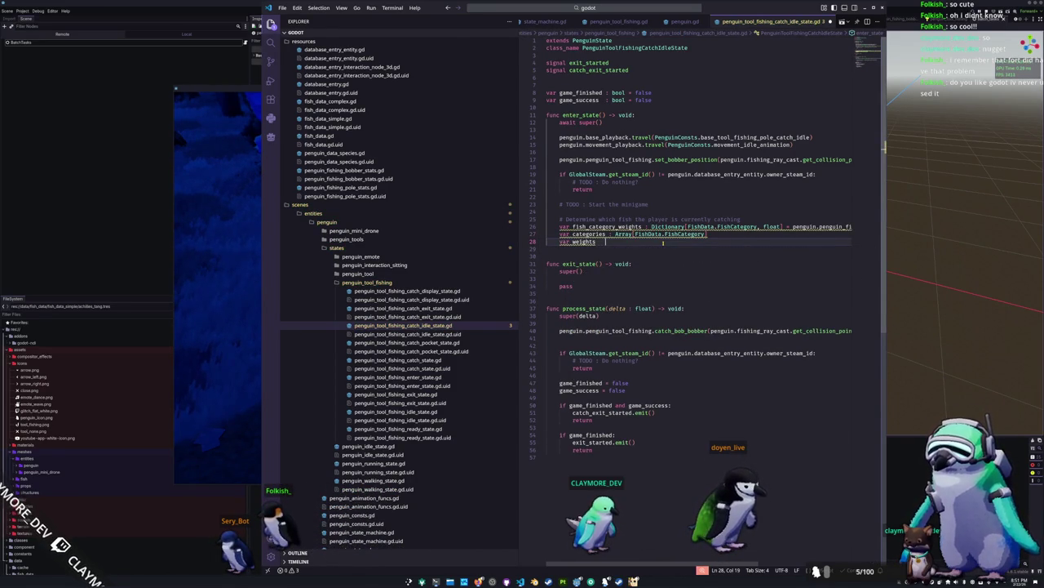
text(: Array[Floa)
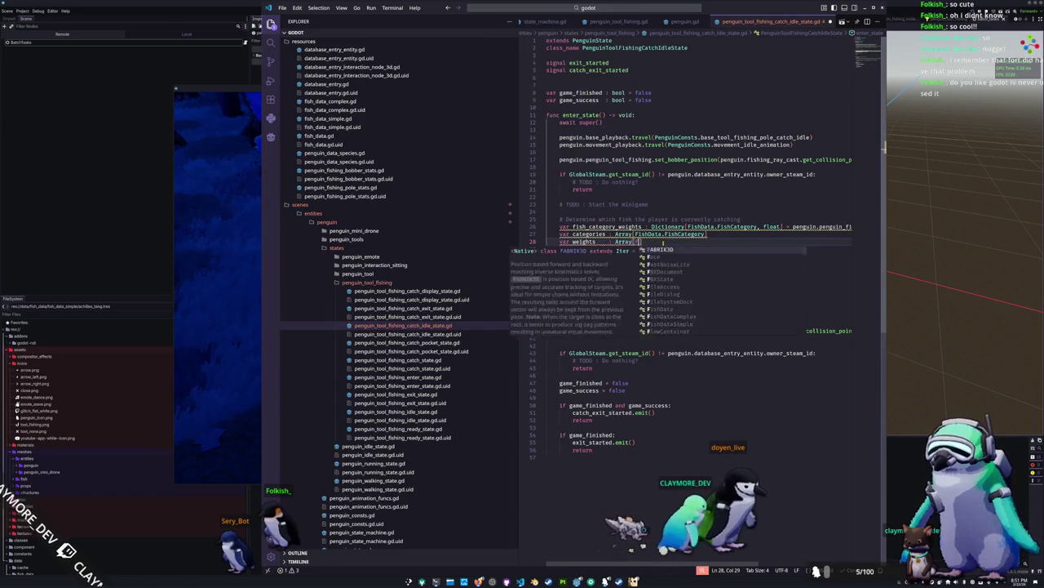
key(Return)
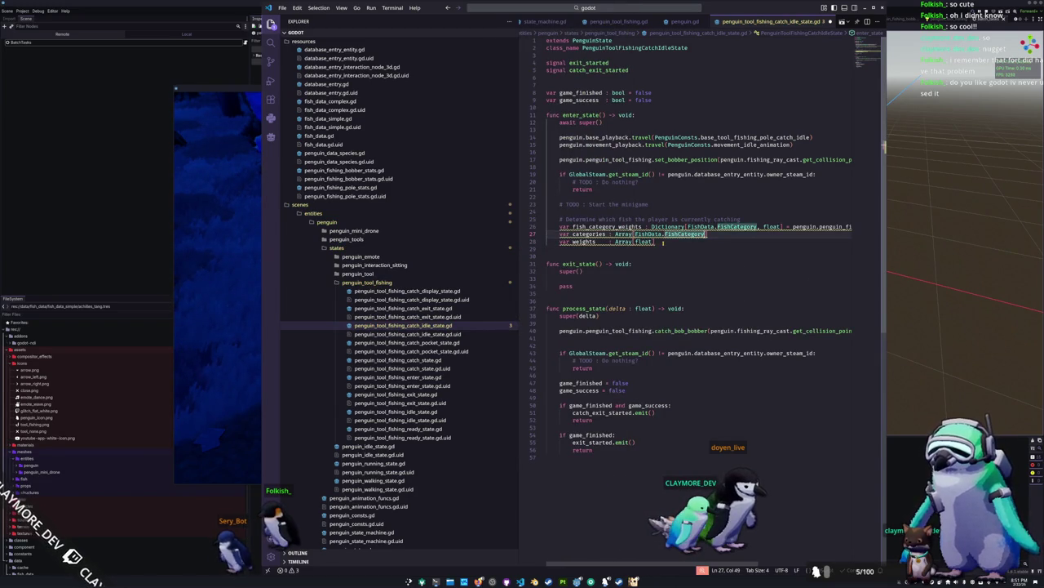
Initialise categories from fish_category_weights.keys() and weights from fish_category_weights.values().
text(=fish_category_weights.)
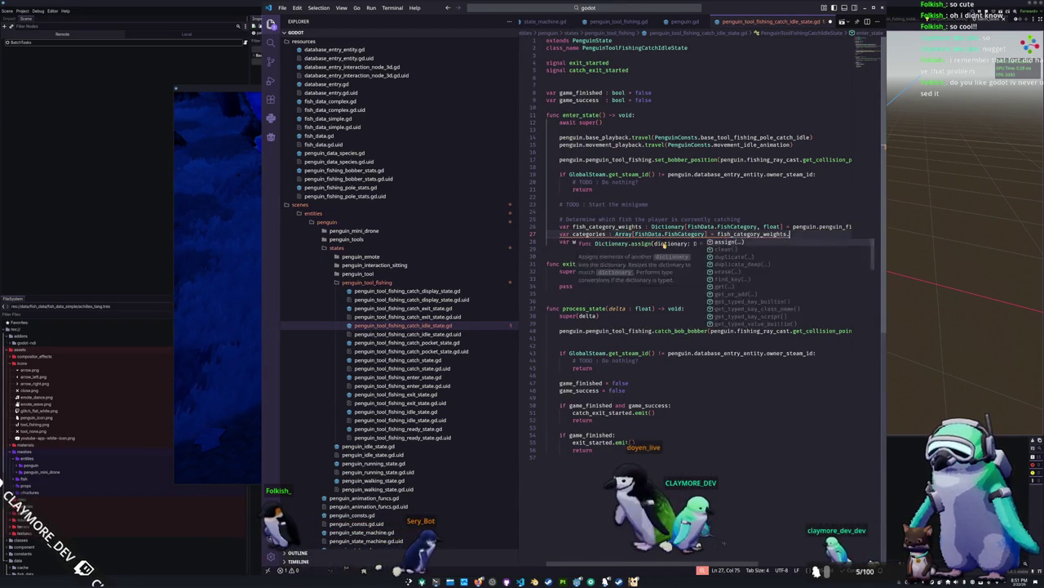
text(keys())
click(663, 243)
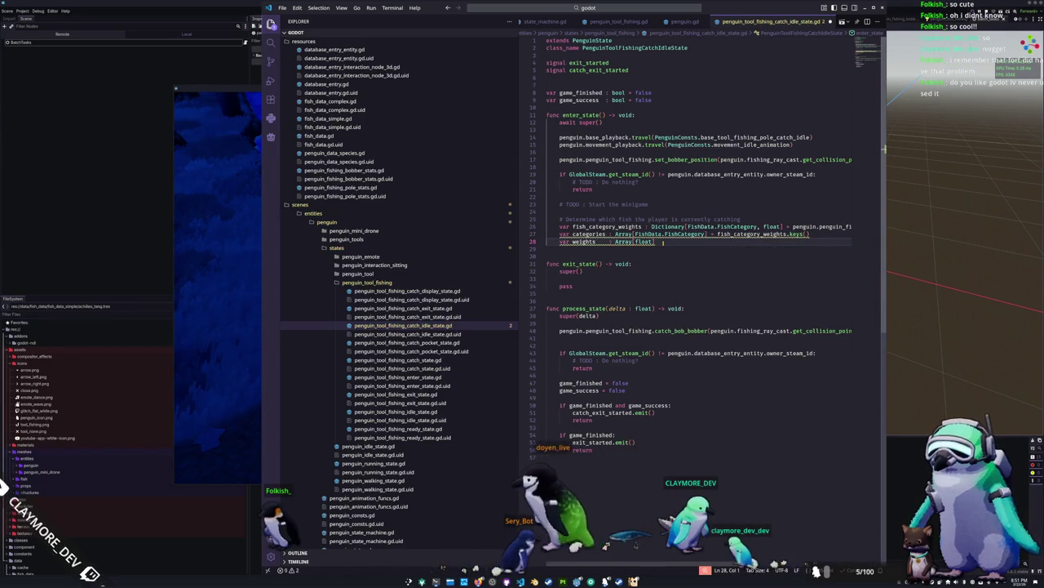
text(= fish_category_weights.values()
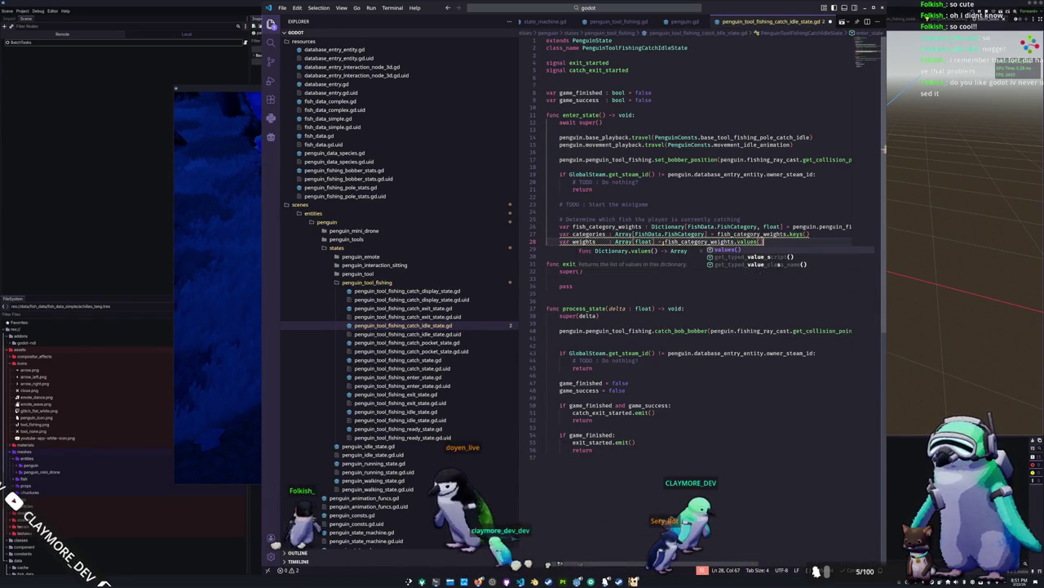
click(547, 249)
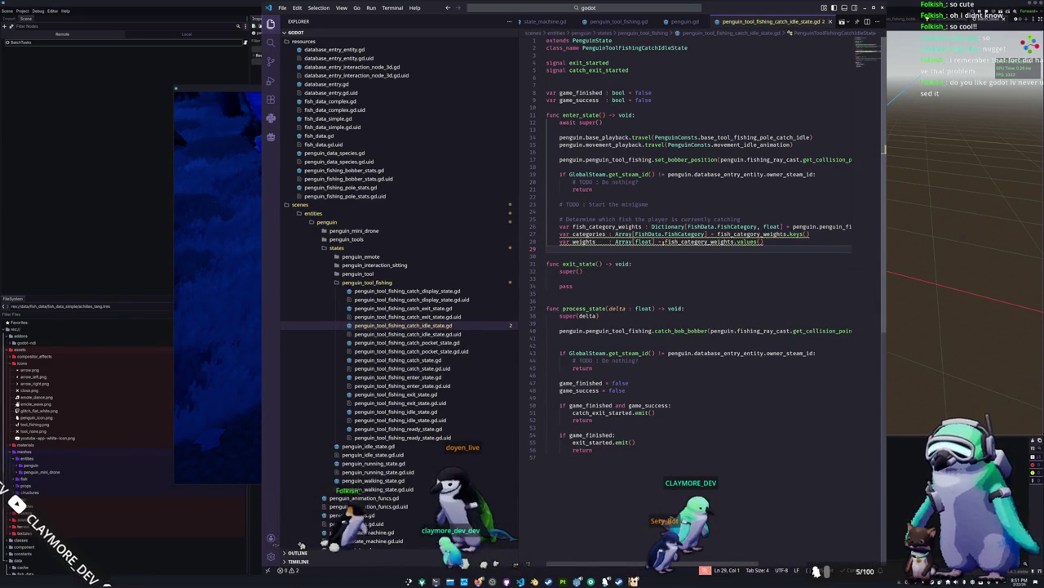
mouse_move(781, 234)
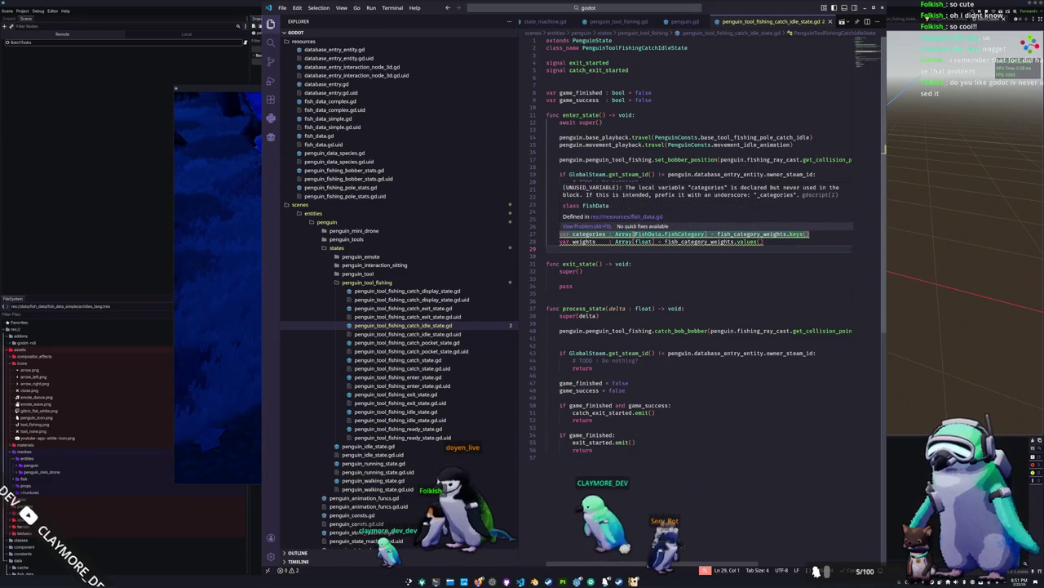
Delete the values() and keys() initialisers from the weights and categories declarations.
mouse_move(630, 234)
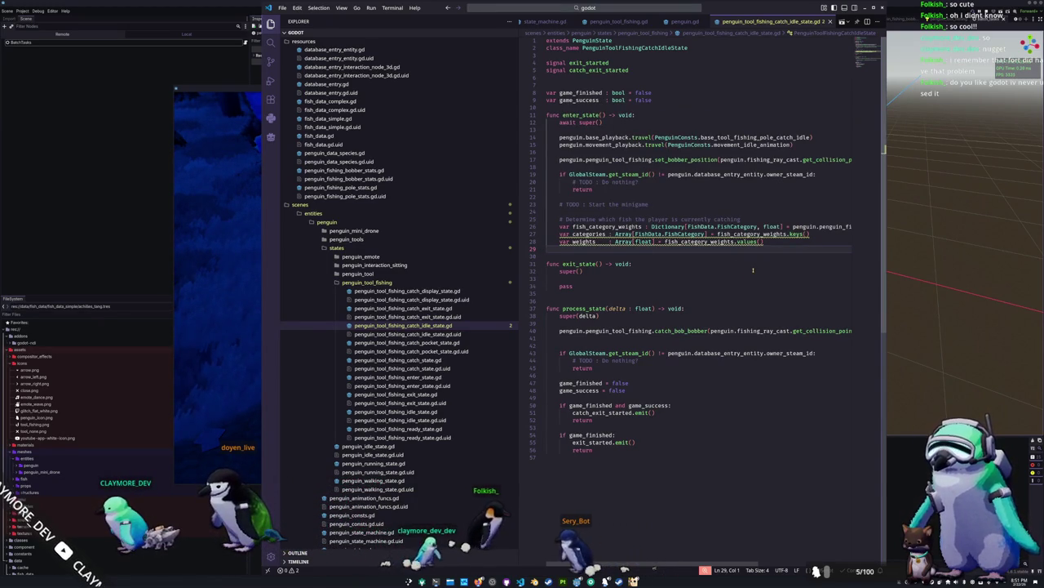
drag(763, 241, 667, 242)
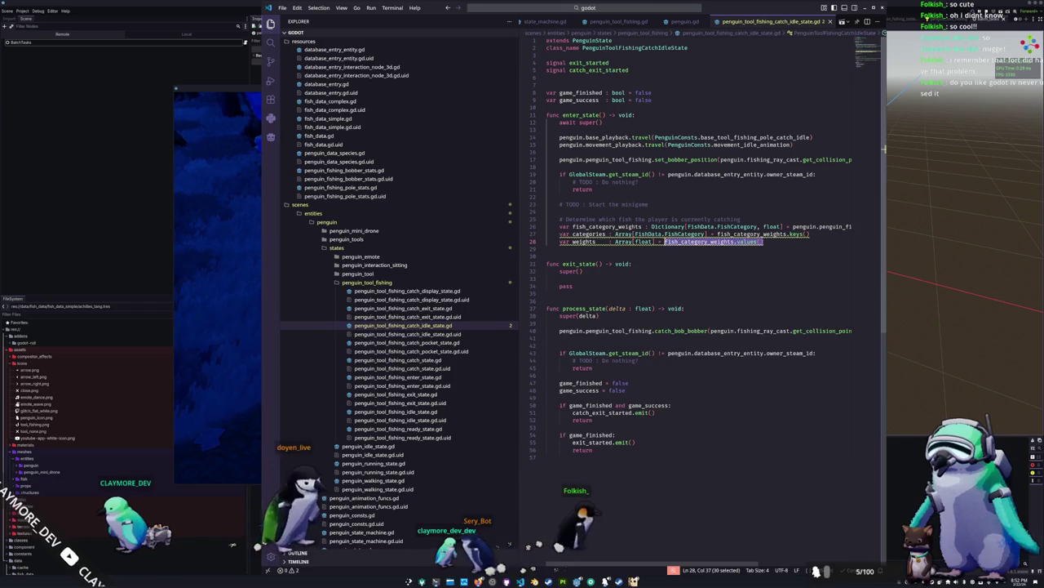
key(BackSpace)
drag(810, 234, 758, 235)
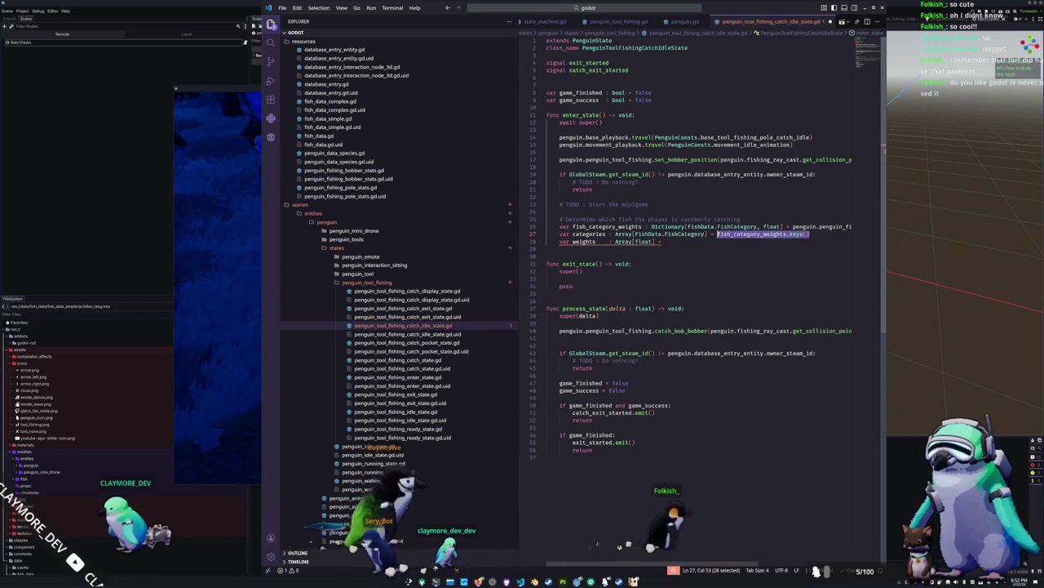
key(BackSpace)
key(Down)
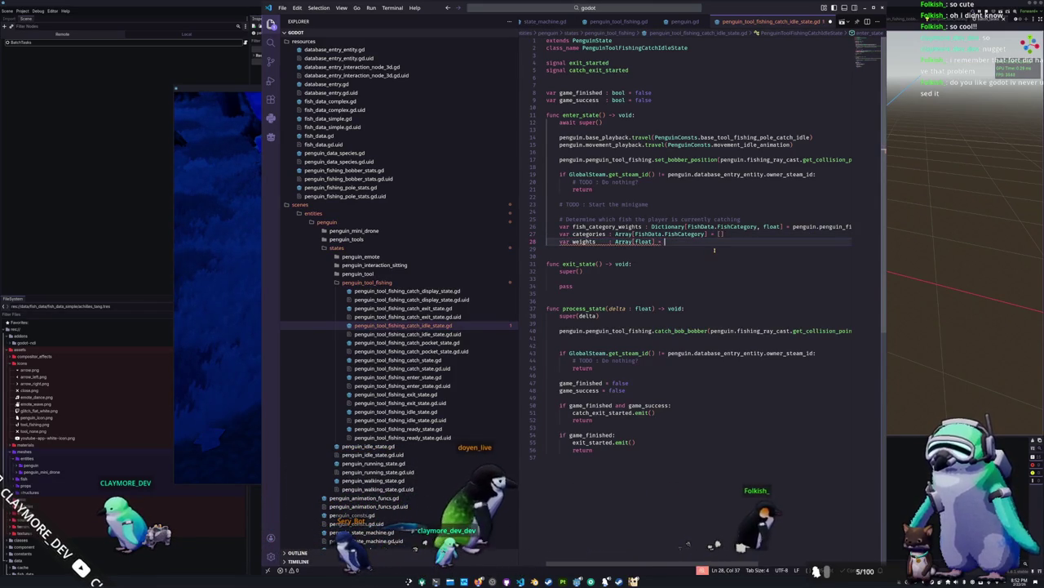
text([)
Write the loop header 'for category : FishData.FishCategory in fish_category_weights.keys():'.
key(Return)
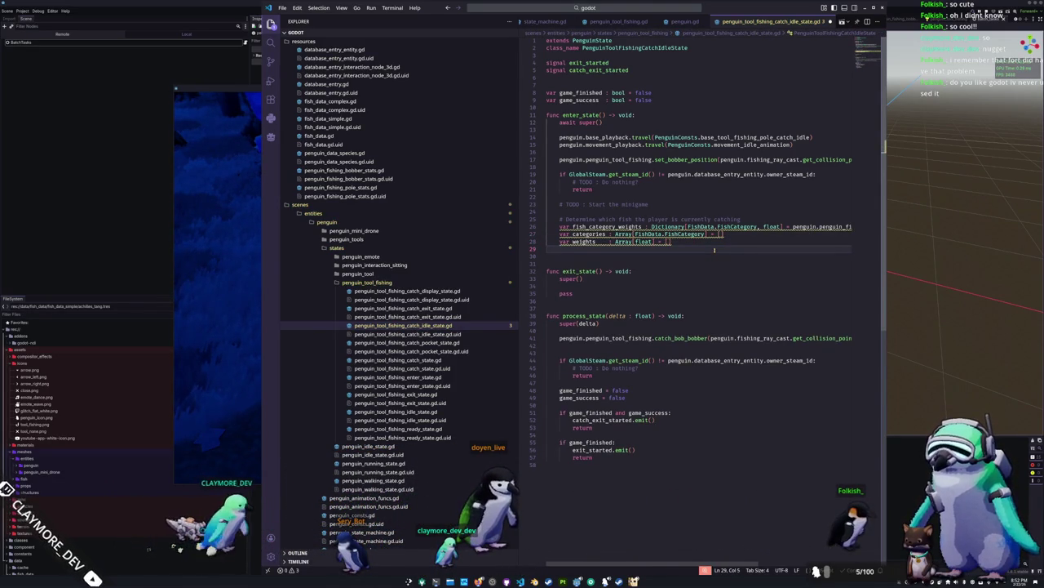
text(for fish_category_weights)
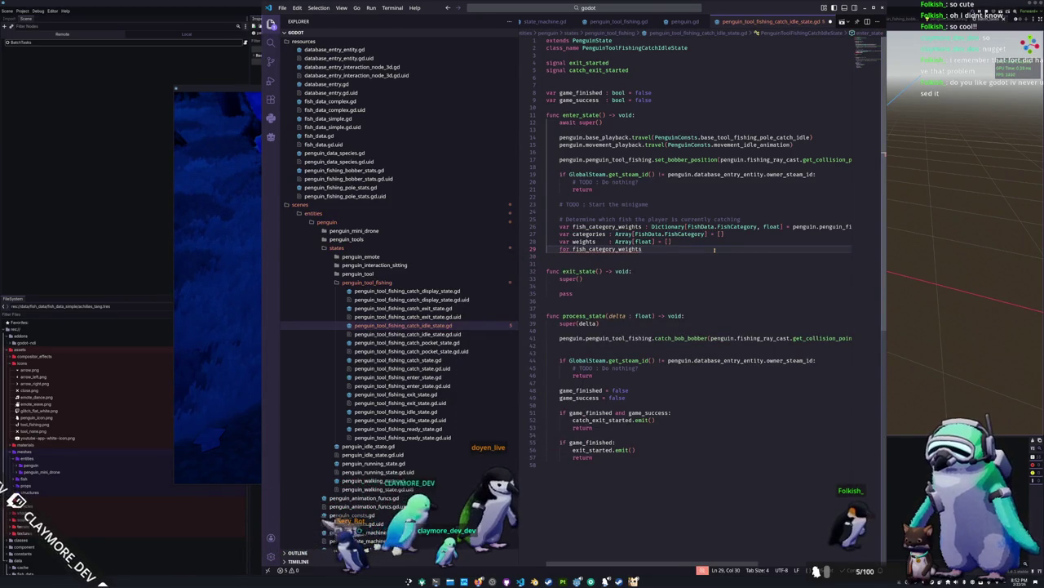
key(ctrl+d)
key(BackSpace)
text(ca)
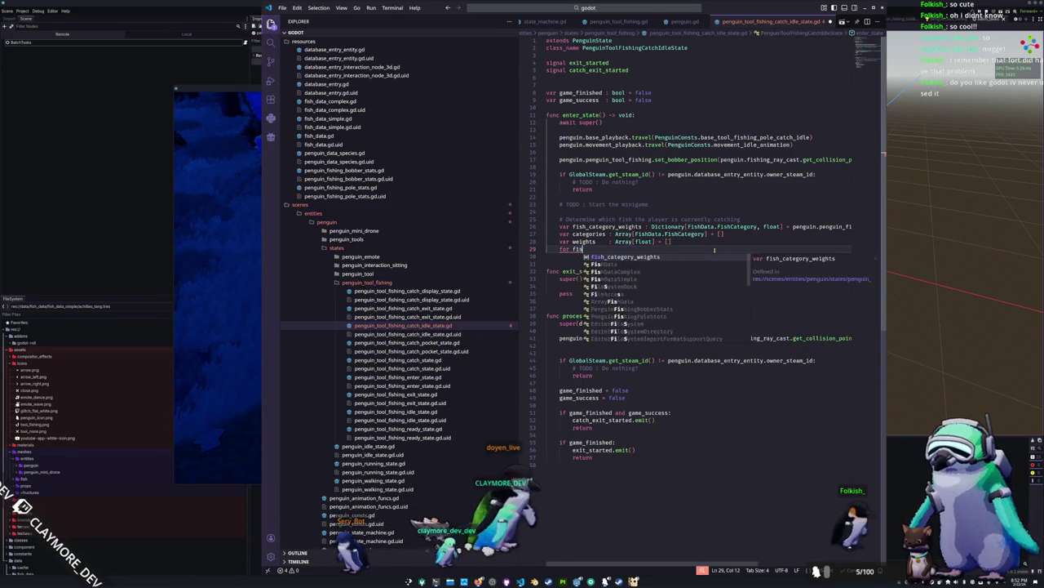
text(tegory)
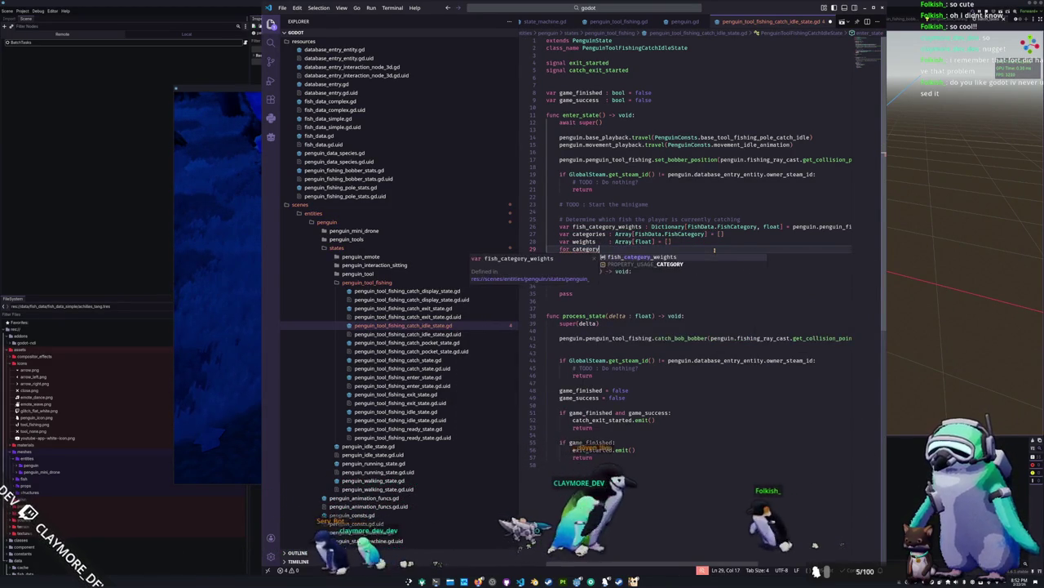
text( : FishData.Fis)
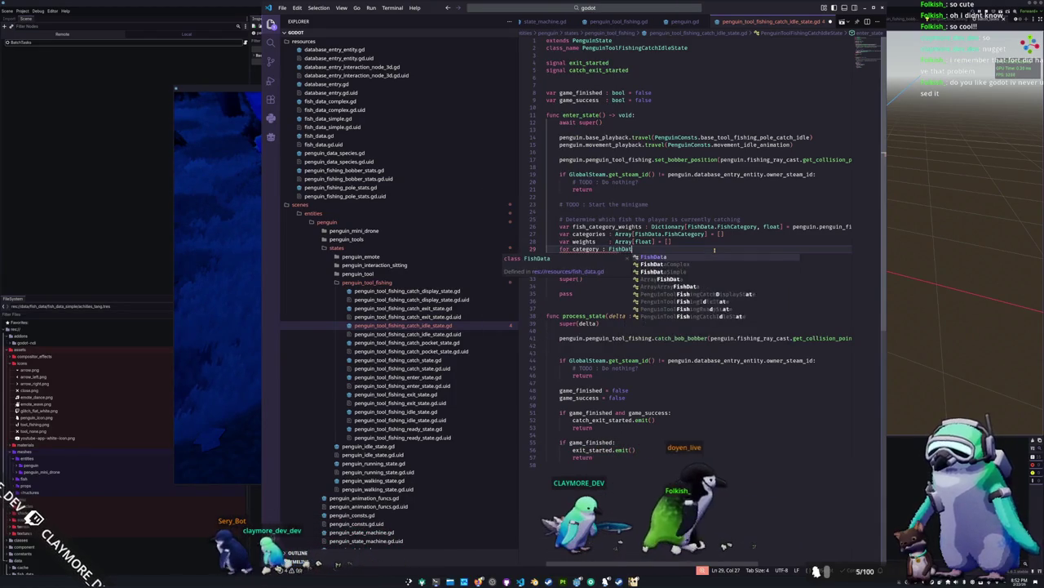
key(Return)
text(in fis)
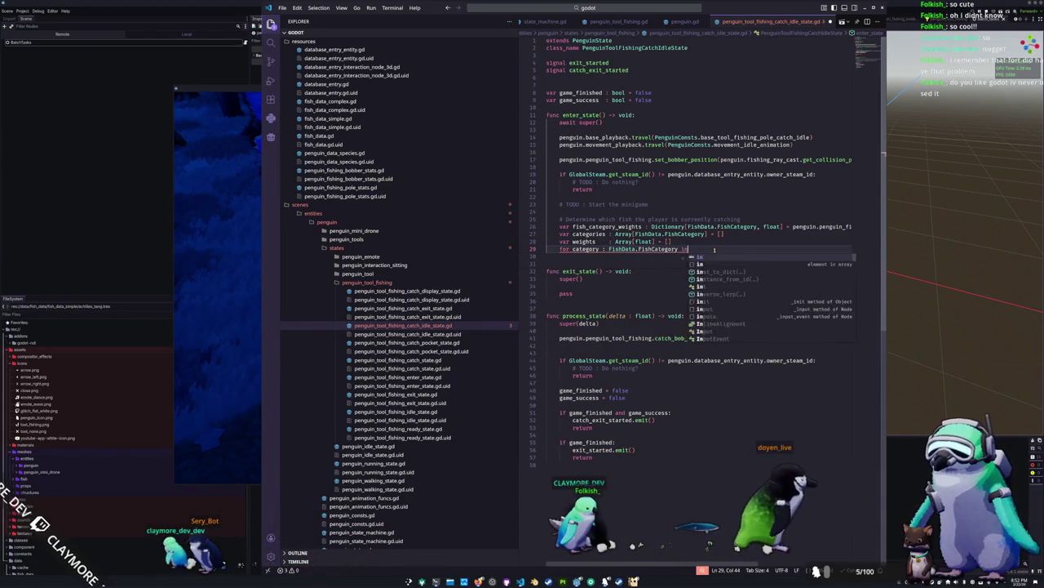
key(Return)
text(.)
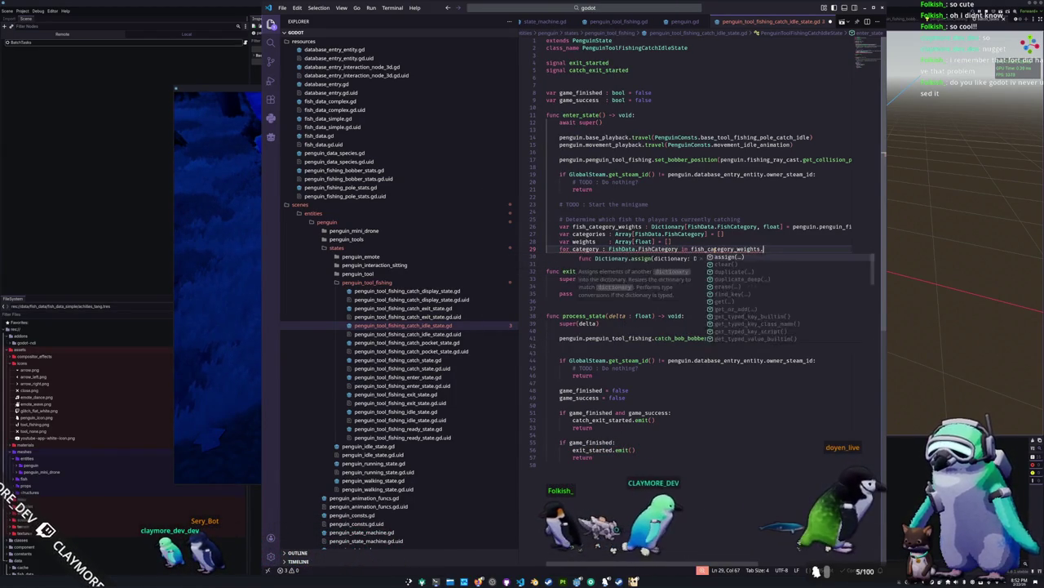
text(keys():)
key(Return)
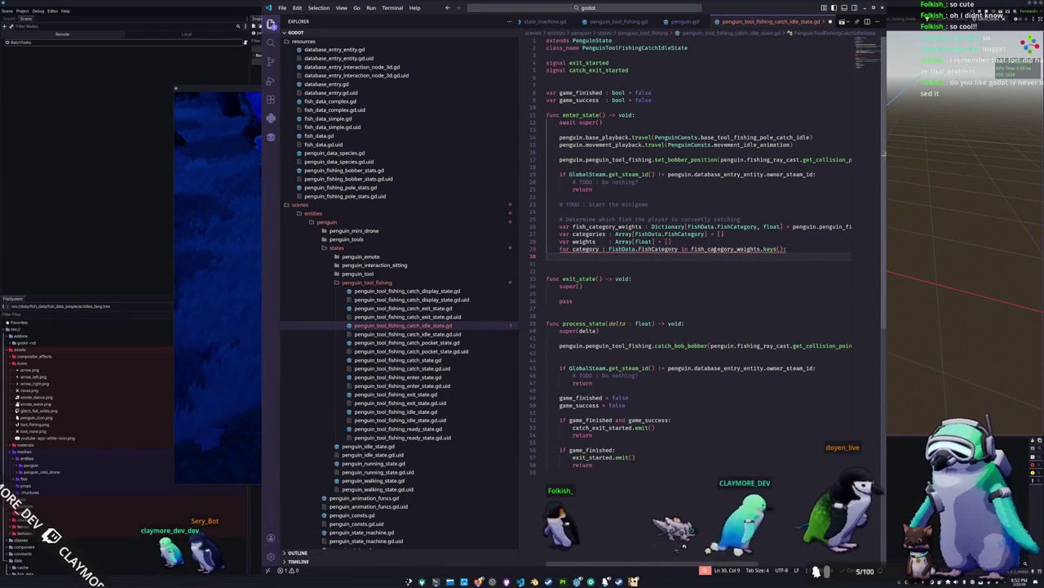
In the loop body, append category to categories and fish_category_weights[category] to weights.
text(cat)
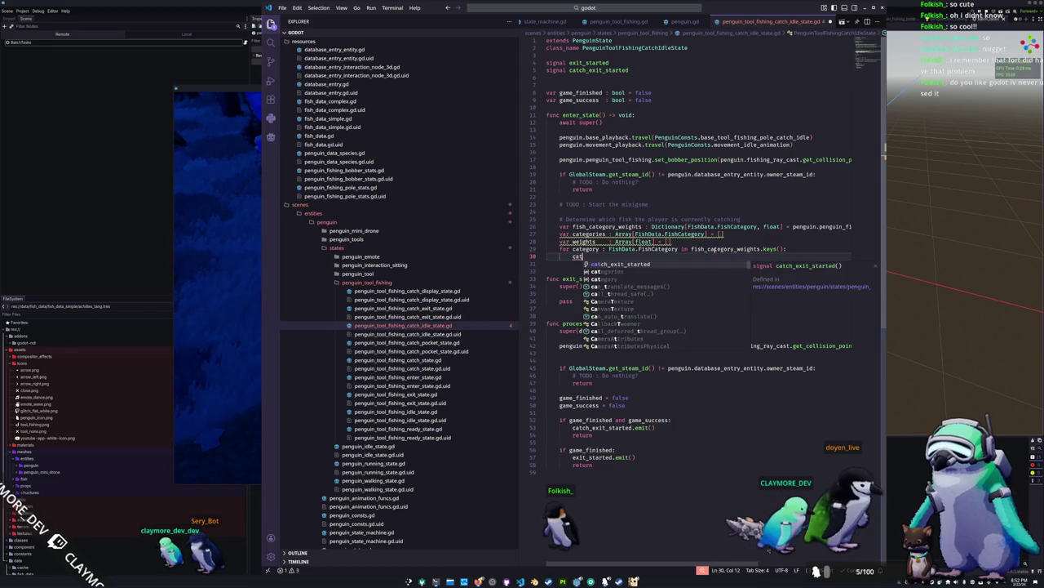
text(e)
key(Tab)
text(.append()
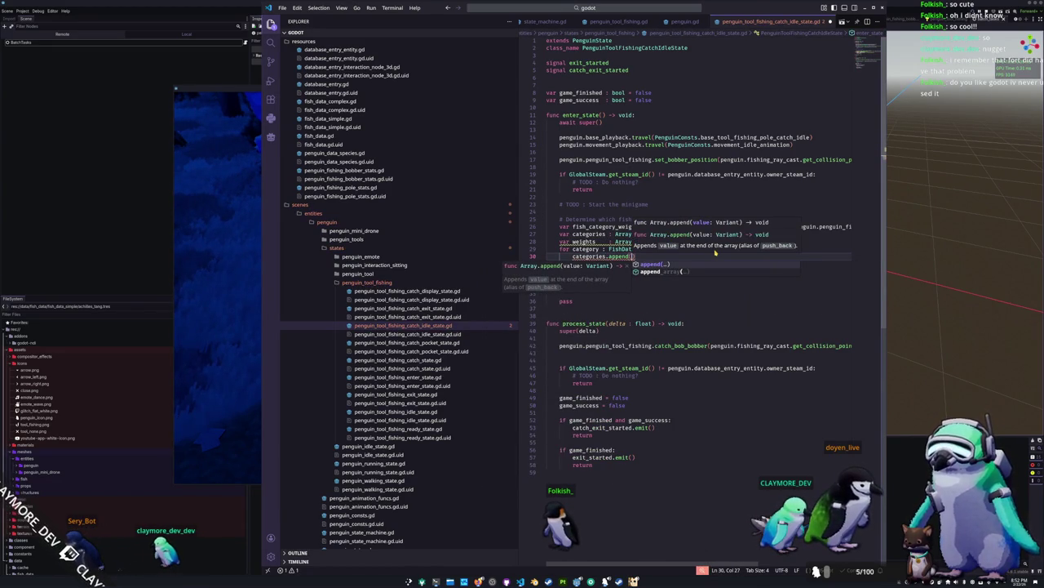
text(cate)
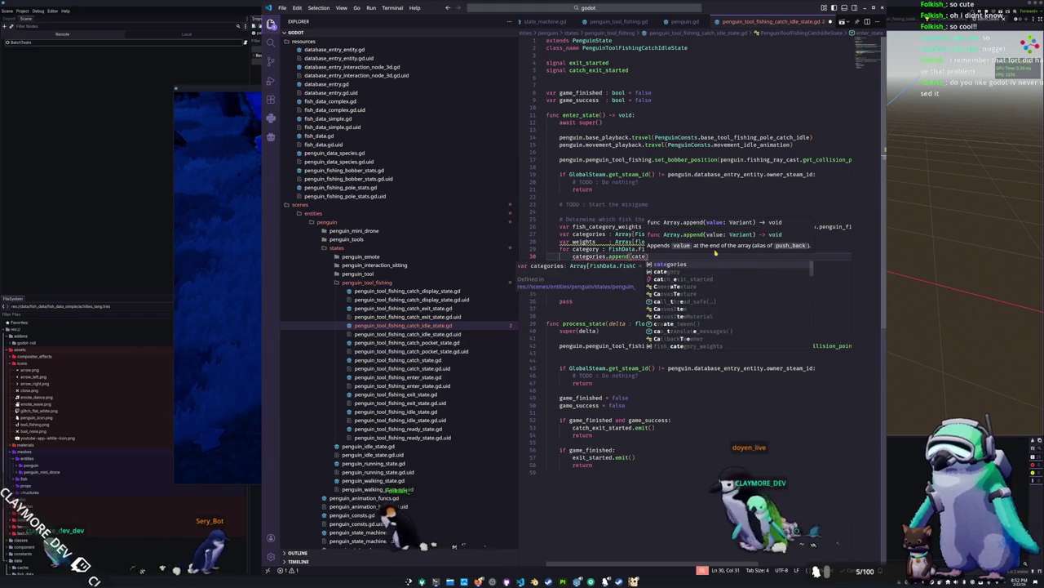
text(gory))
key(Return)
text(weights.append()
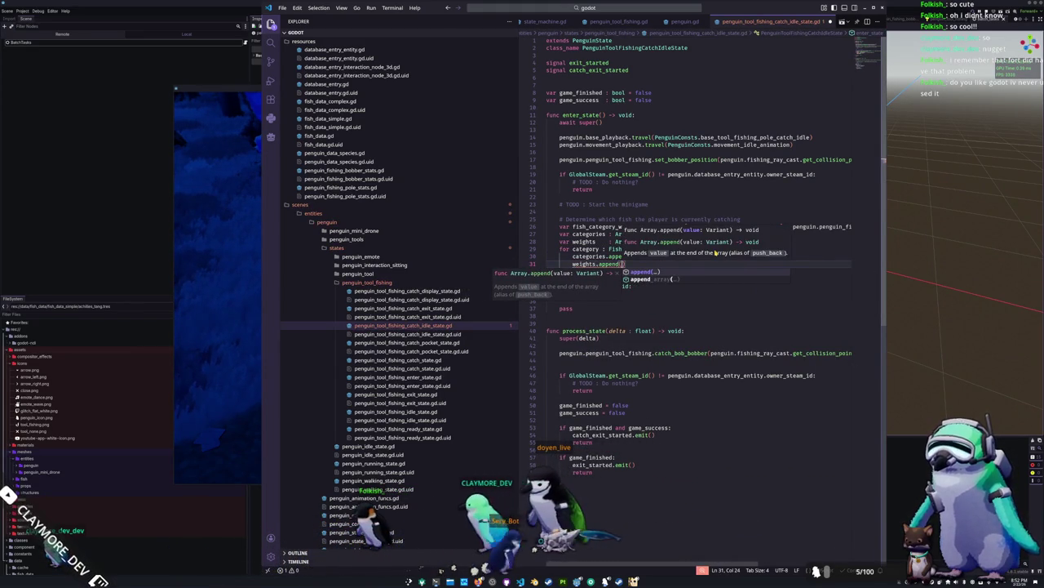
text(fish_category_weights[category)
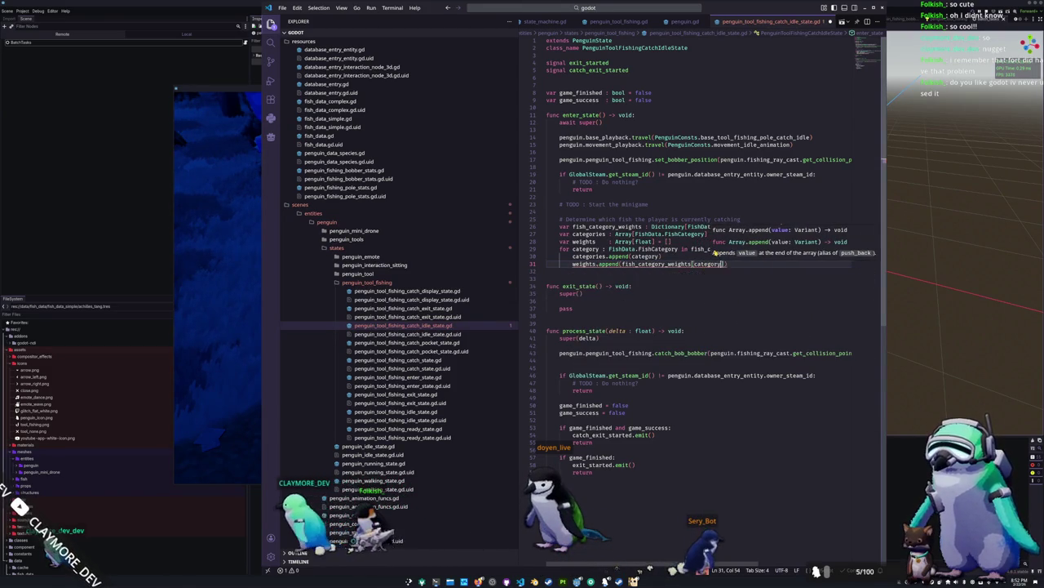
key(End)
key(Return)
key(Tab)
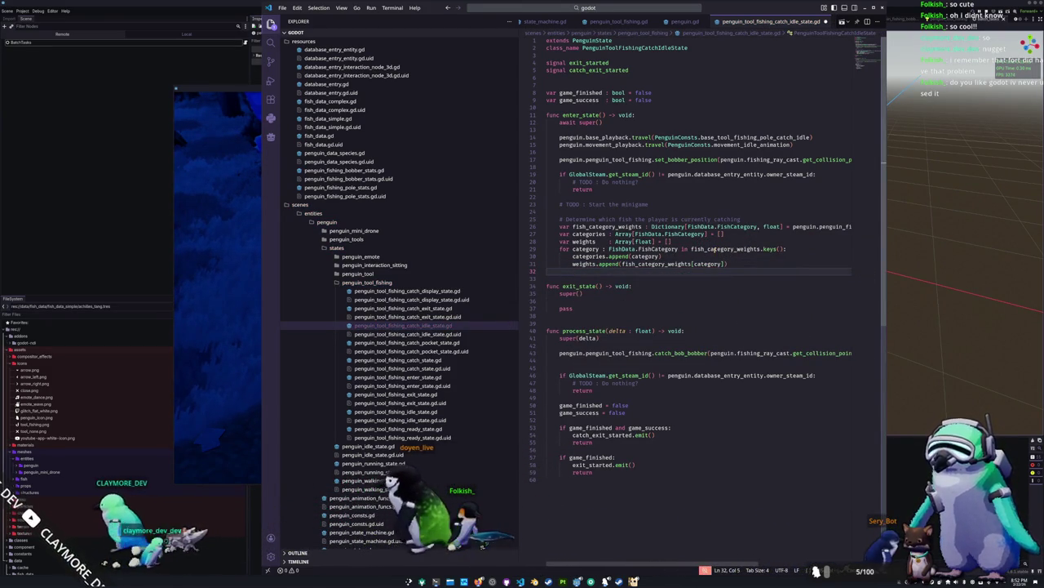
After a blank line, declare var target_fish_category : FishData.FishCategory with its value unfinished.
key(Return)
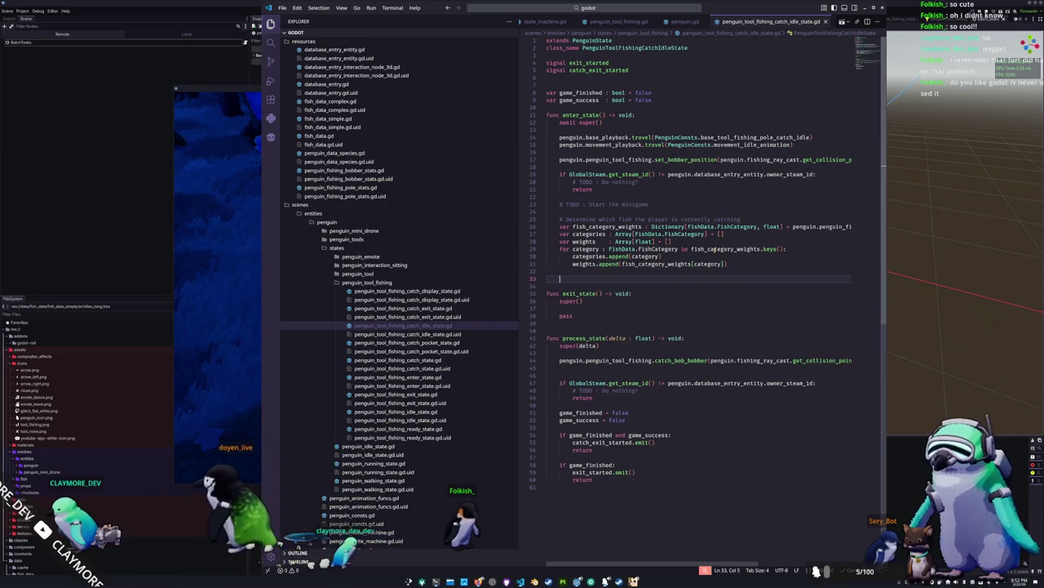
key(Return)
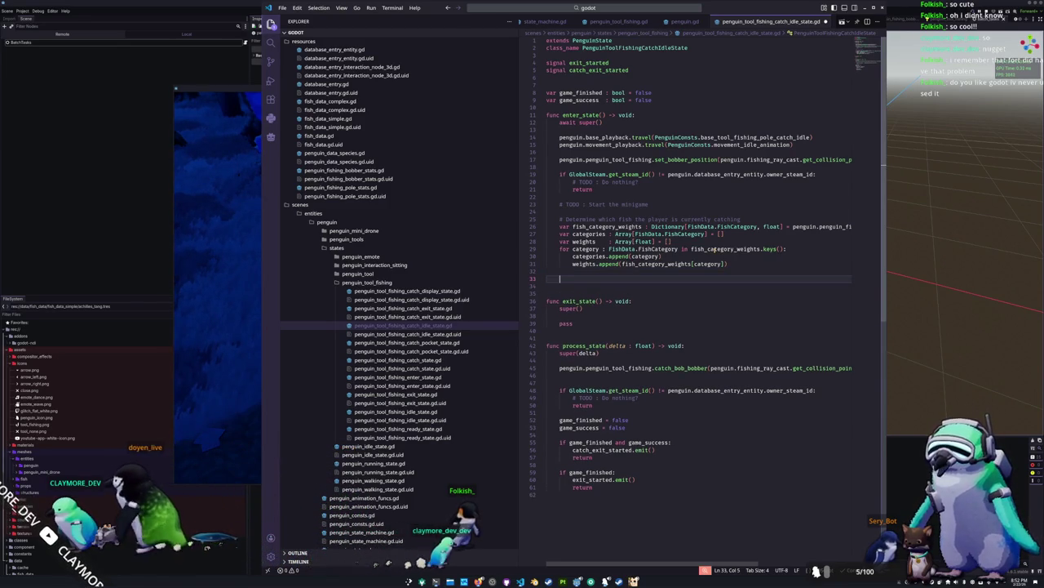
text(var target_fish_category :)
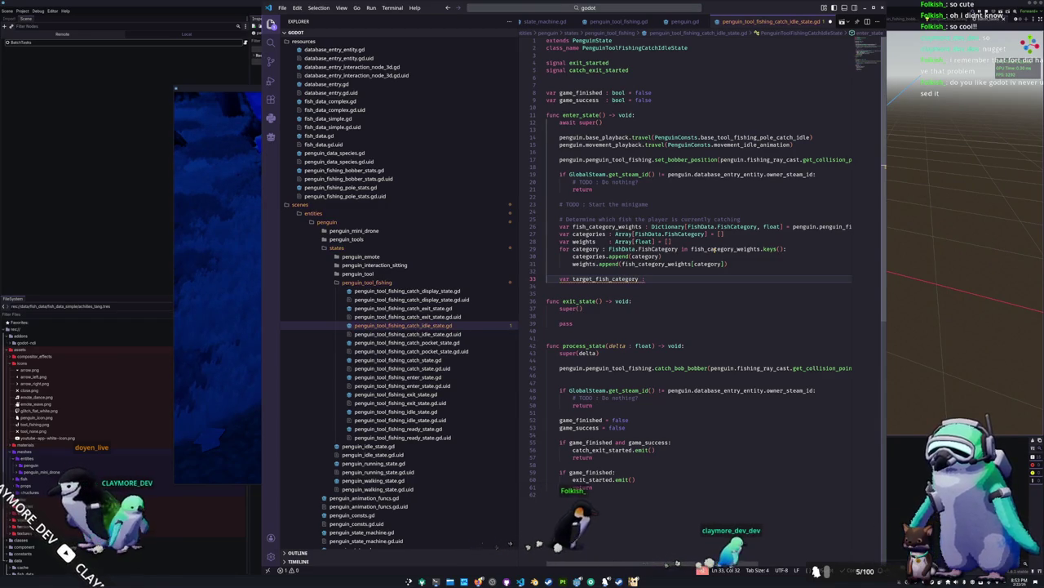
text(FishData.)
key(Return)
text(= )
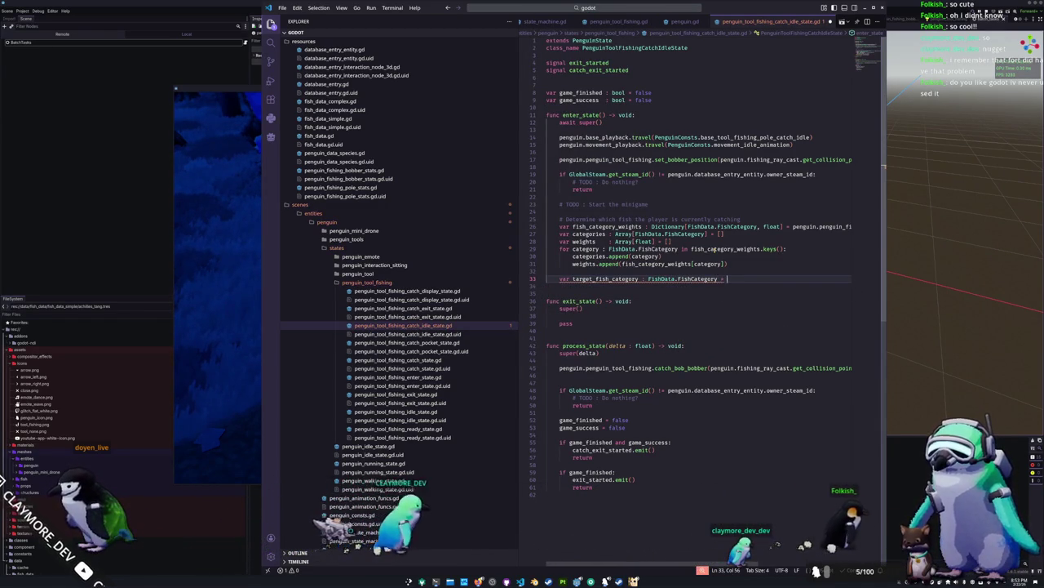
text(pick)
key(BackSpace)
key(BackSpace)
key(BackSpace)
text(rn)
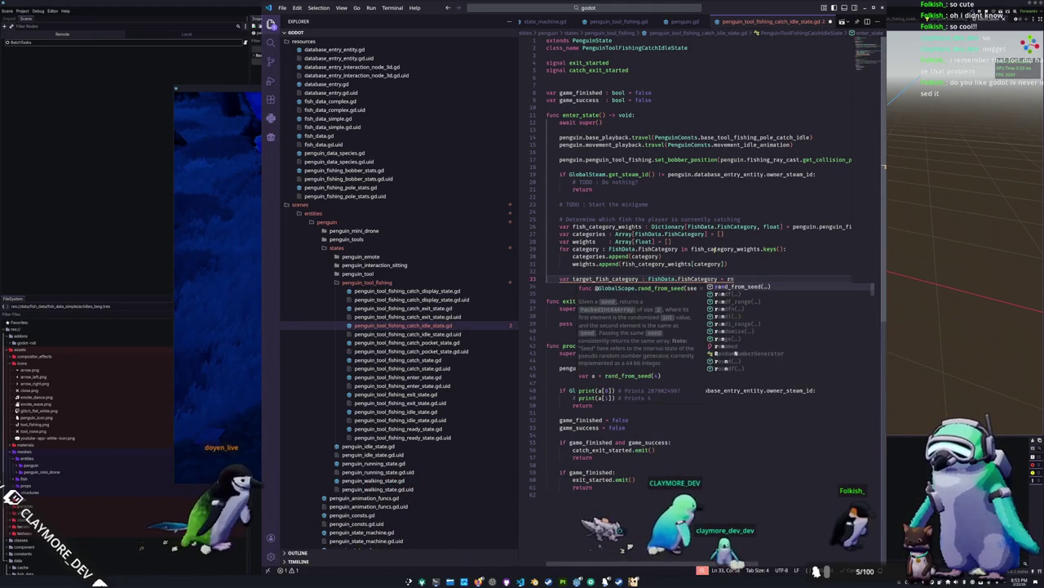
key(BackSpace)
key(BackSpace)
text(weigh)
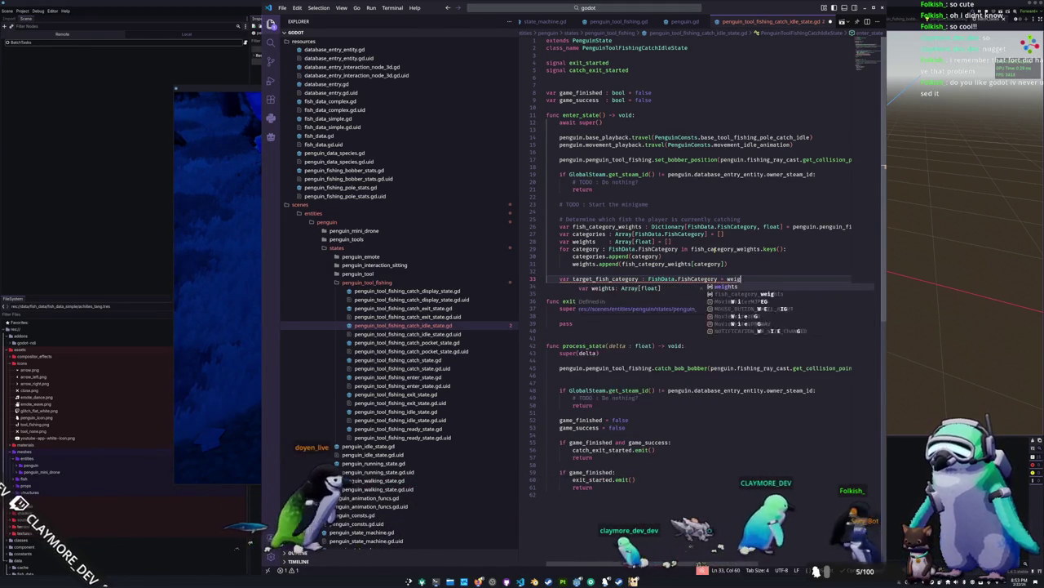
key(BackSpace)
key(BackSpace)
key(BackSpace)
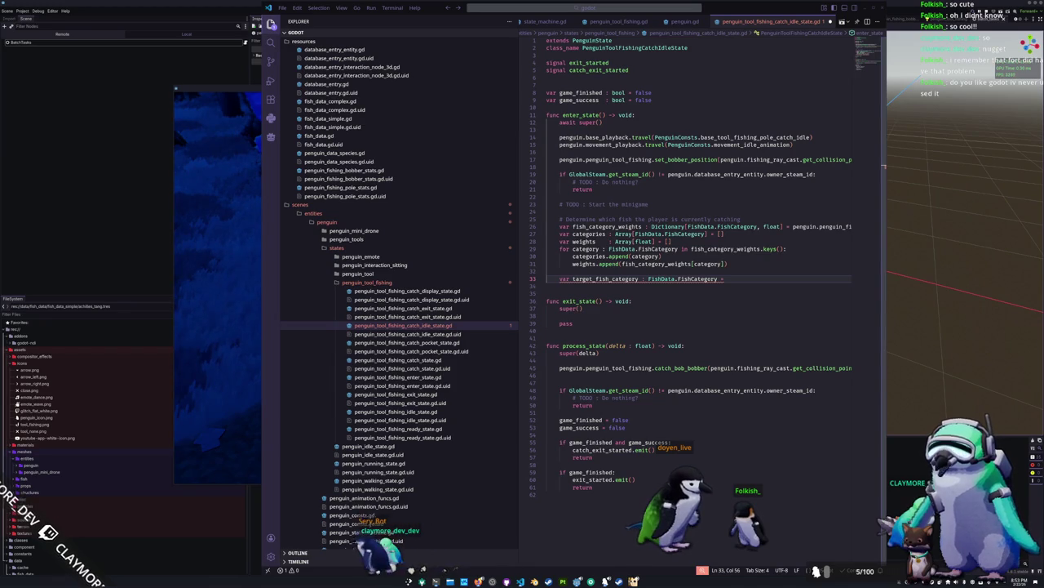
Search Google for 'godot rng' and open the RandomNumberGenerator documentation result.
key(alt+Tab)
scroll(488, 404, down, 5)
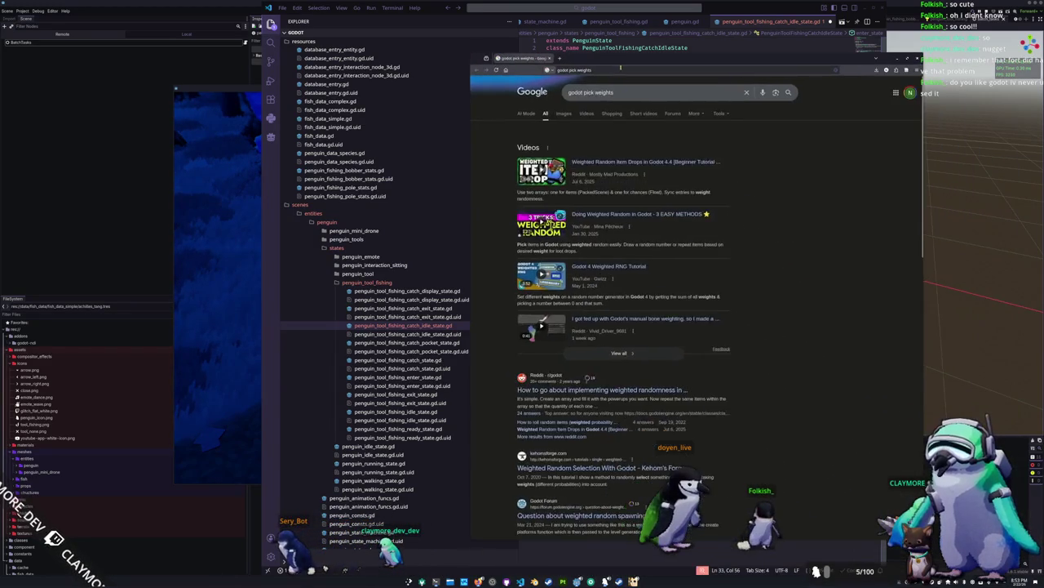
scroll(488, 404, down, 5)
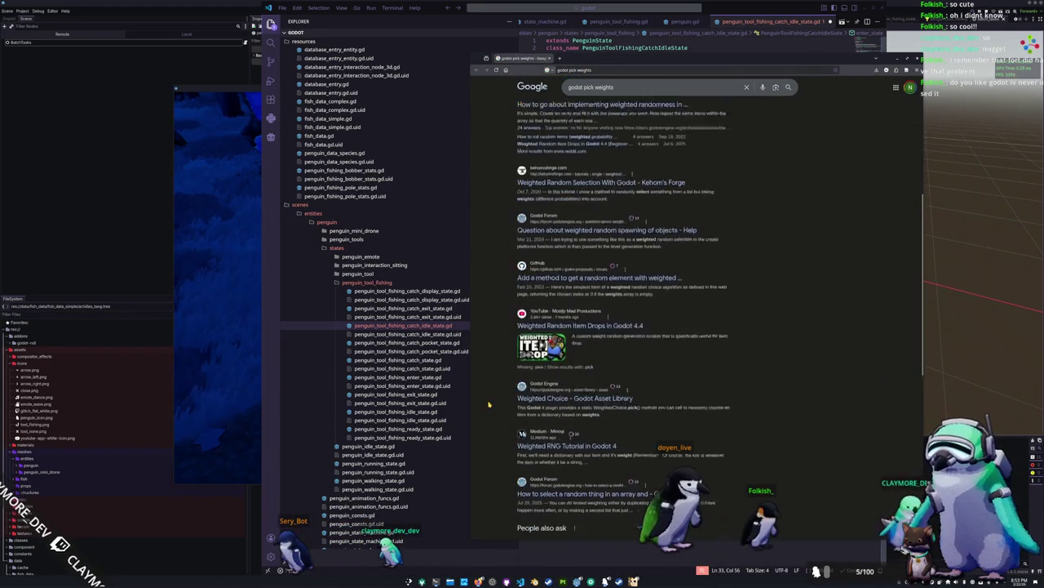
scroll(501, 373, down, 5)
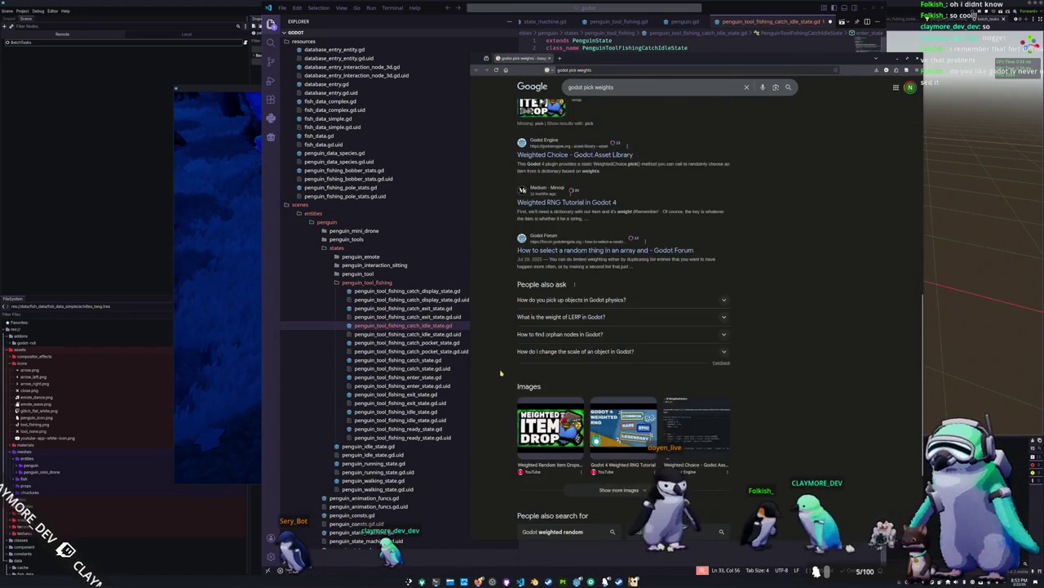
scroll(501, 373, up, 10)
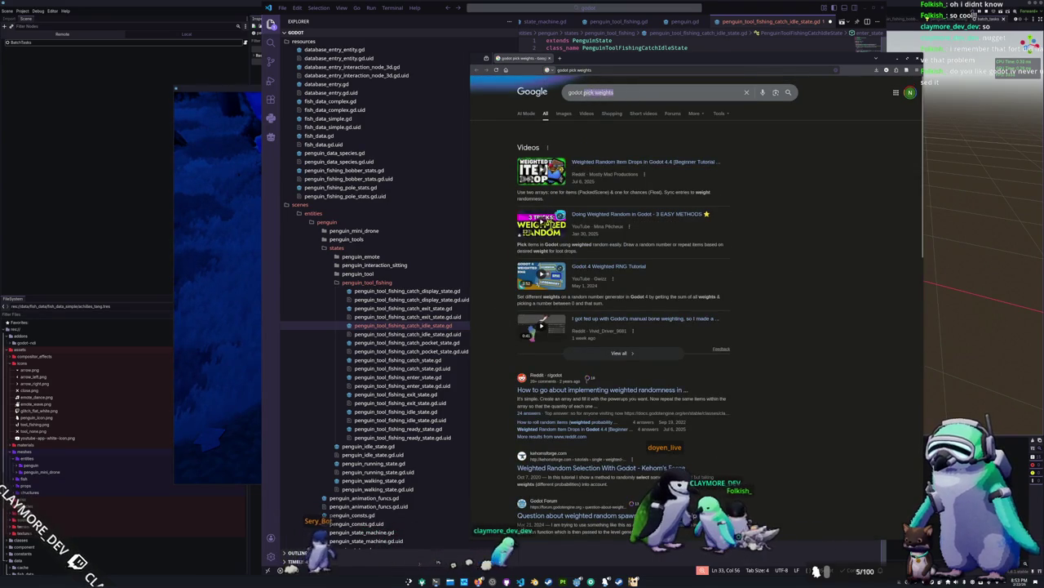
text(rng)
key(Return)
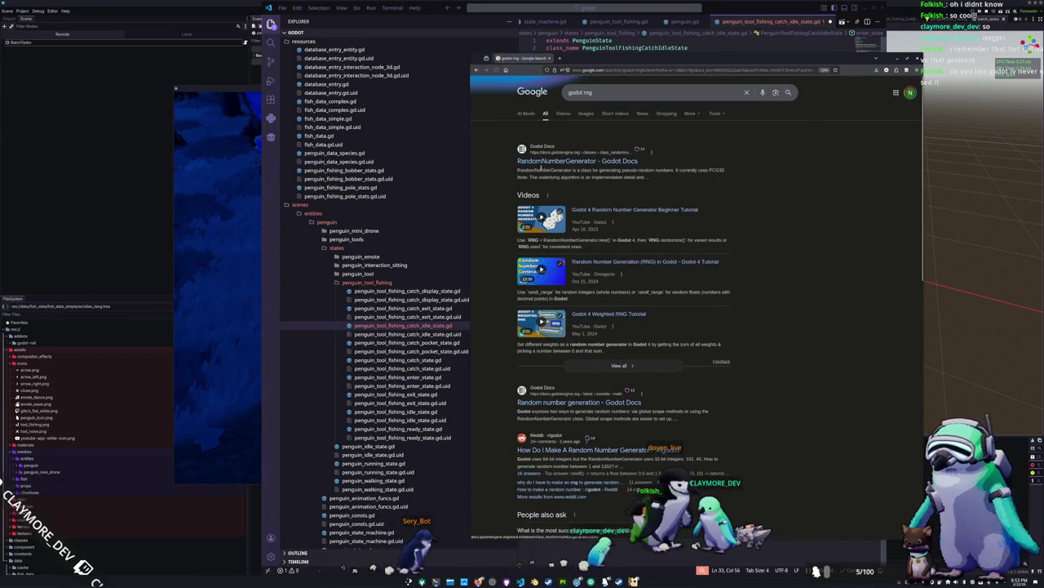
click(544, 161)
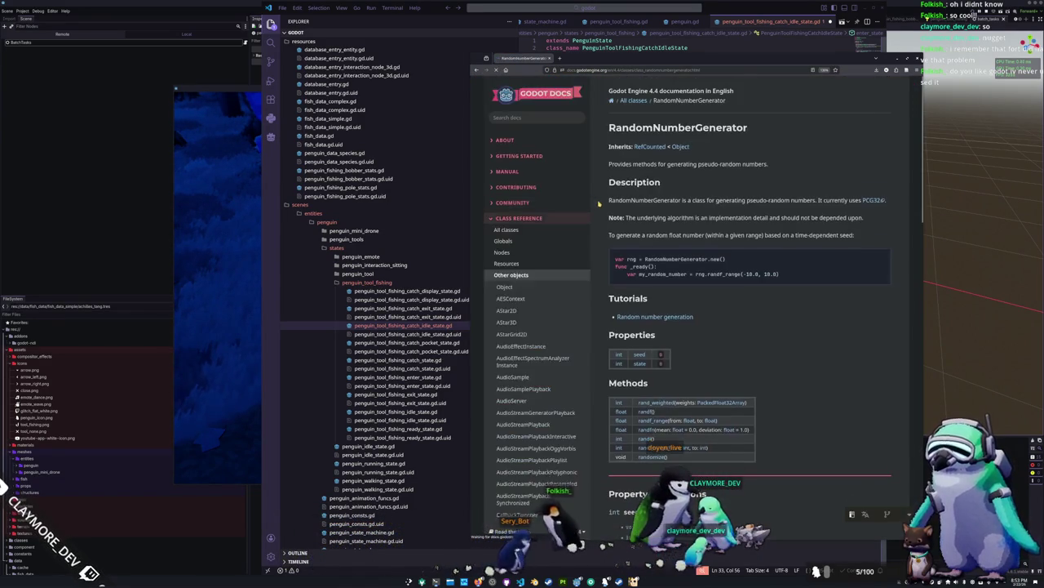
Read the rand_weighted method description and example, then return to the code editor.
scroll(599, 204, down, 3)
scroll(599, 204, down, 1)
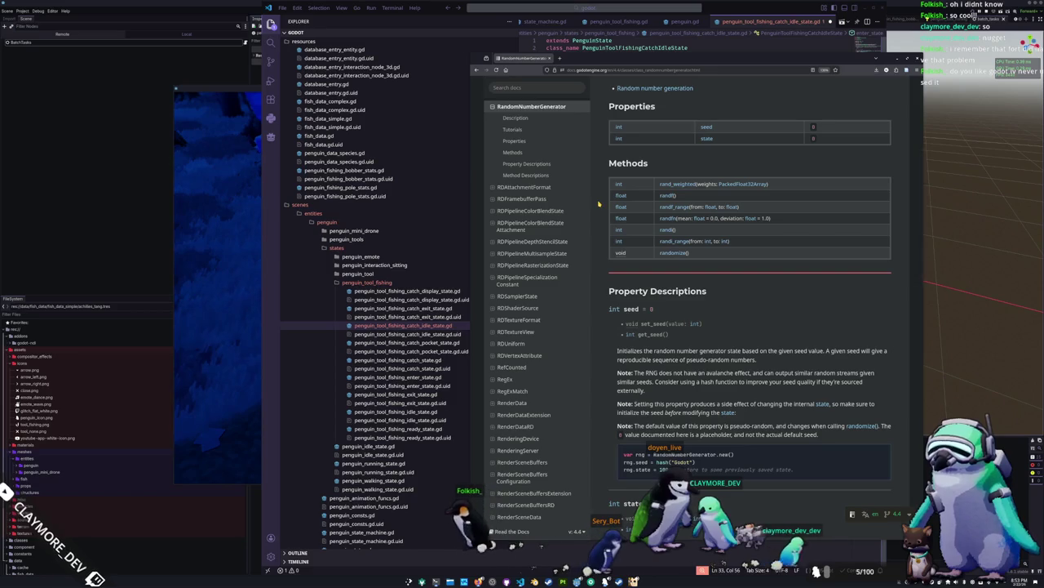
click(684, 185)
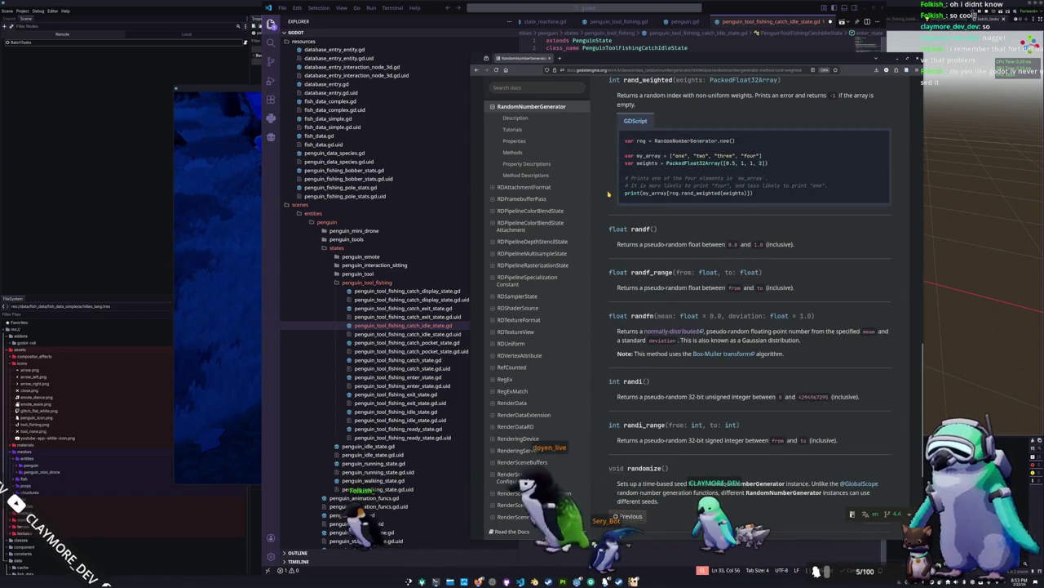
scroll(608, 194, up, 1)
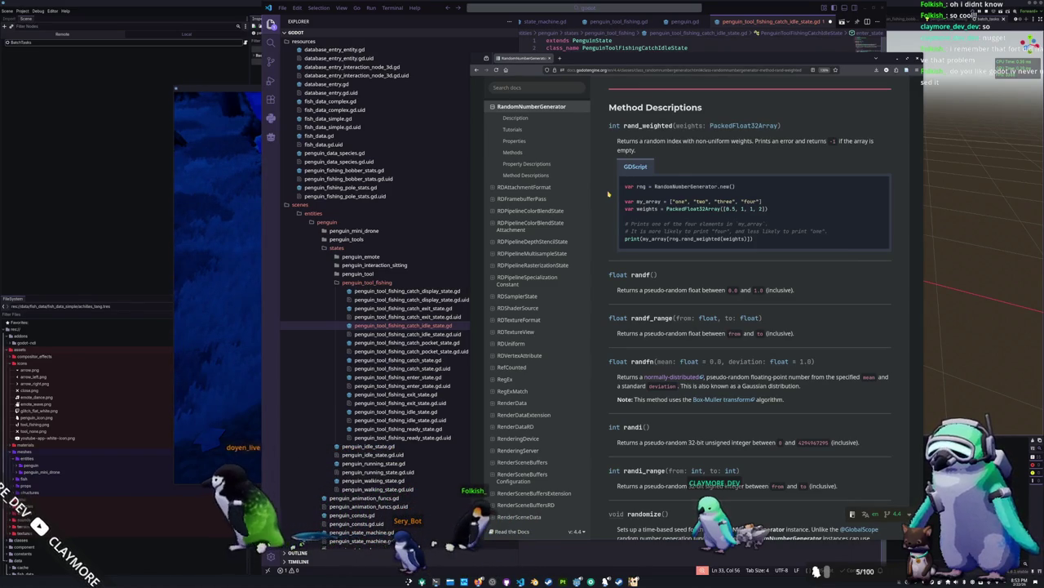
click(708, 47)
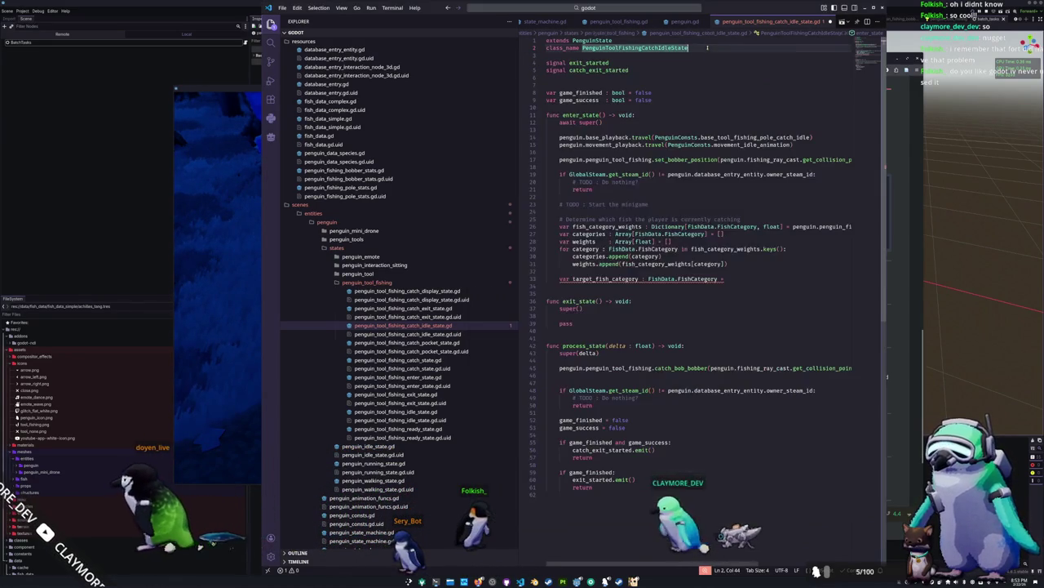
Try rand completions on the target_fish_category line, checking the RandomNumberGenerator docs.
click(740, 279)
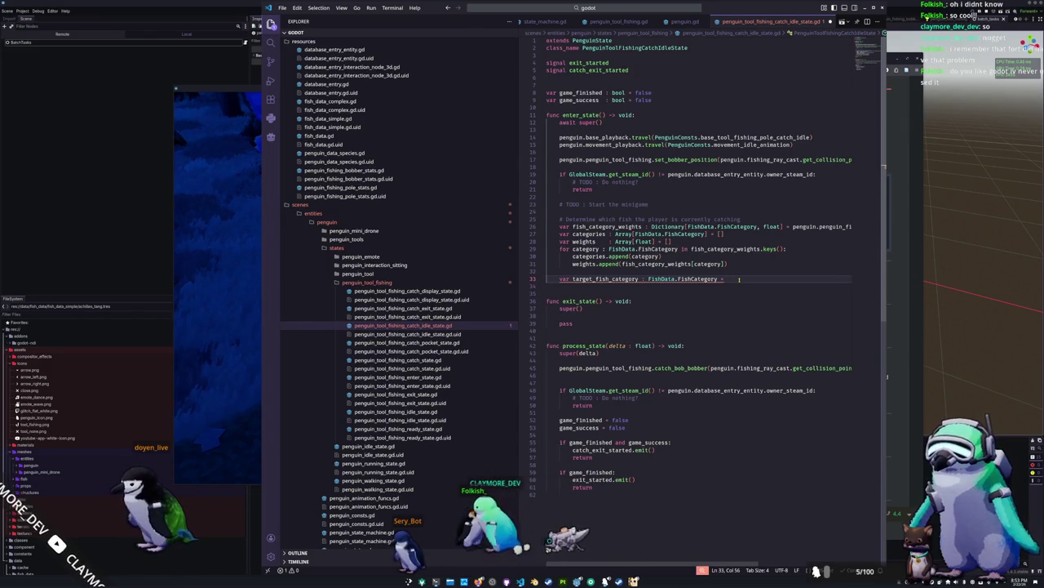
text(fand_)
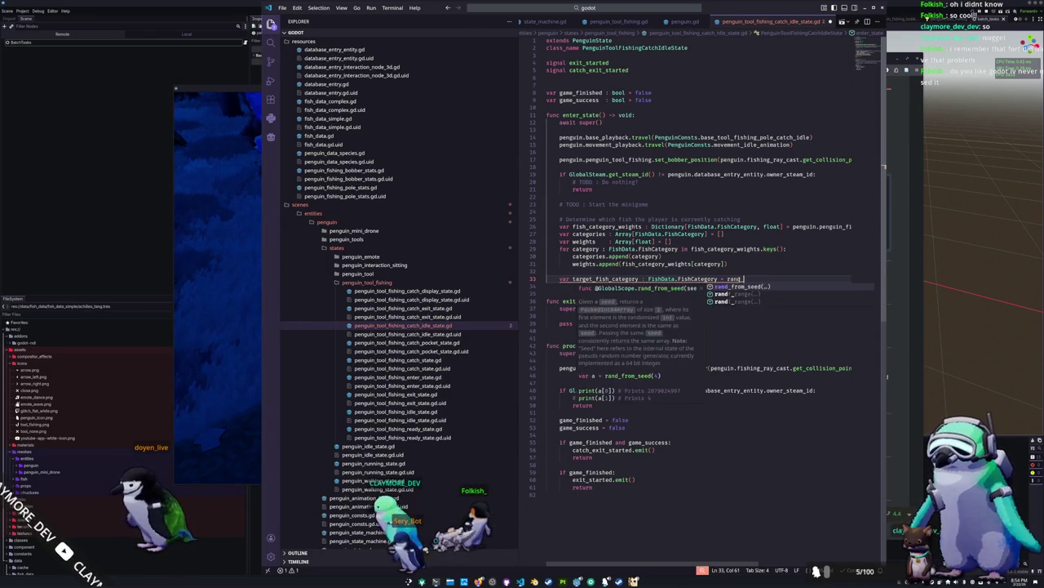
key(Escape)
key(ctrl+space)
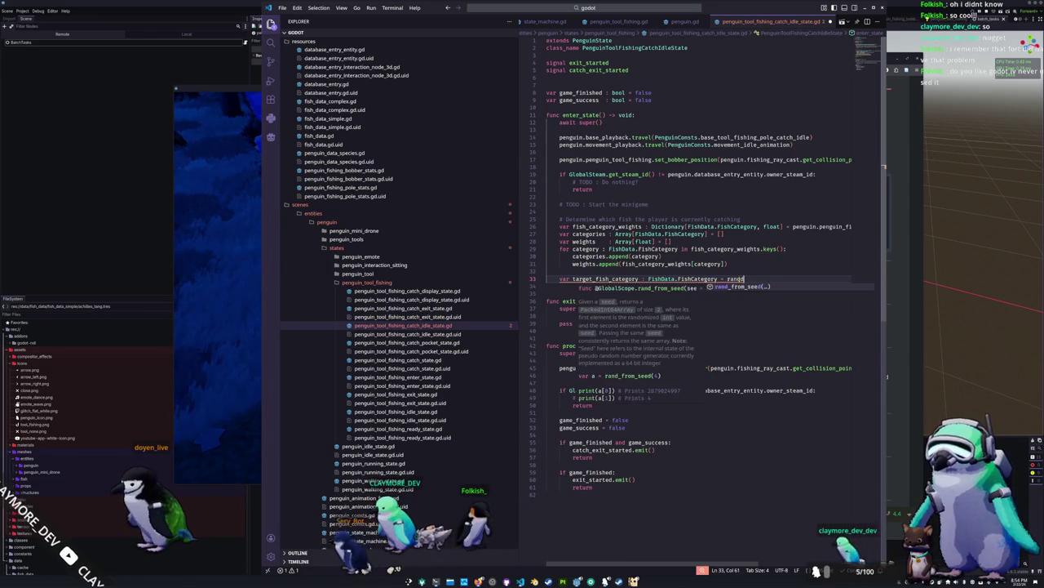
key(alt+Tab)
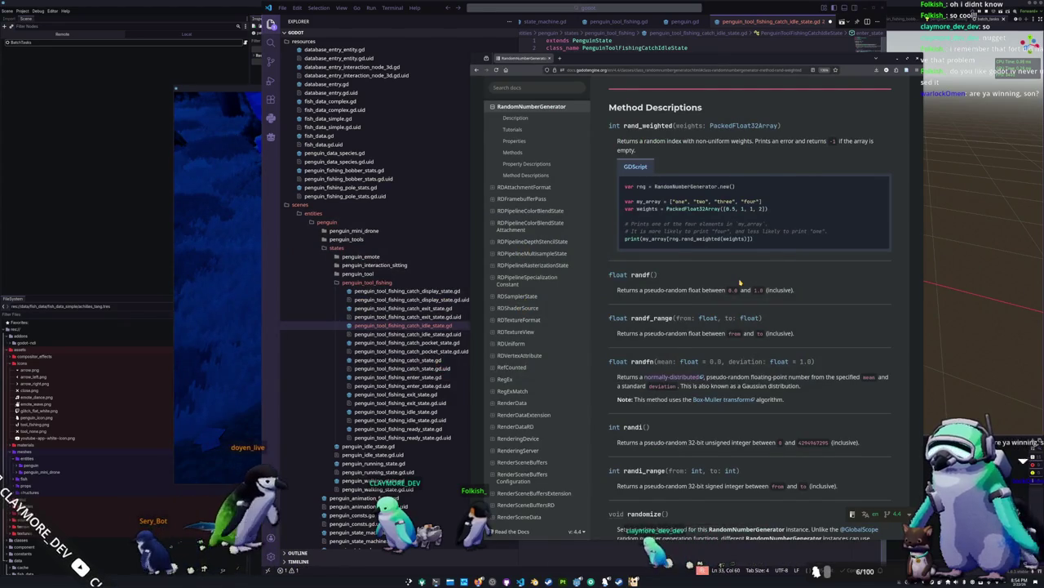
key(alt+Tab)
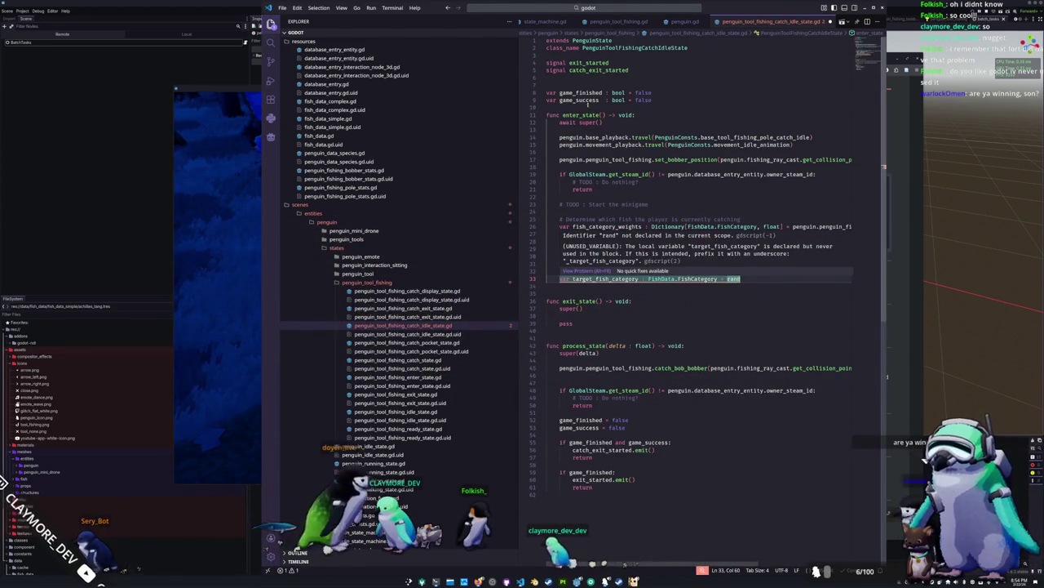
click(585, 110)
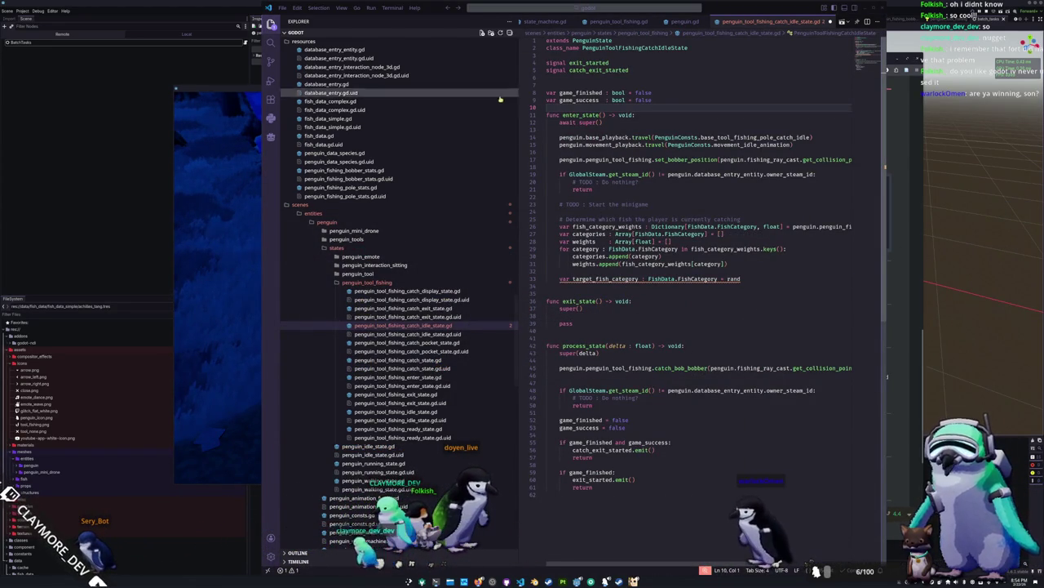
click(584, 109)
Add an rng RandomNumberGenerator member declaration above enter_state.
key(Return)
key(Return)
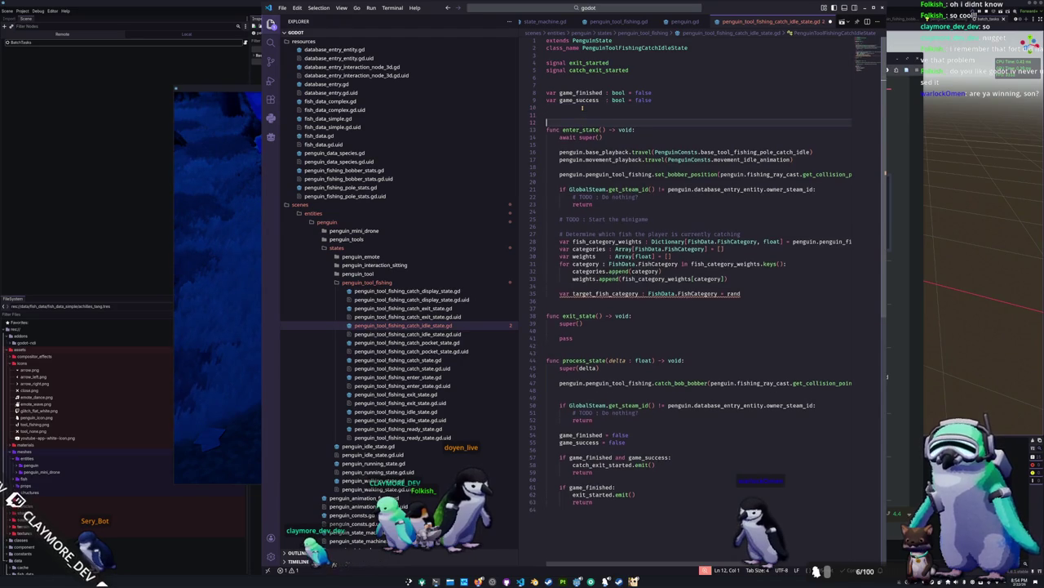
key(Up)
text(func _ready() -> void:)
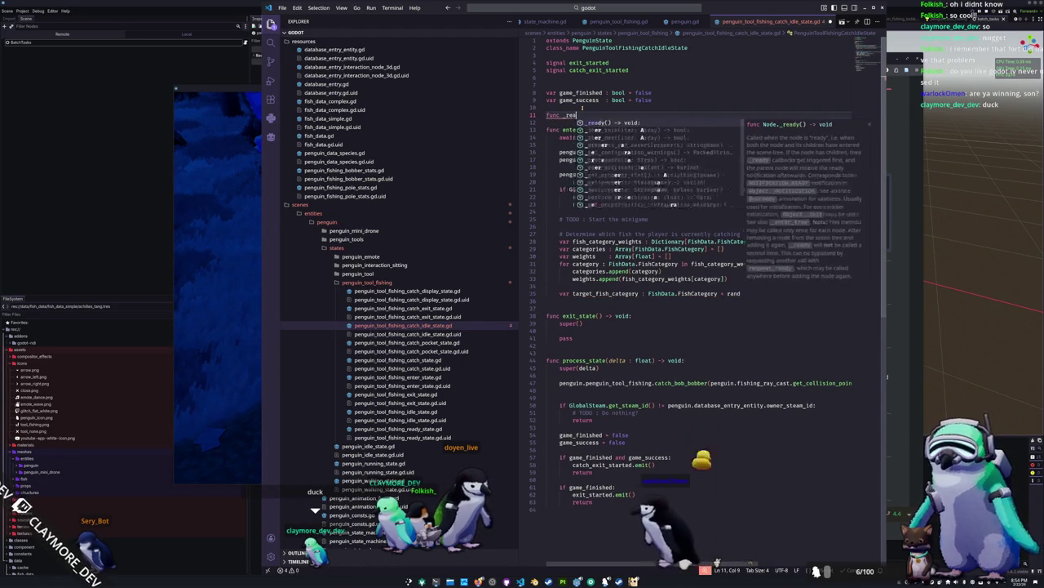
key(Return)
key(Return)
text(rng =)
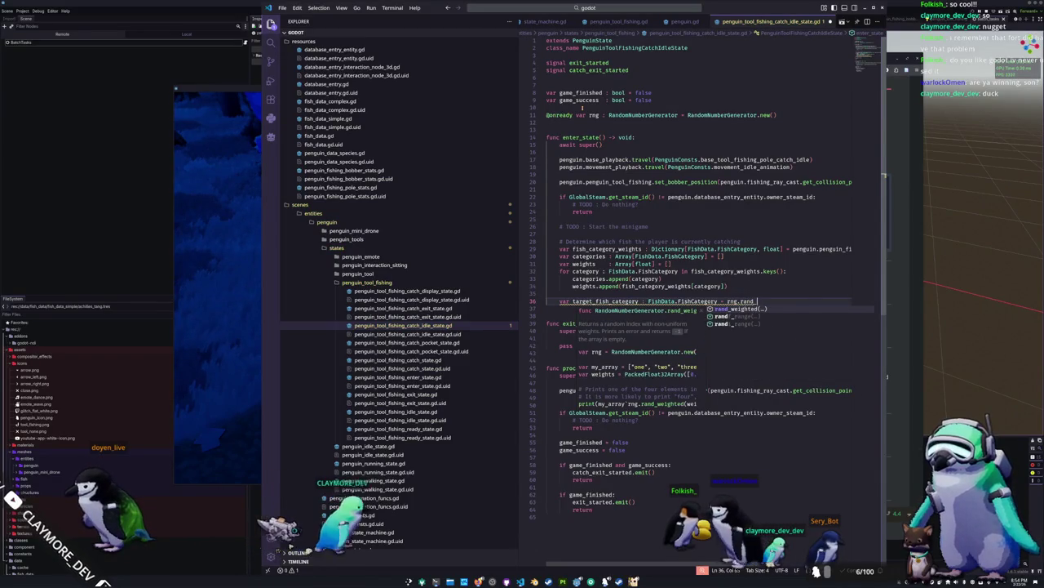
Set target_fish_category to categories[rng.rand_weighted(weights)].
key(Return)
text(we)
key(Return)
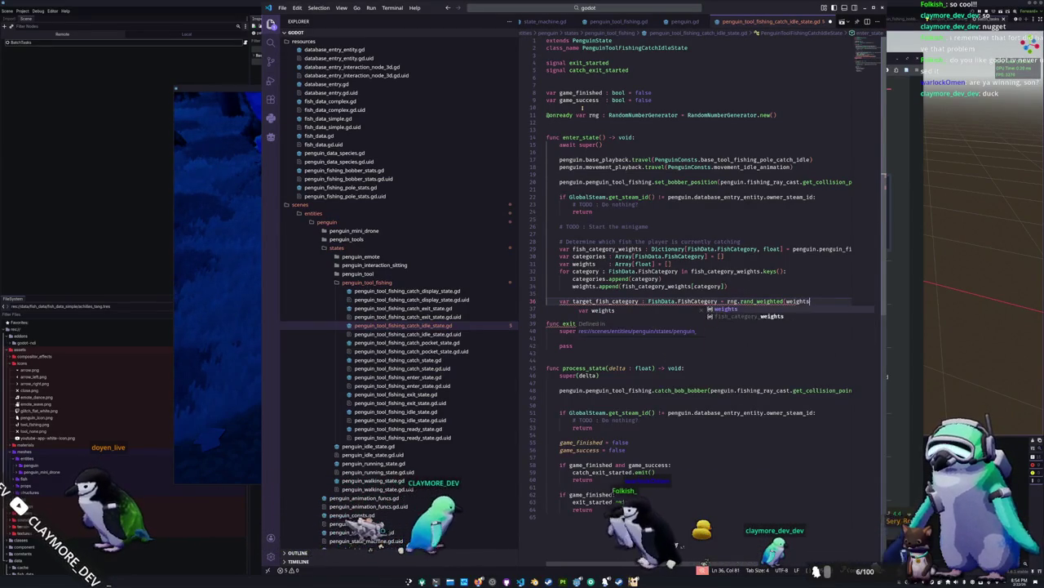
key(ctrl+Left)
key(ctrl+Left)
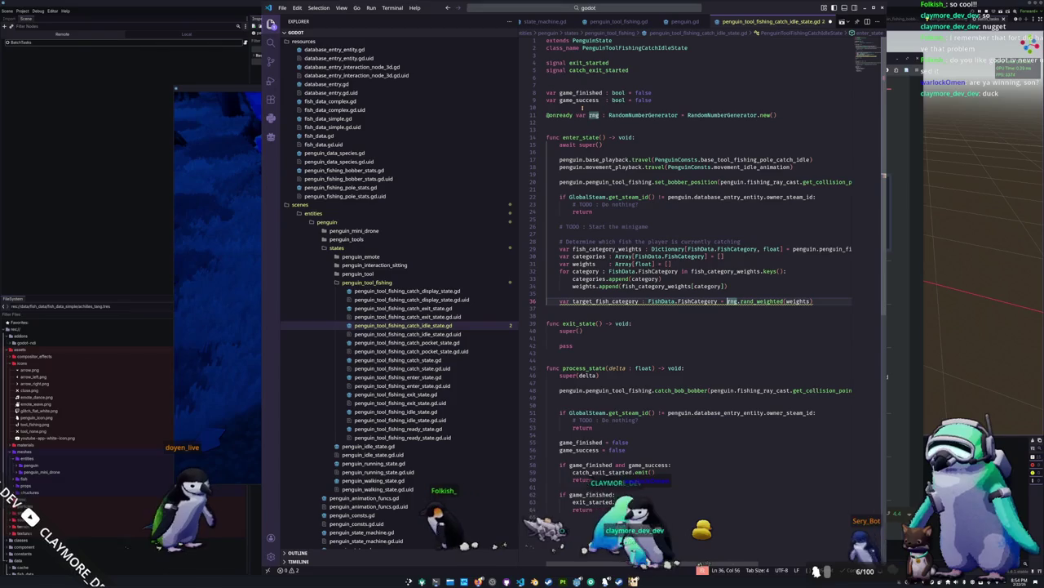
text(cate)
key(Return)
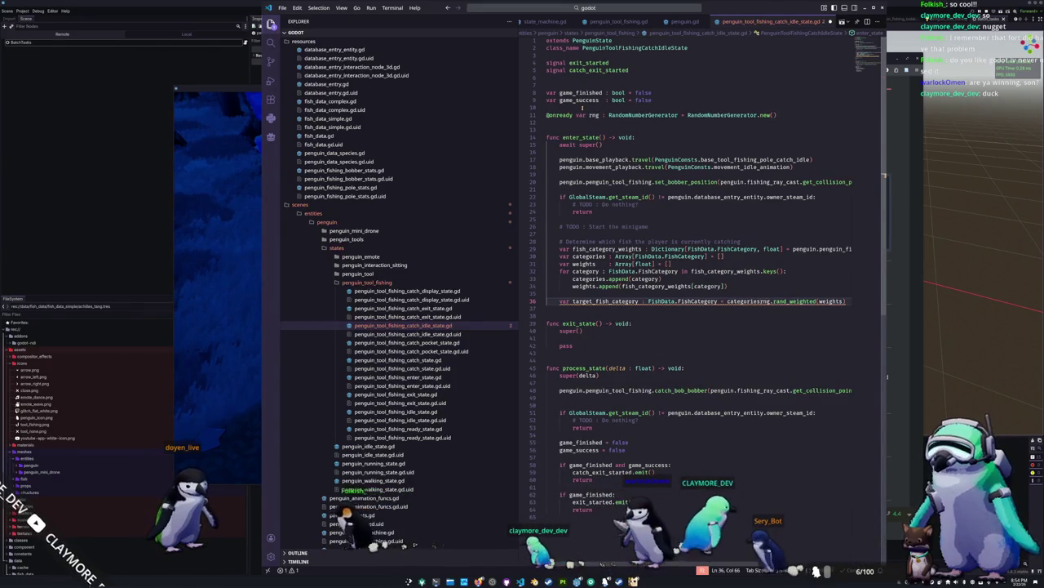
key(End)
text(])
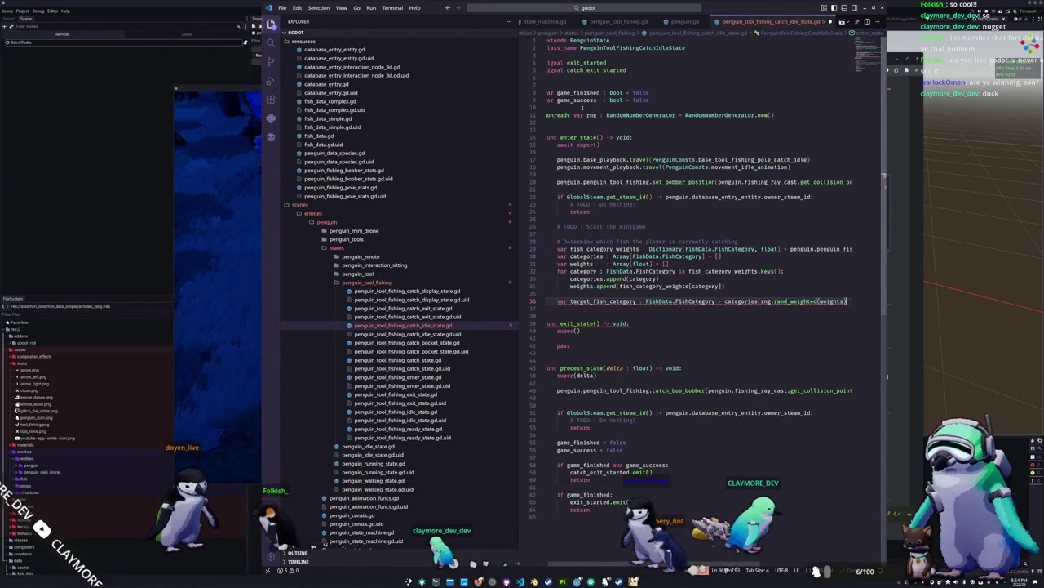
Replace the old comment on line 28 with '# Determine the category' text.
key(Return)
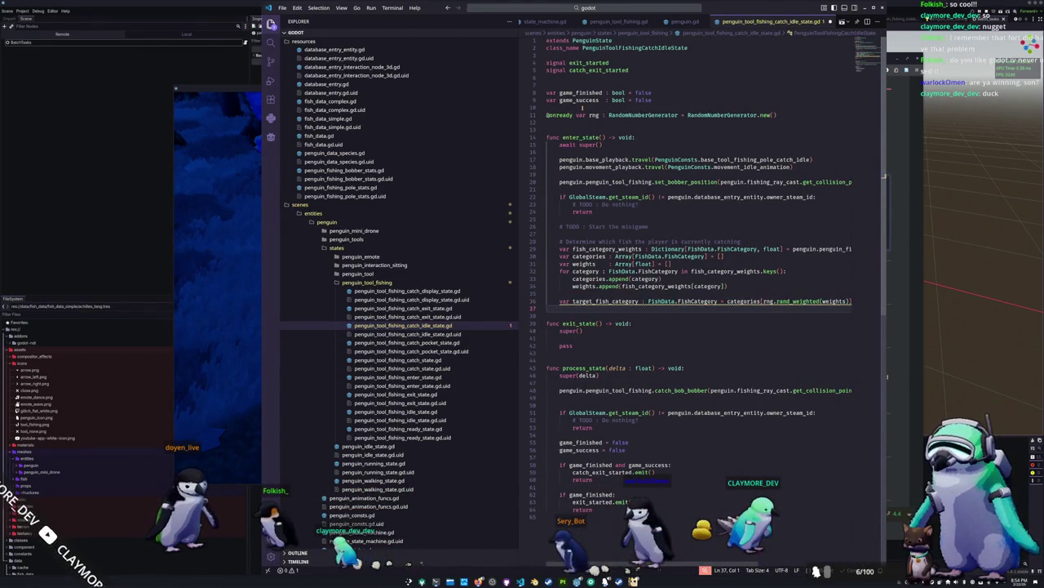
key(Return)
key(Tab)
key(BackSpace)
key(BackSpace)
key(Up)
key(Up)
key(Up)
key(shift+End)
key(BackSpace)
text(# Det)
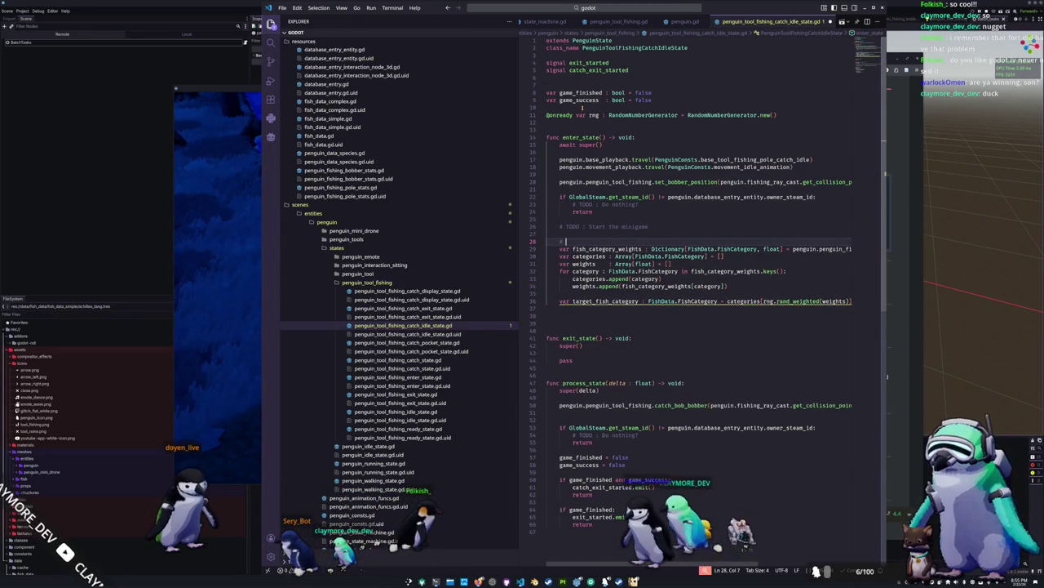
text(ermine the category of fish the player is)
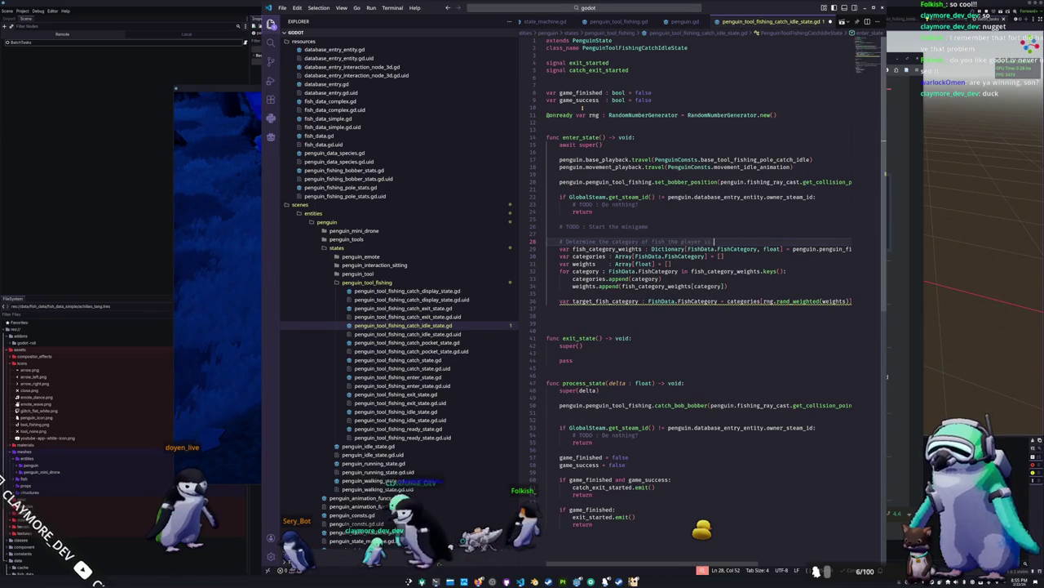
Remove the blank line above target_fish_category and start a pick-the-fish comment below it.
key(Down)
key(Down)
key(Down)
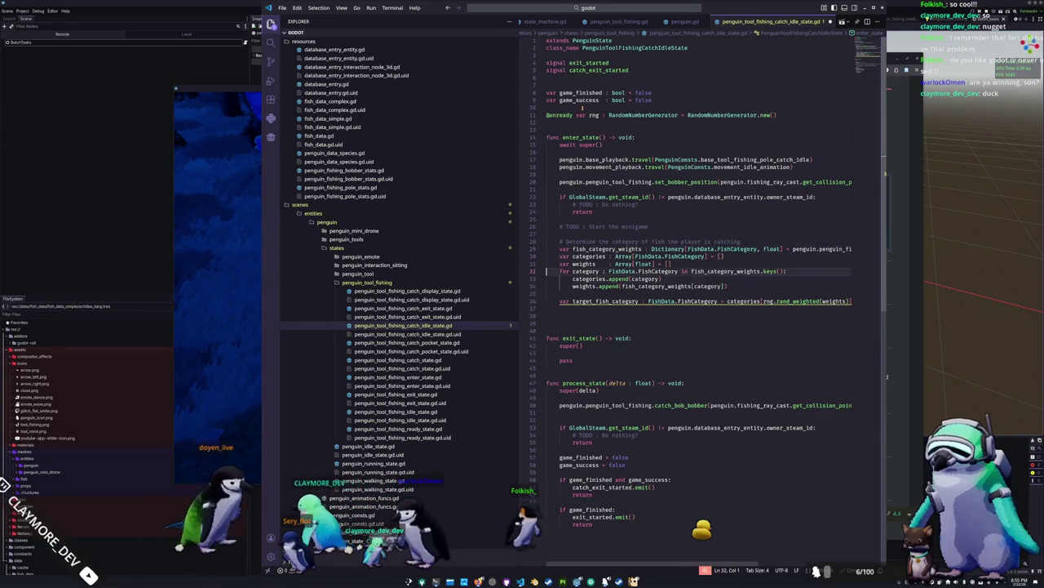
key(Delete)
key(Down)
key(Return)
text(# Pick the)
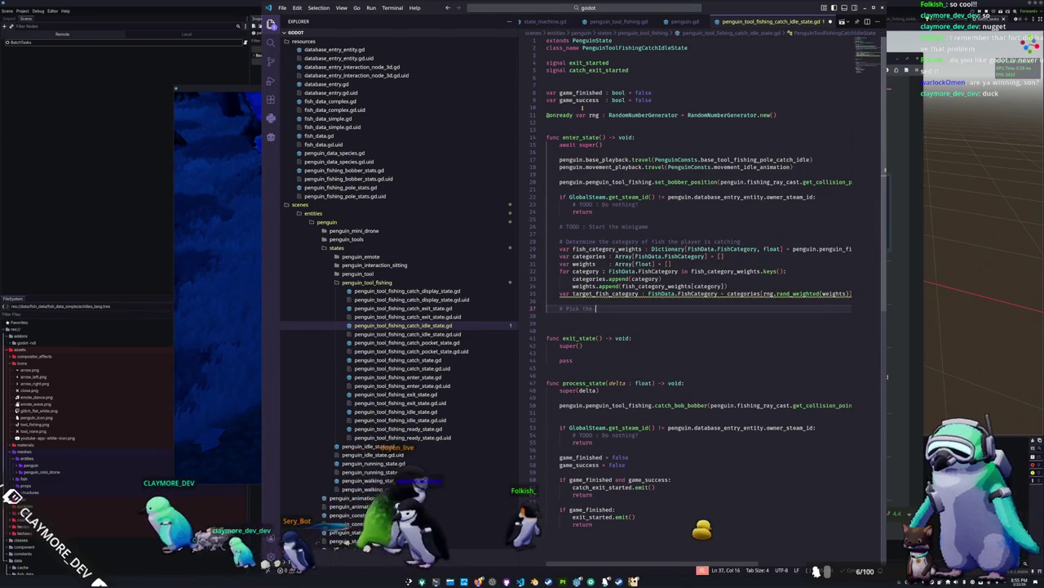
text(ish from the appropriate category)
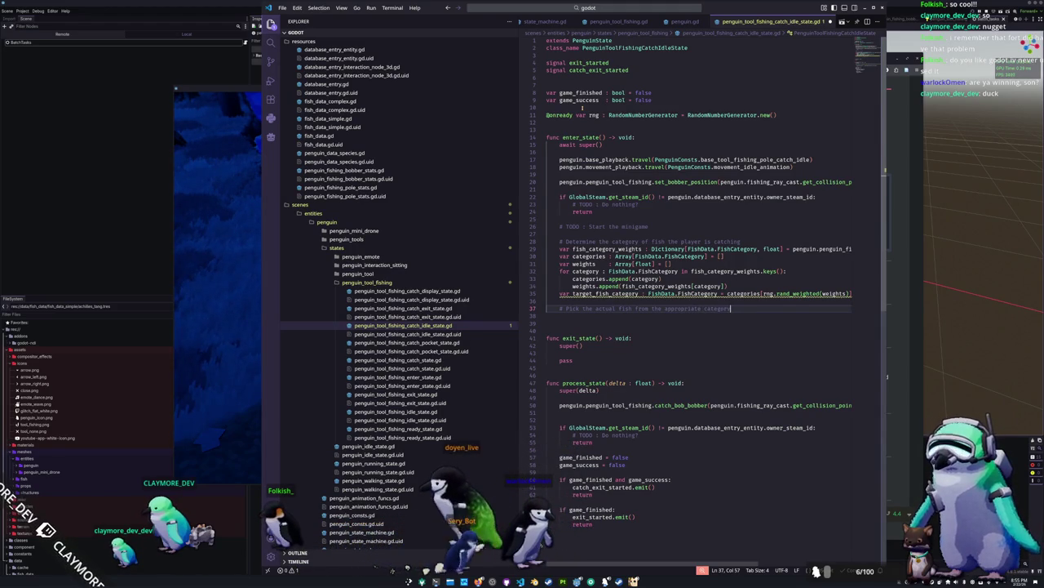
key(Return)
text(# Grabbing all fish that)
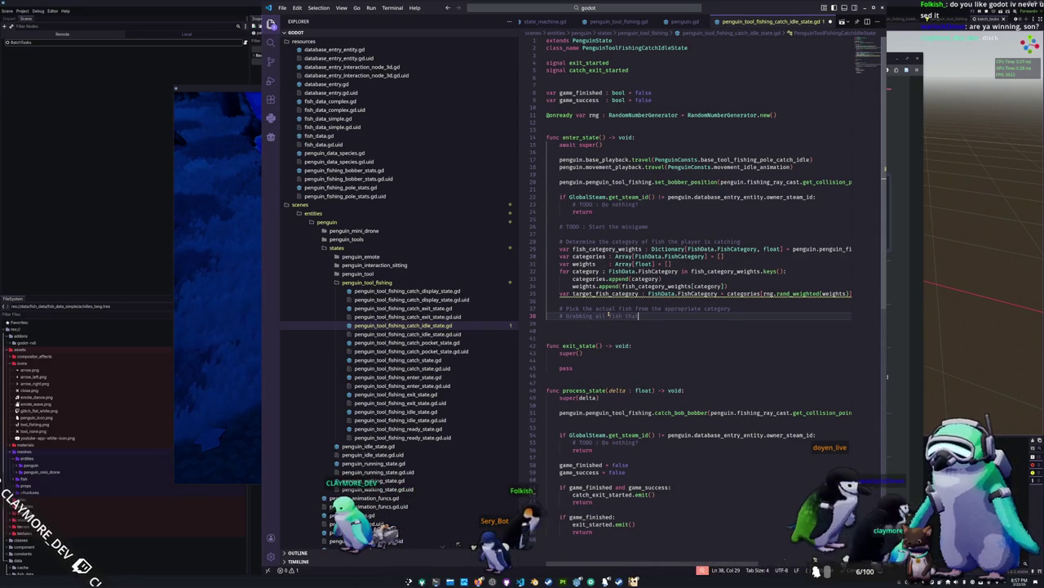
Type the follow-up comment about grabbing all fish that fit the category.
text(fit the stage)
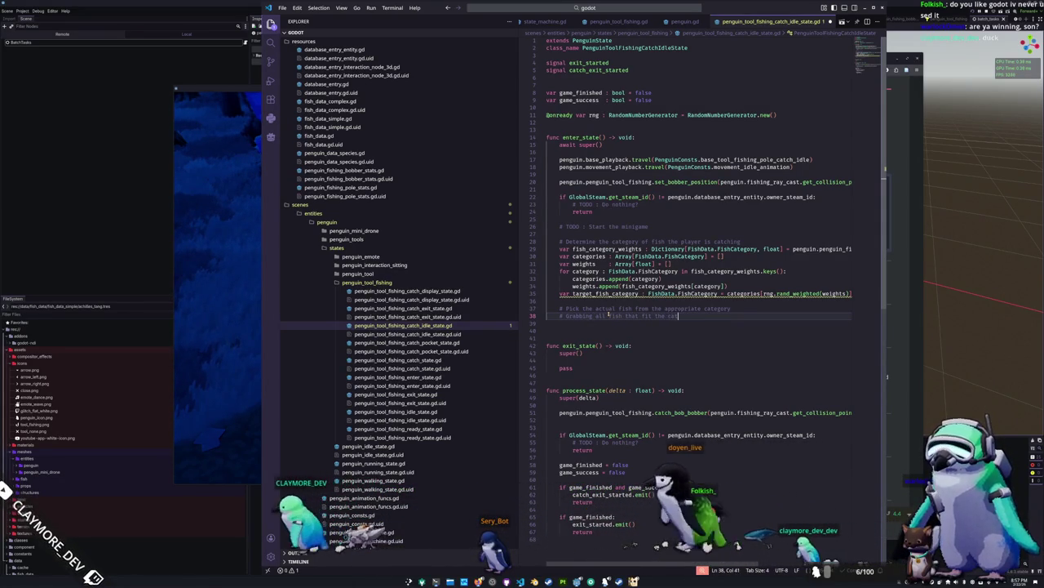
text(ory)
Declare an empty filtered_fish_data : Array[FishData] and loop over GlobalResources.fish_database.values().
key(Return)
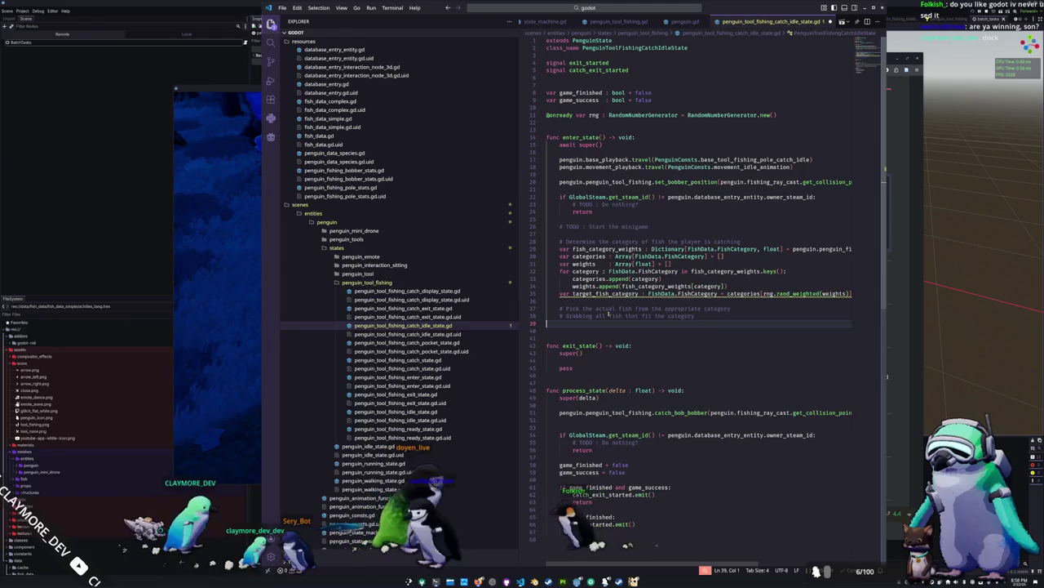
text(v)
key(Tab)
text(var)
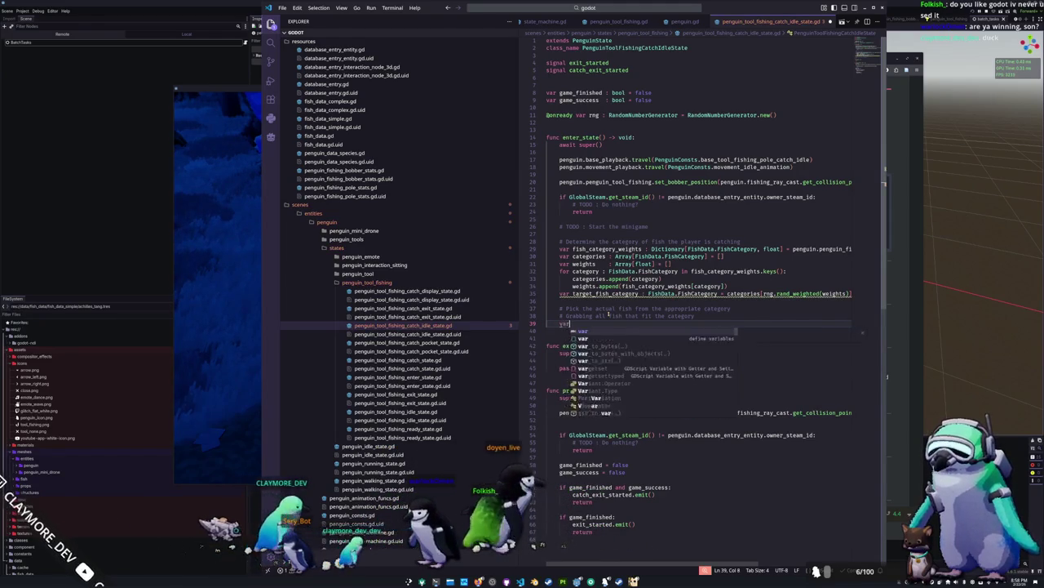
text( filtered_)
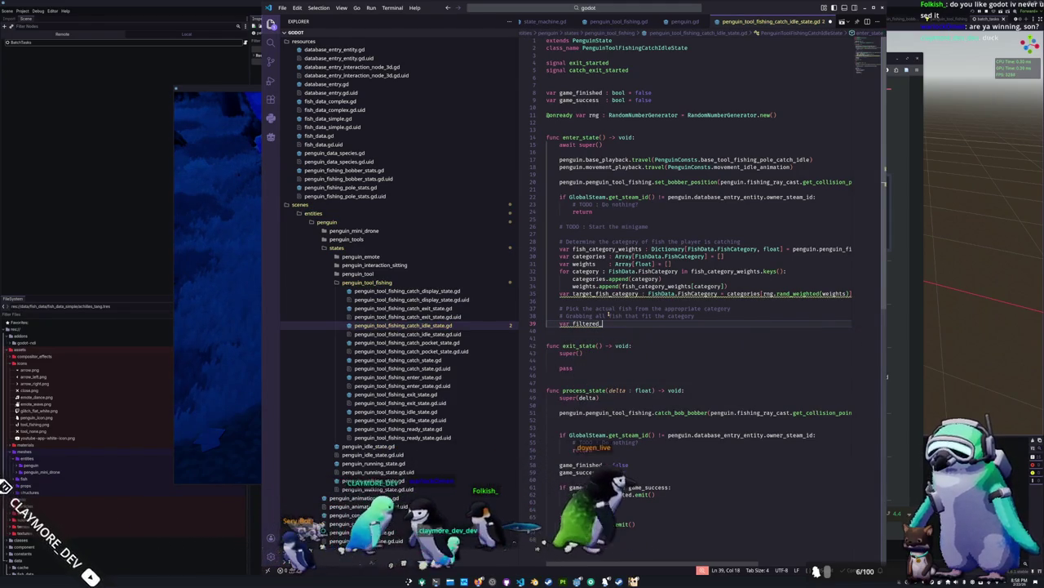
text(fish_data )
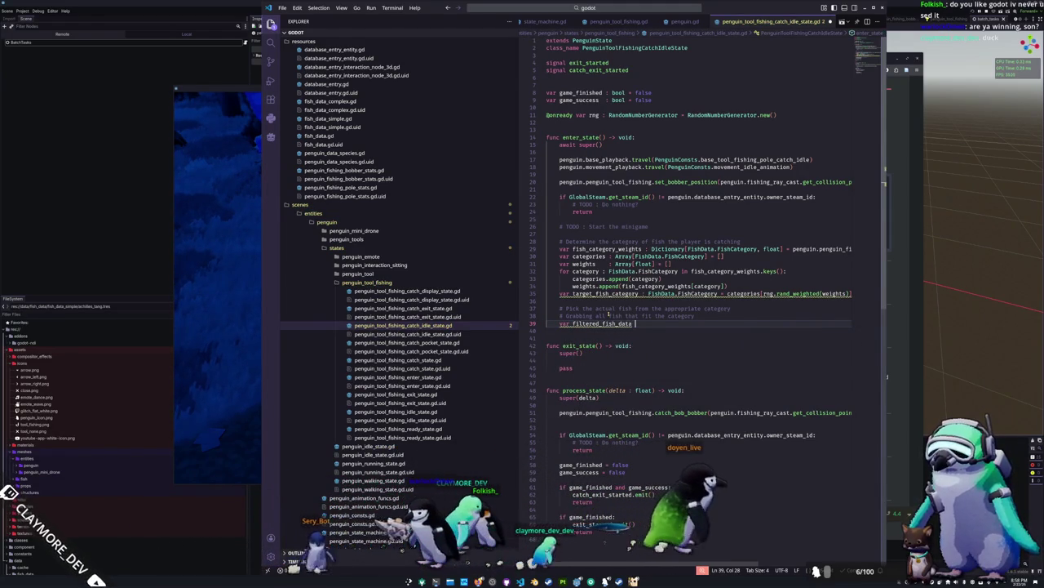
text(: Array[FishData])
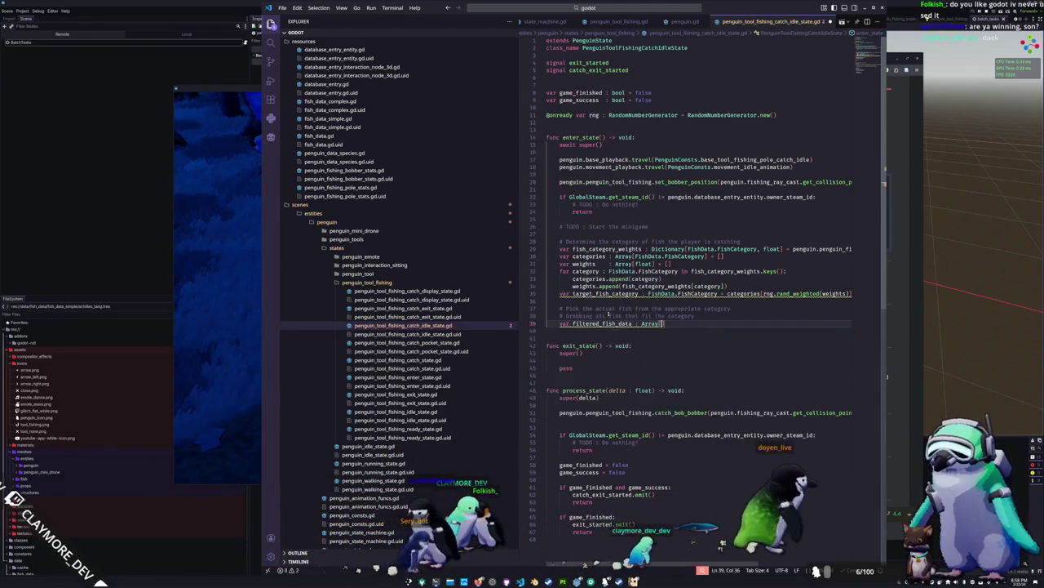
text( = [)
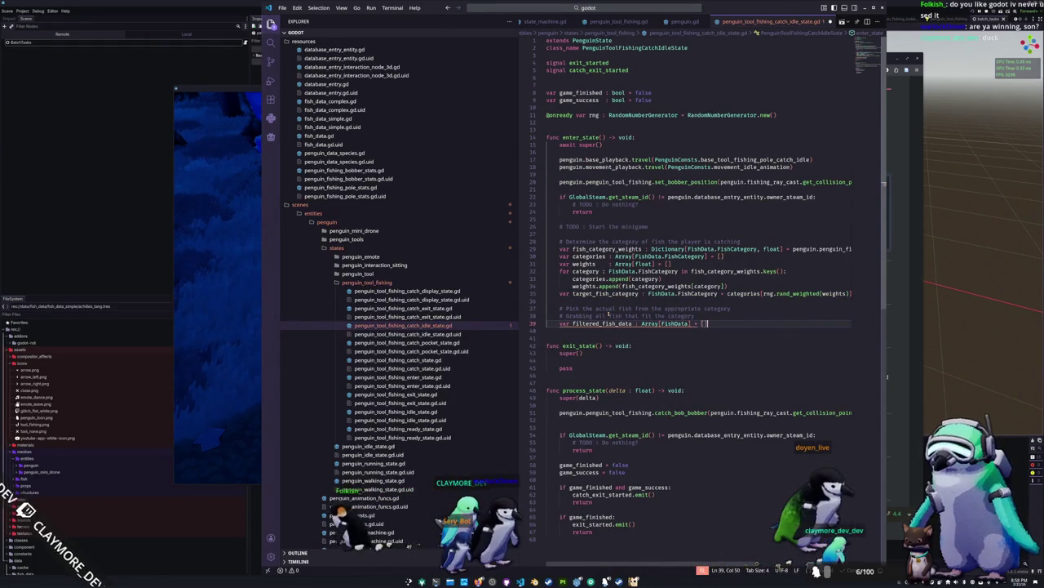
key(Return)
text(for fish)
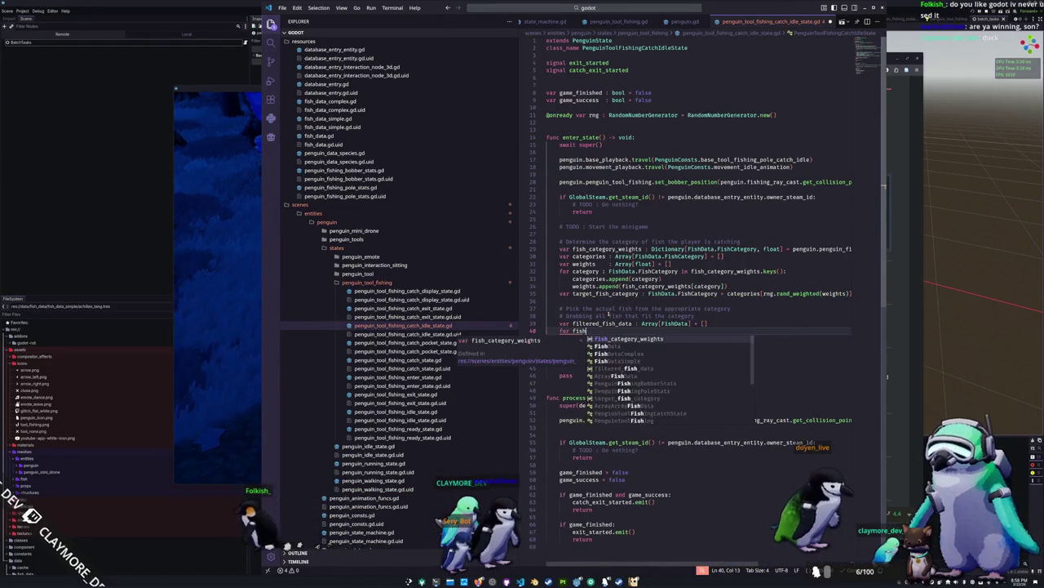
text(_data )
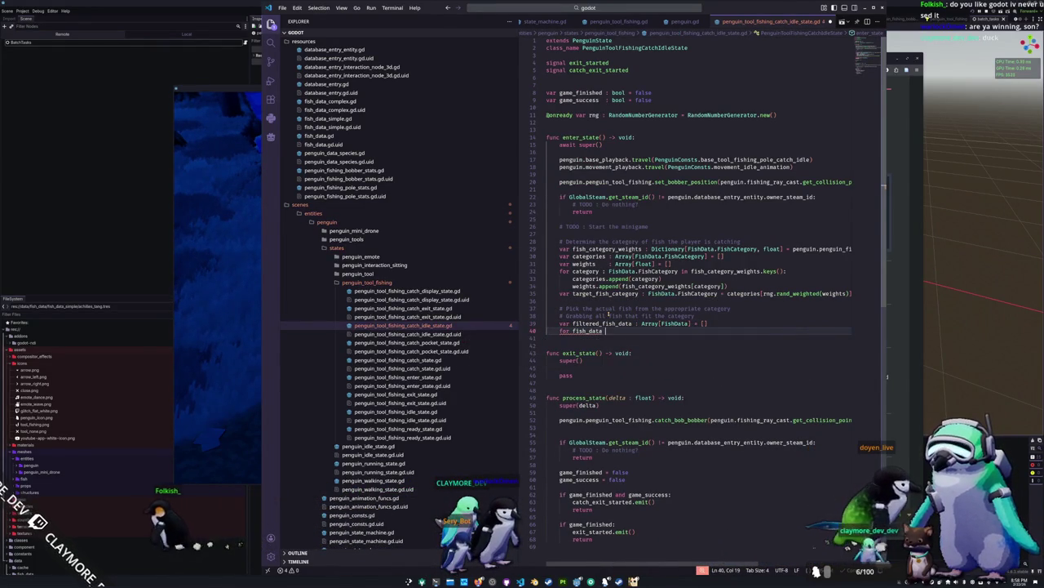
text(in GlobalResources.fis)
key(Return)
text(.values()
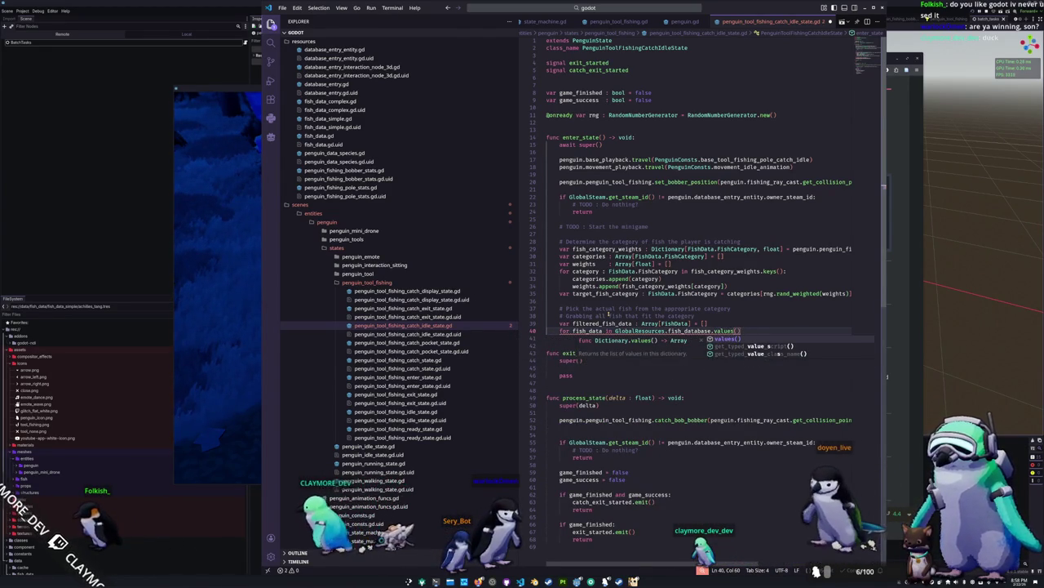
key(Return)
text(:)
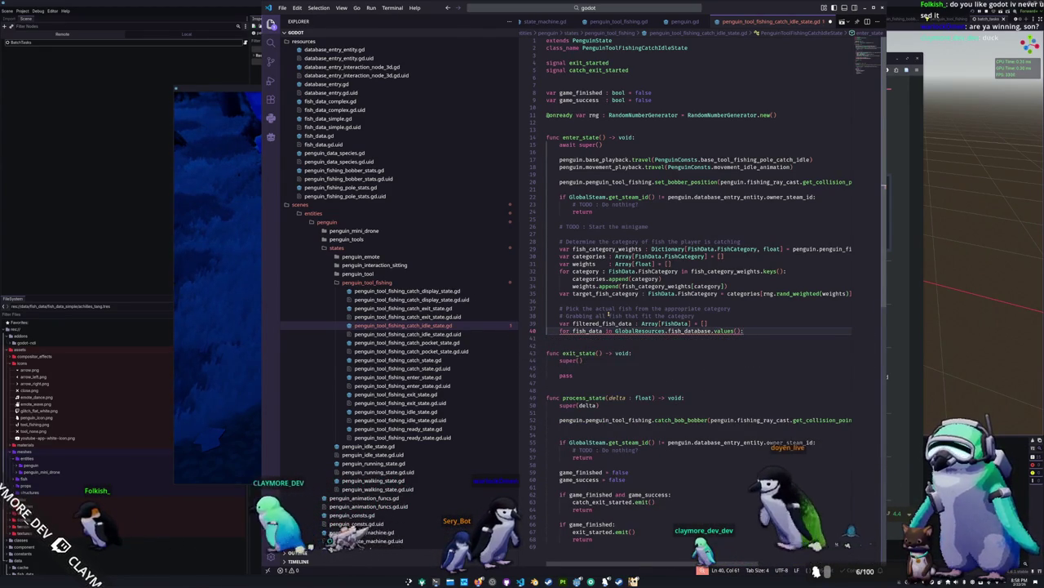
key(Return)
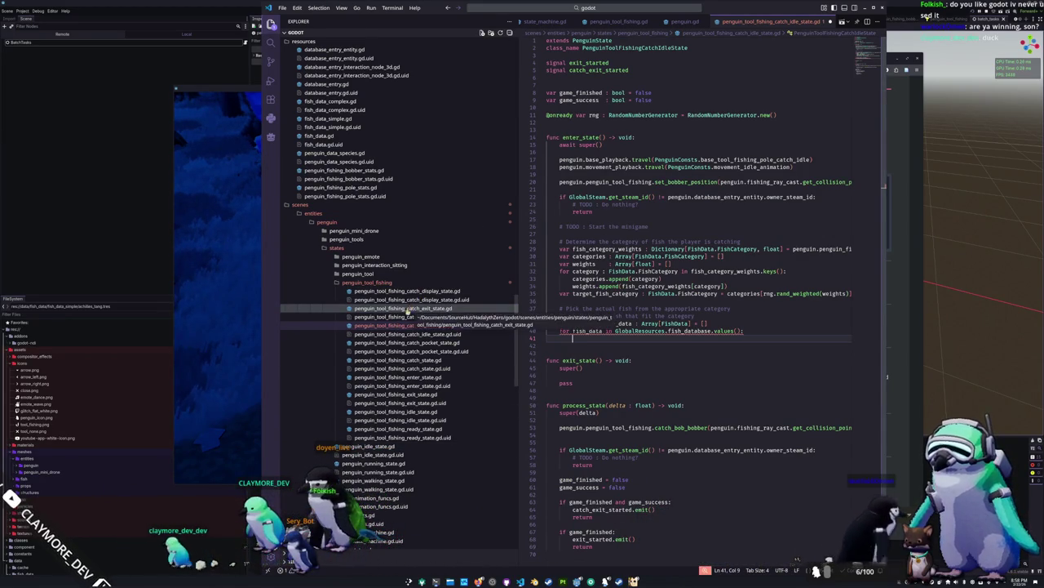
Change hash(fish_data) to hash(fish_data.name) in global_resources.gd, then close it and the bobber stats tab.
scroll(644, 23, up, 2)
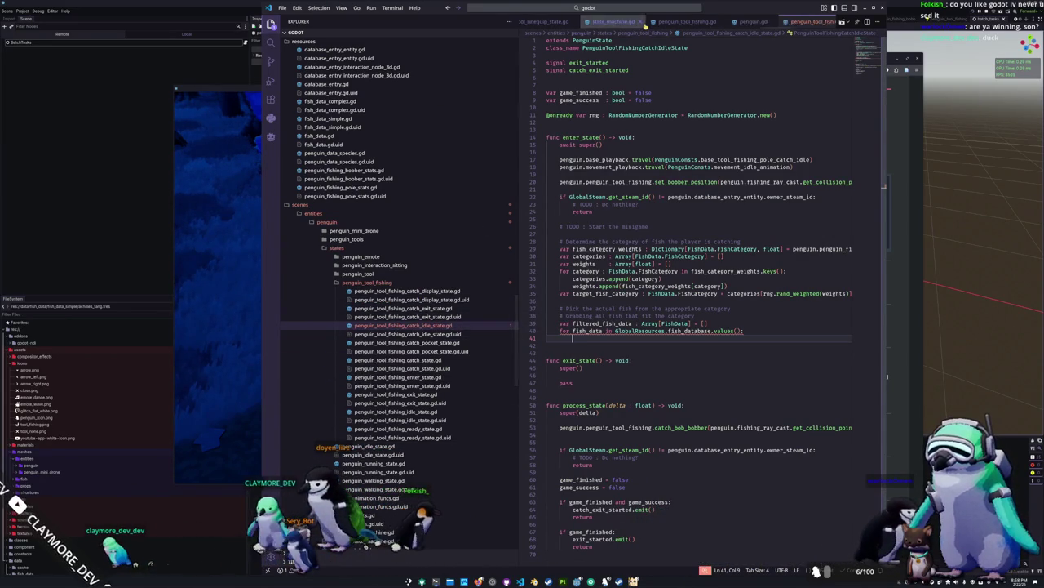
scroll(645, 23, up, 3)
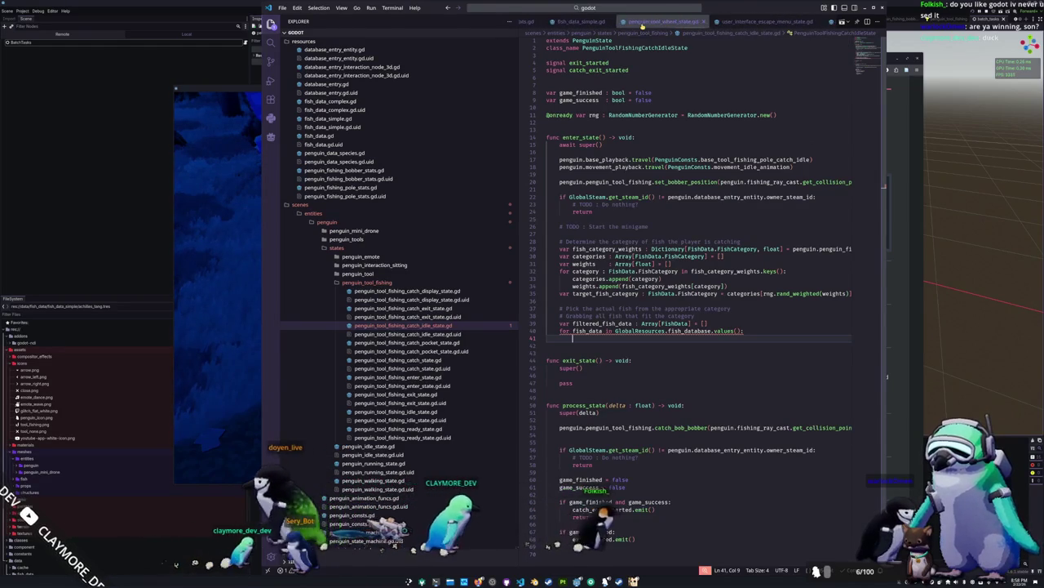
key(ctrl+p)
text(global_res)
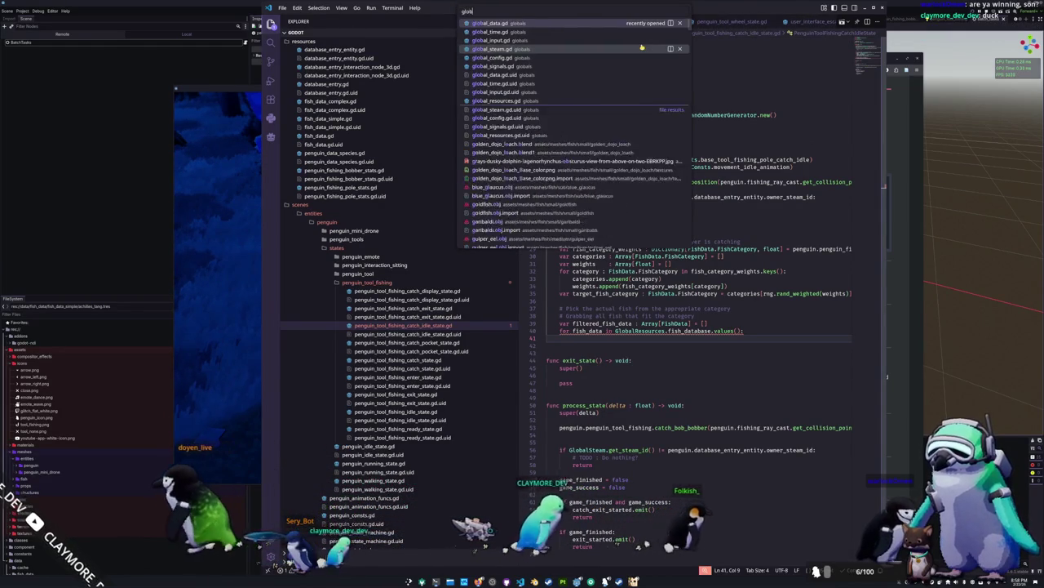
key(Return)
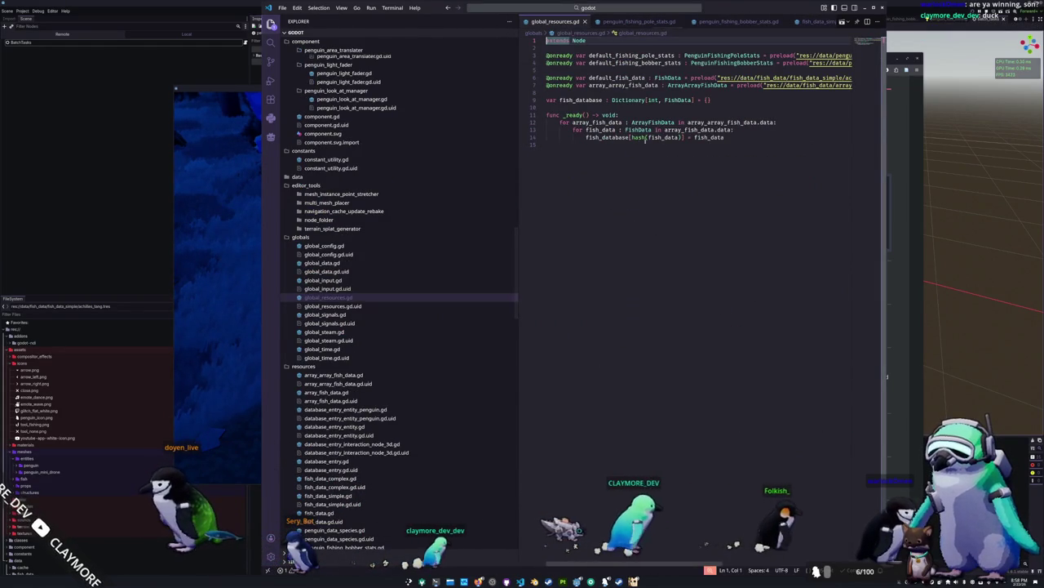
click(678, 137)
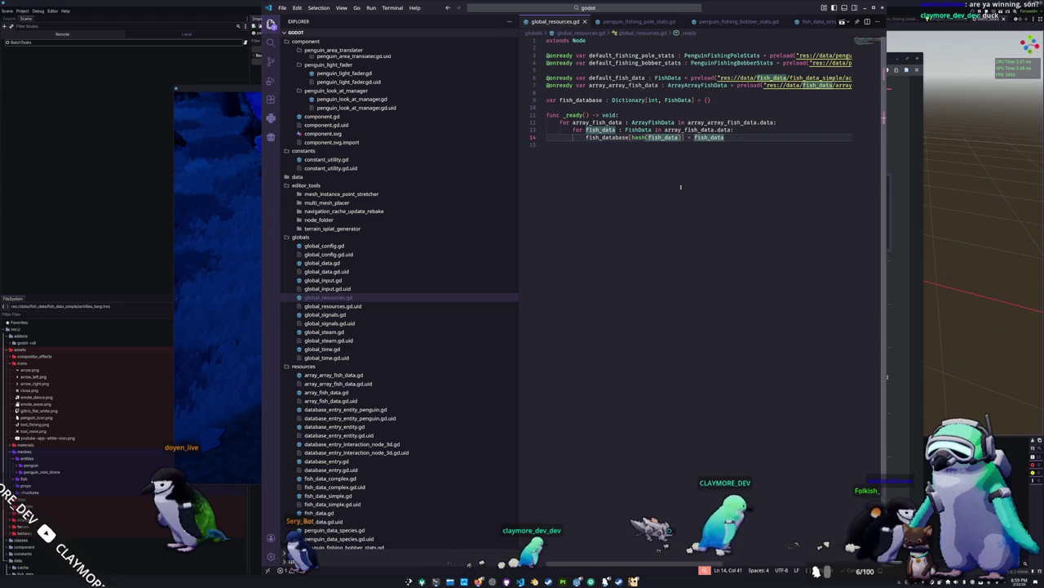
text(.name)
click(680, 187)
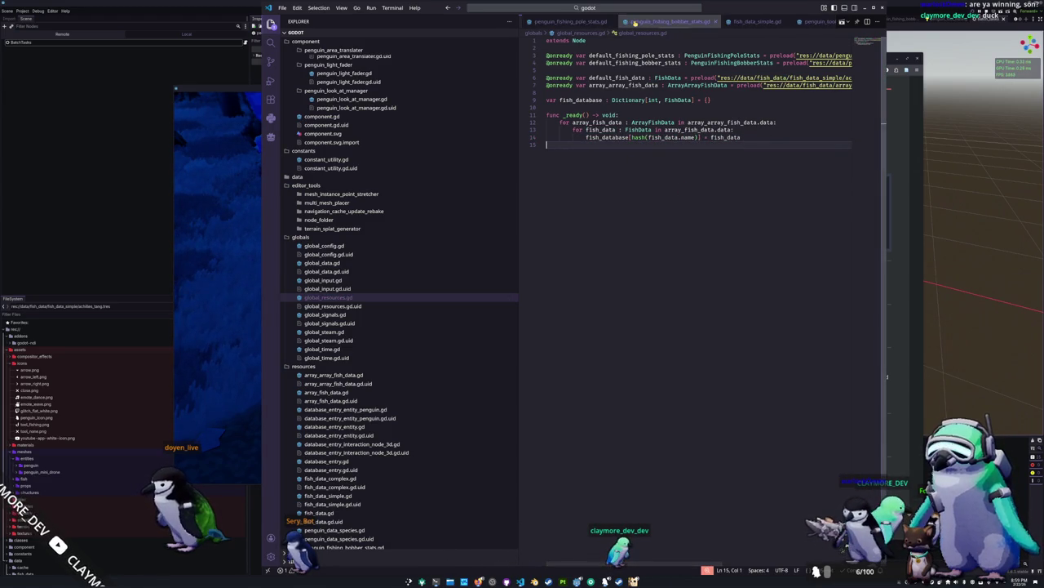
click(634, 23)
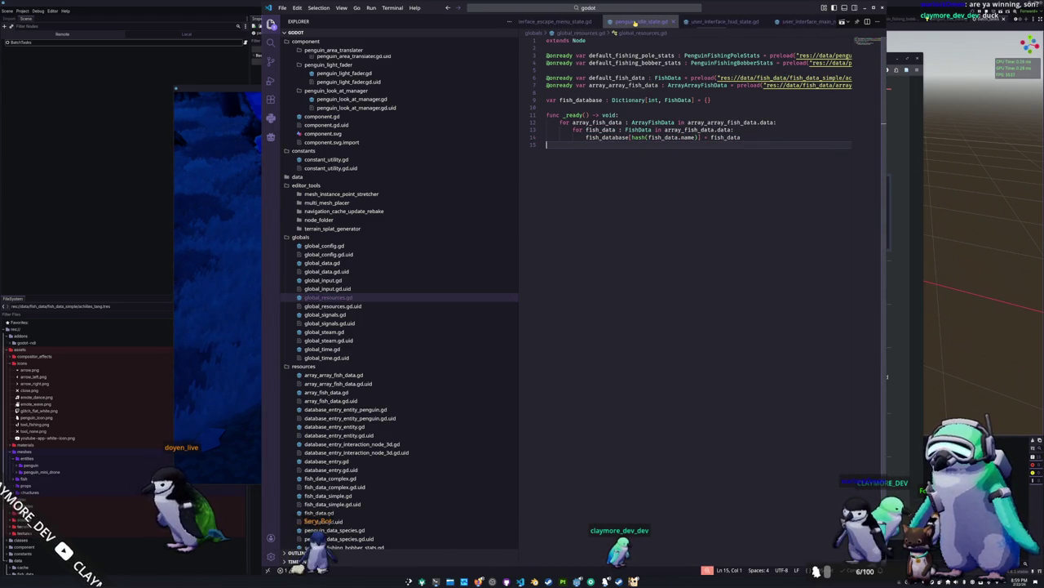
middle_click(637, 25)
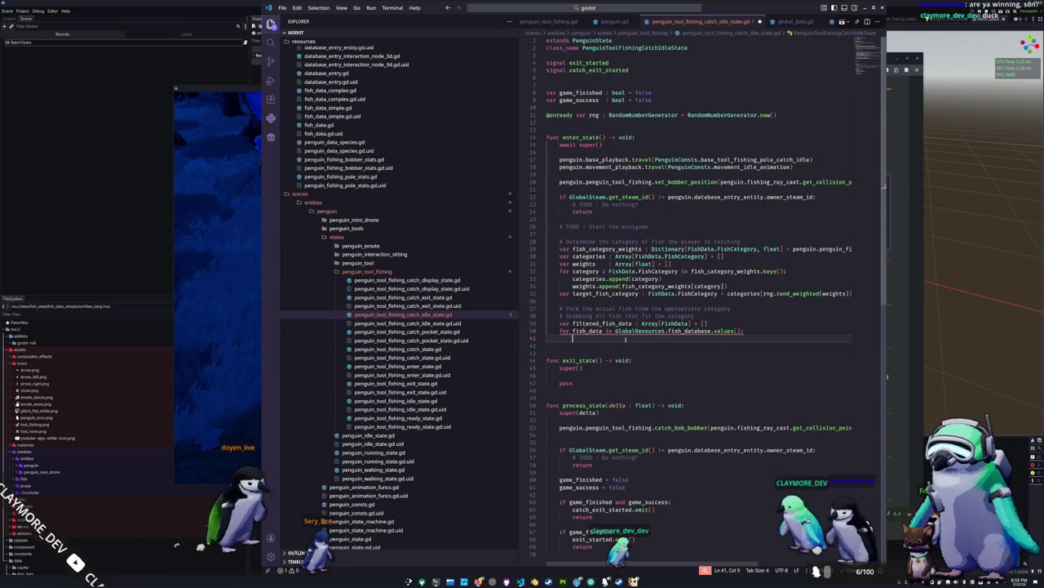
Inside the fish_database loop, add `if fish_data.category != target_fish_category:` with `continue` beneath it.
mouse_move(736, 324)
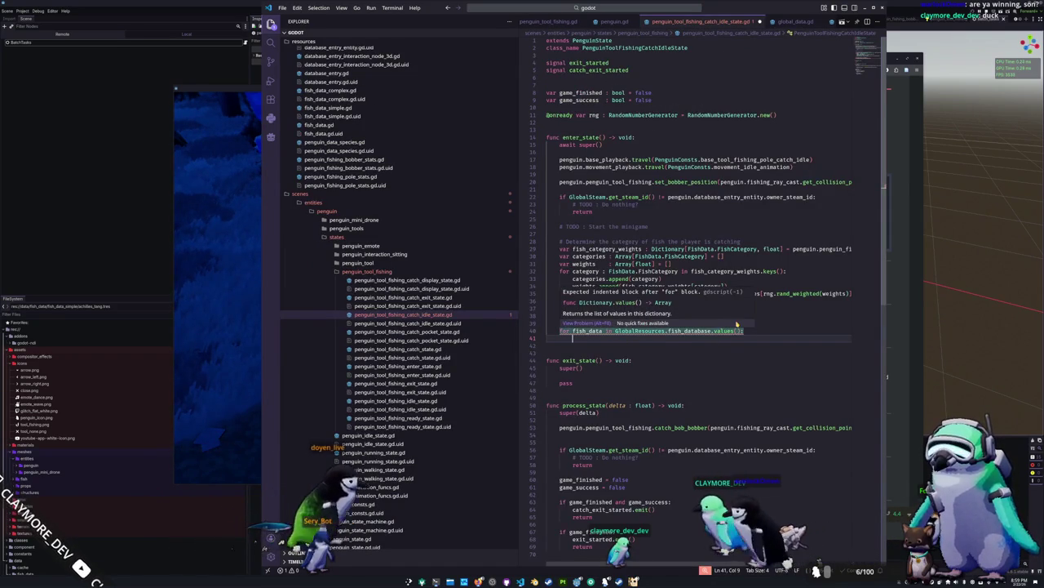
text(if fish_data.)
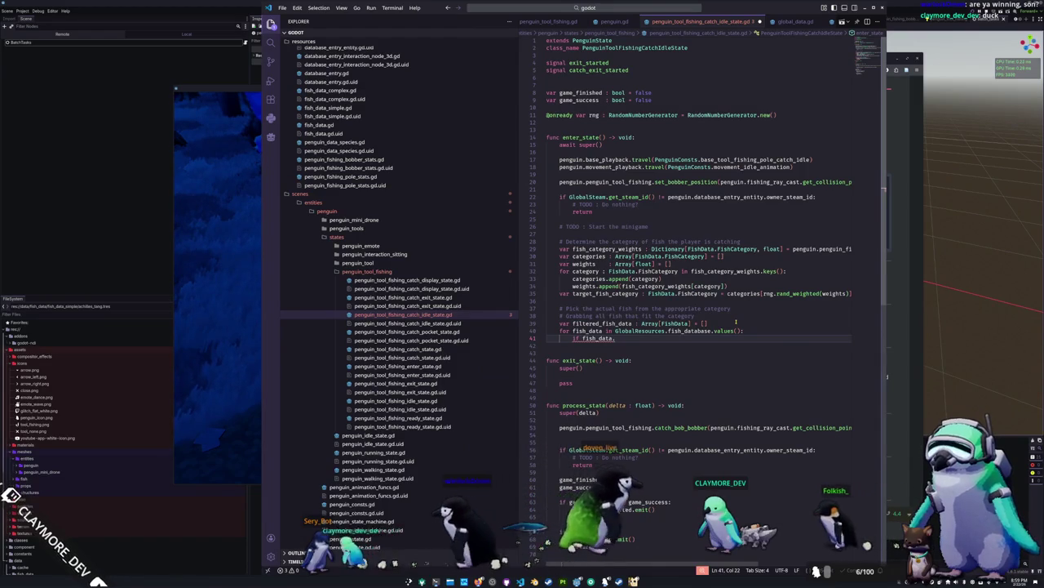
text(cate)
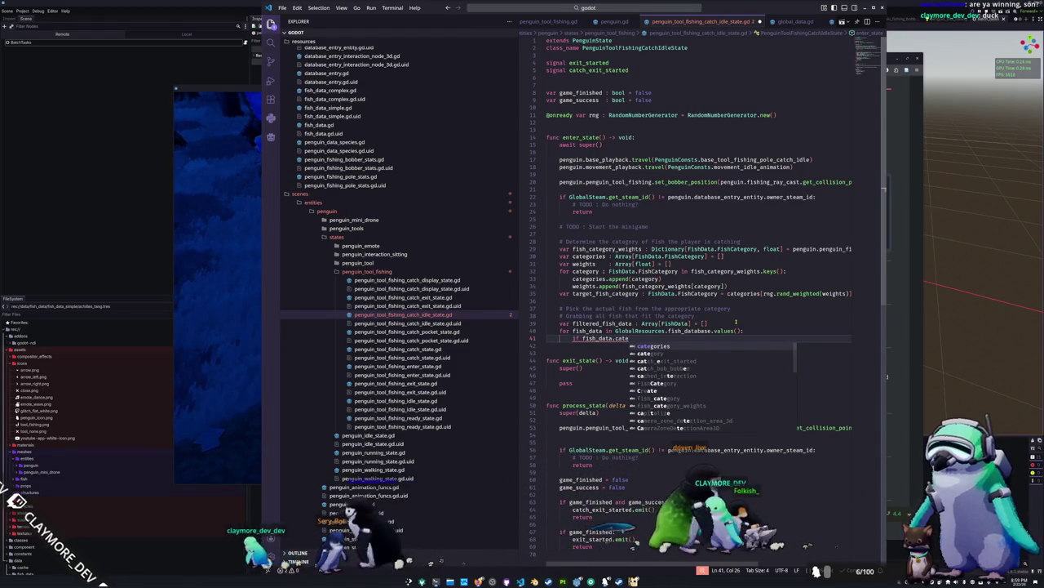
key(Down)
key(Return)
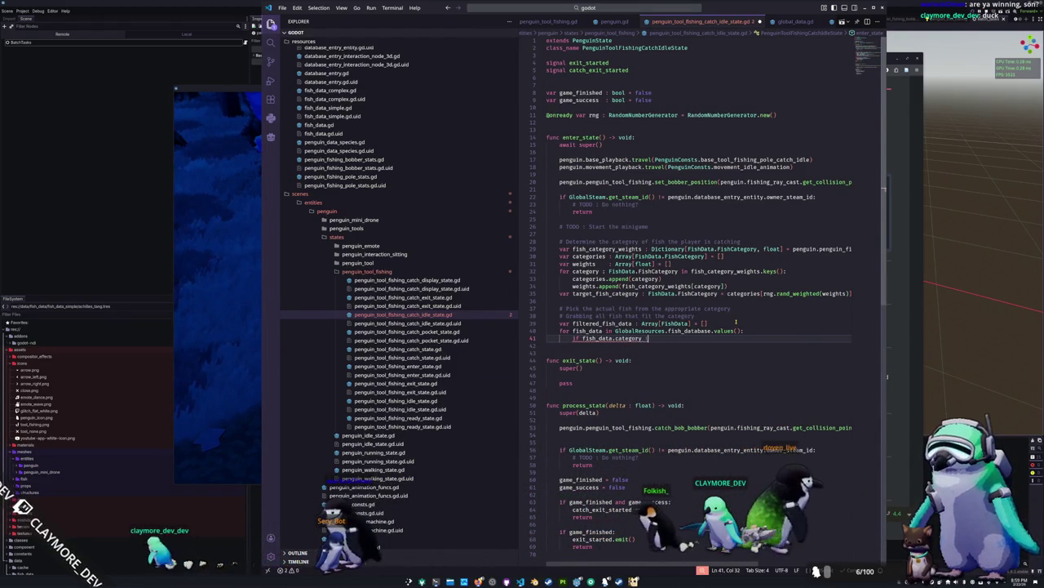
text(ta)
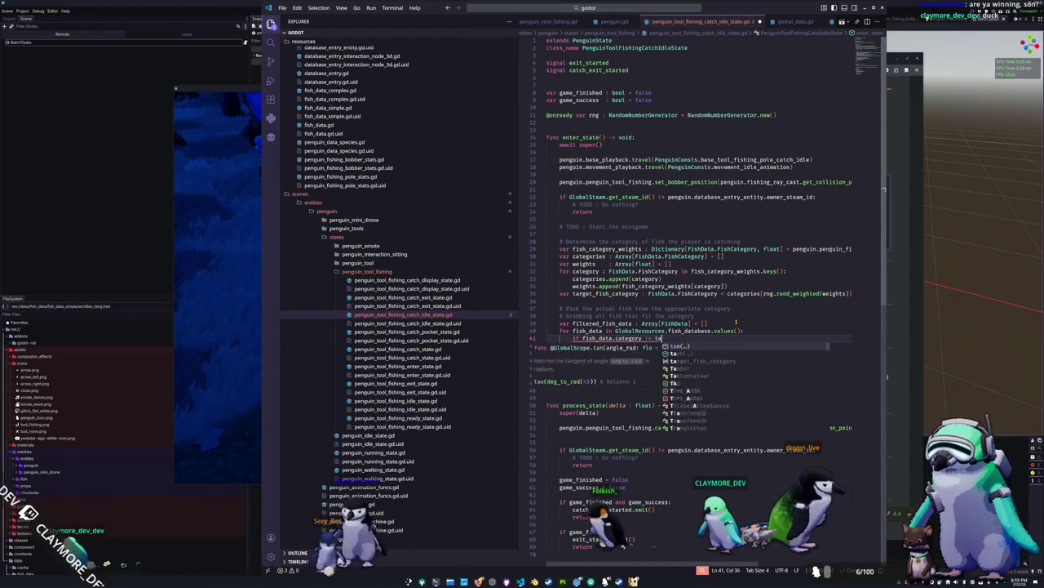
text(rget_fish_category:)
key(Return)
text(continue)
Append each matching fish with `filtered_fish_data.append(fish_data)`, leaving a blank line after the loop.
key(Return)
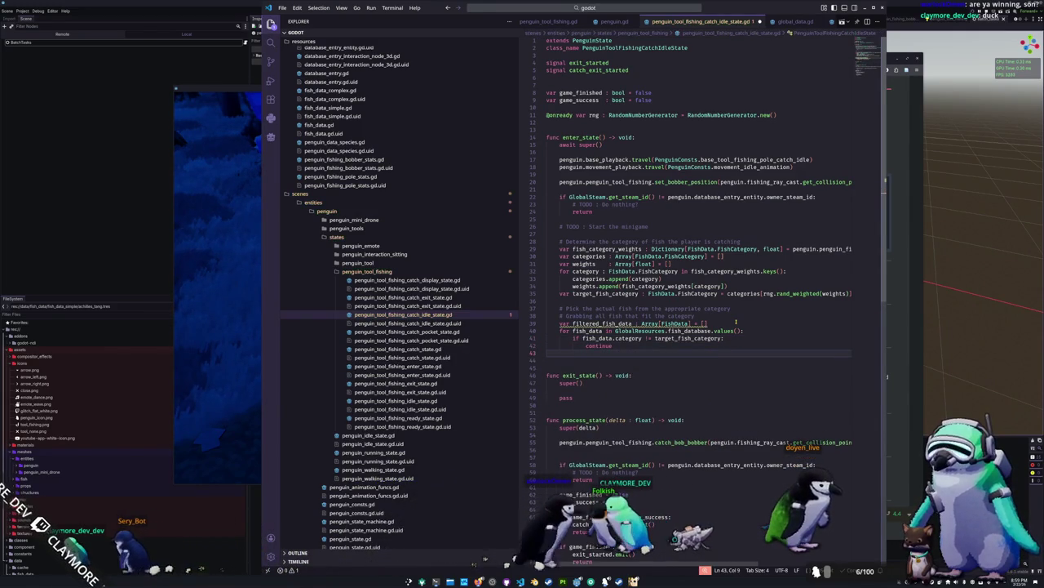
text(filtered_fish_data.append()
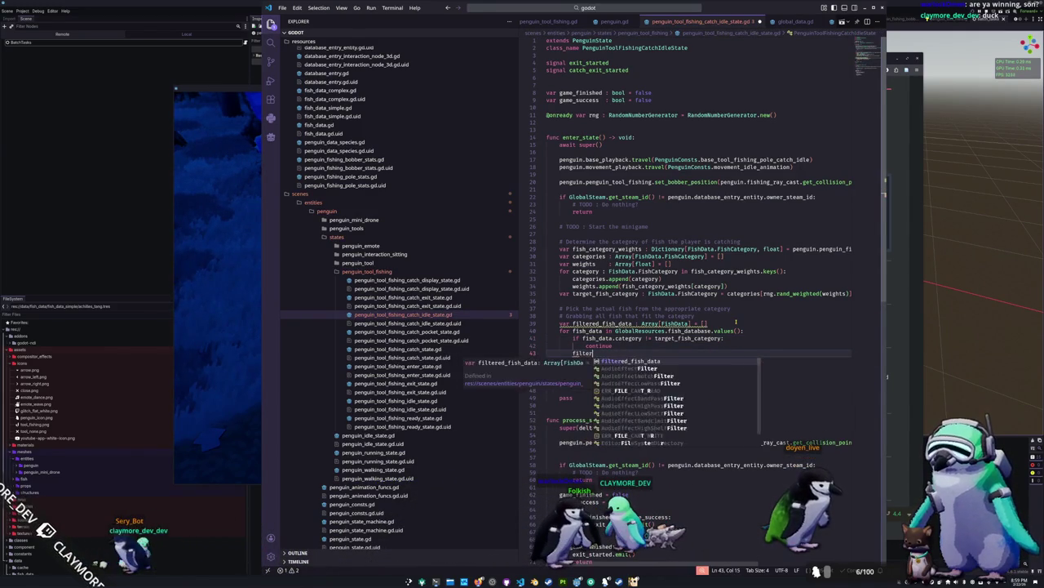
text(fish_data))
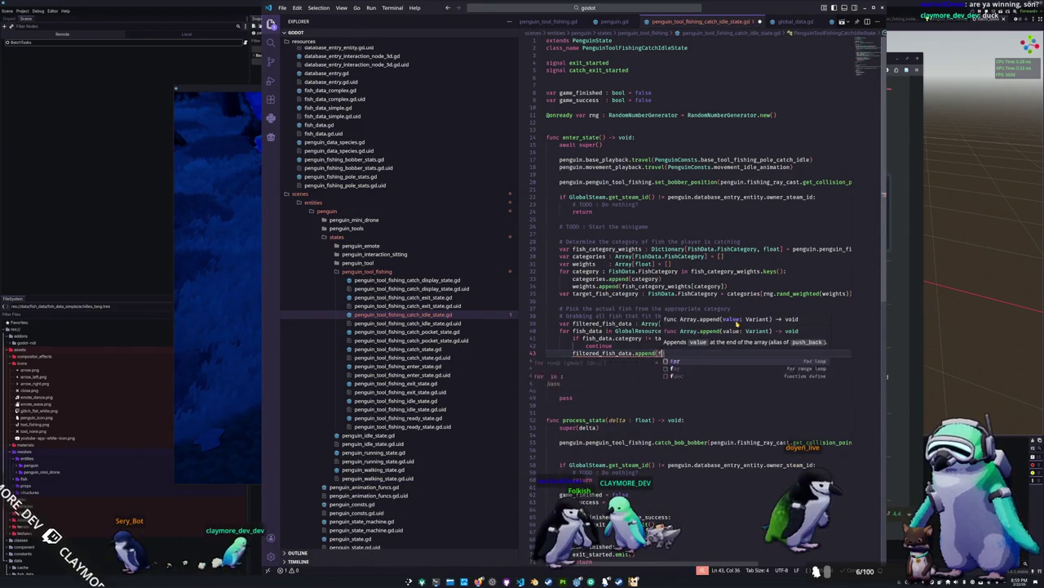
key(Down)
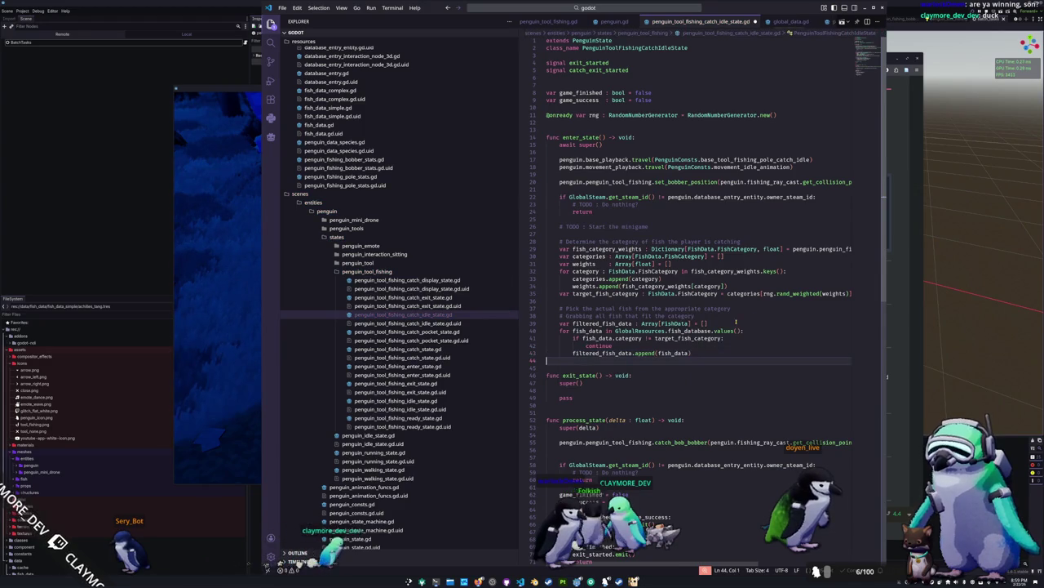
key(Return)
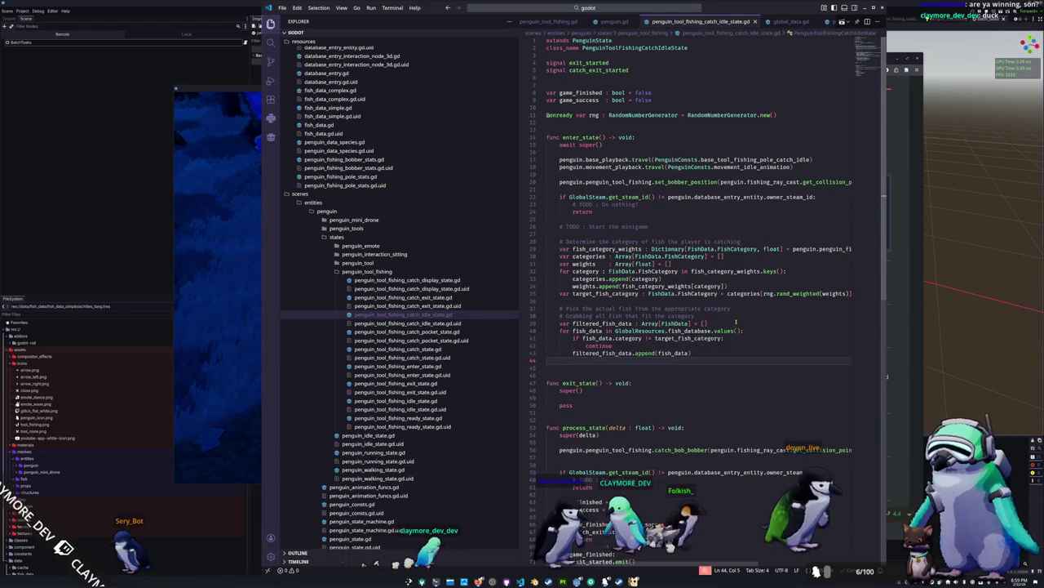
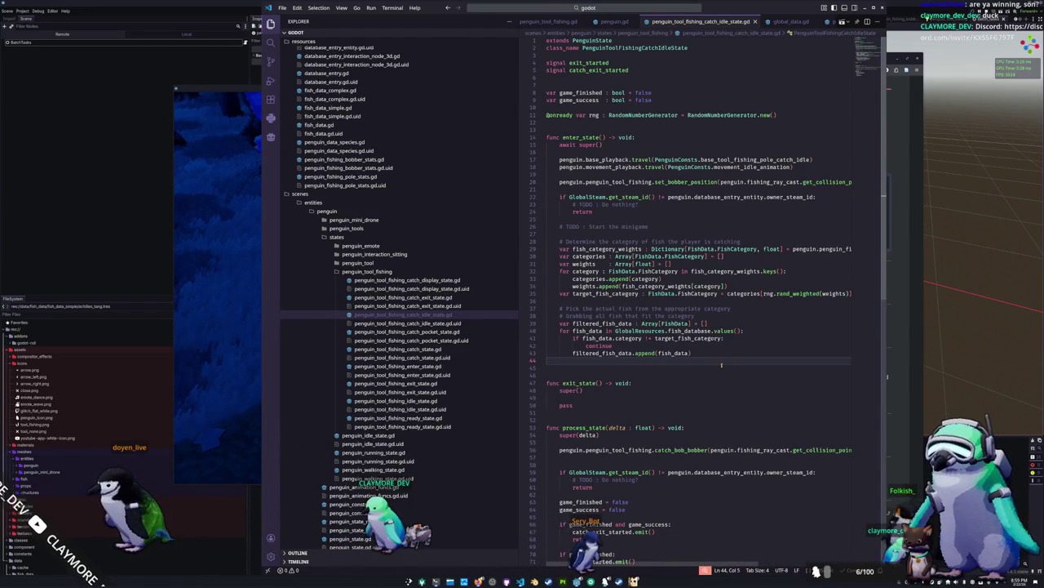
Bring Desmos to the front, add an empty expression row, and show the saved-graphs list.
mouse_move(479, 581)
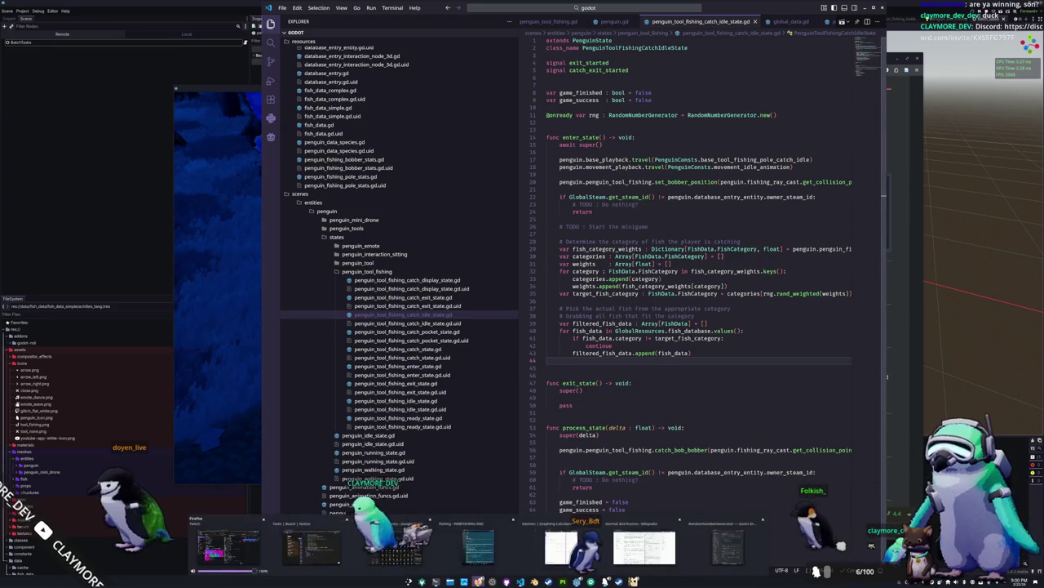
click(561, 546)
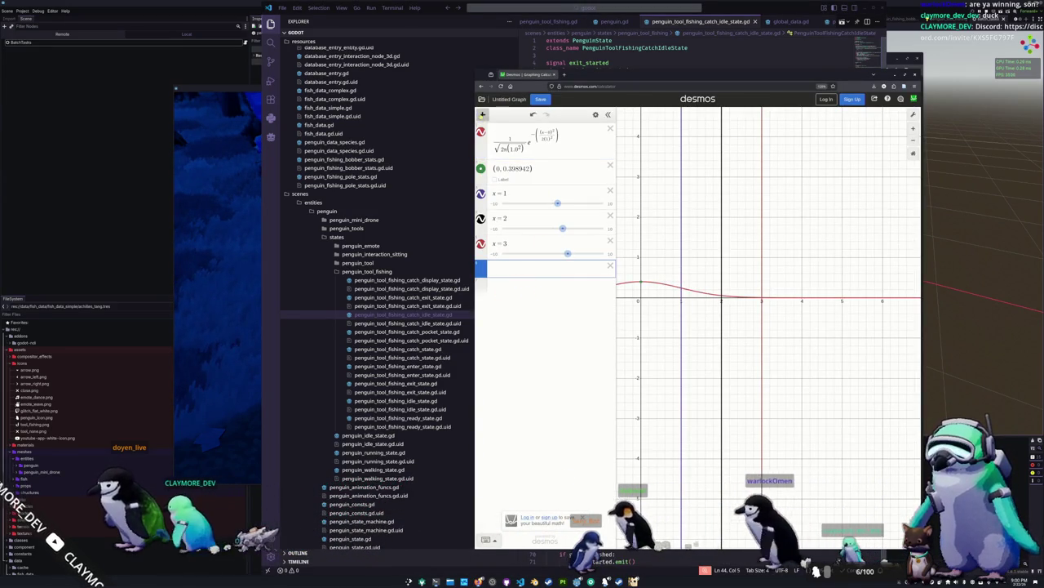
click(483, 115)
click(499, 150)
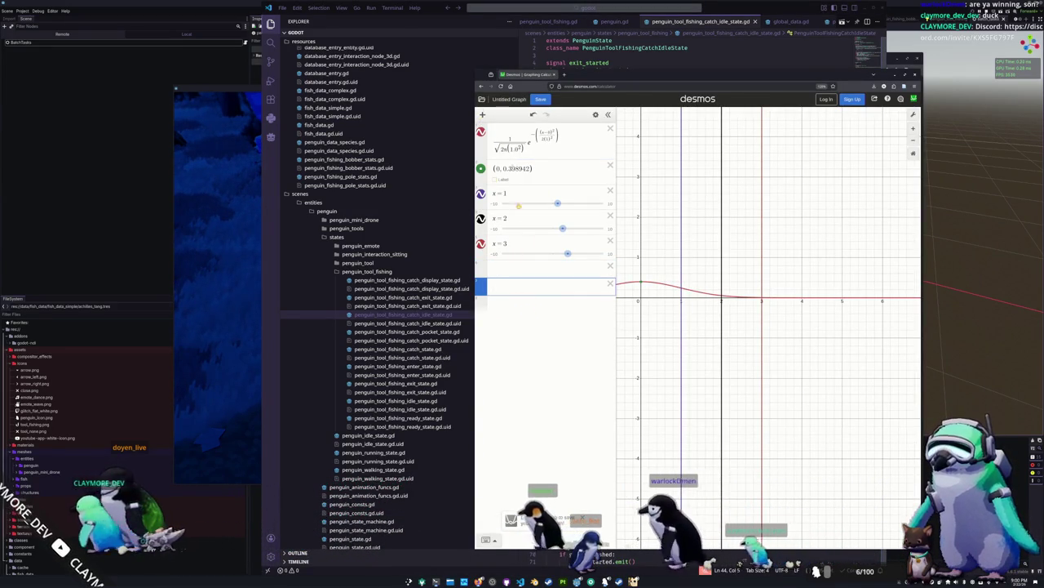
click(482, 99)
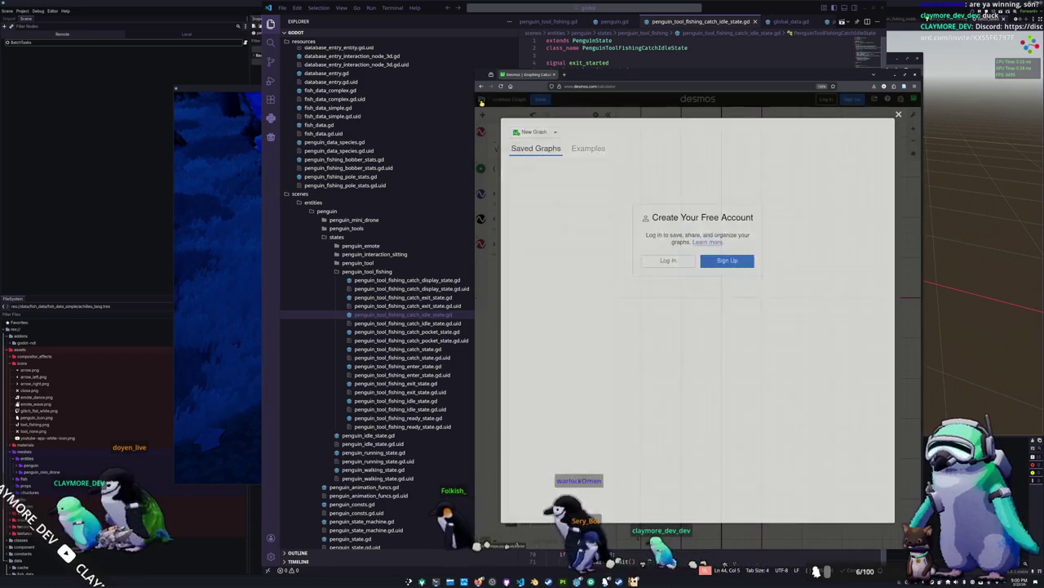
Start a new Desmos graph plotting y = x + 1 and centre the line.
click(532, 131)
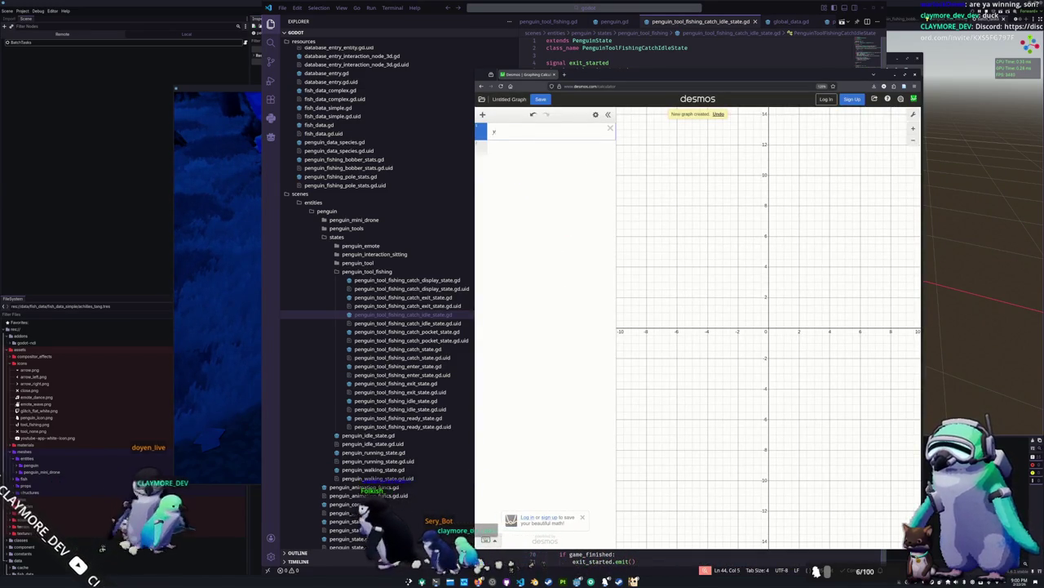
scroll(796, 341, up, 2)
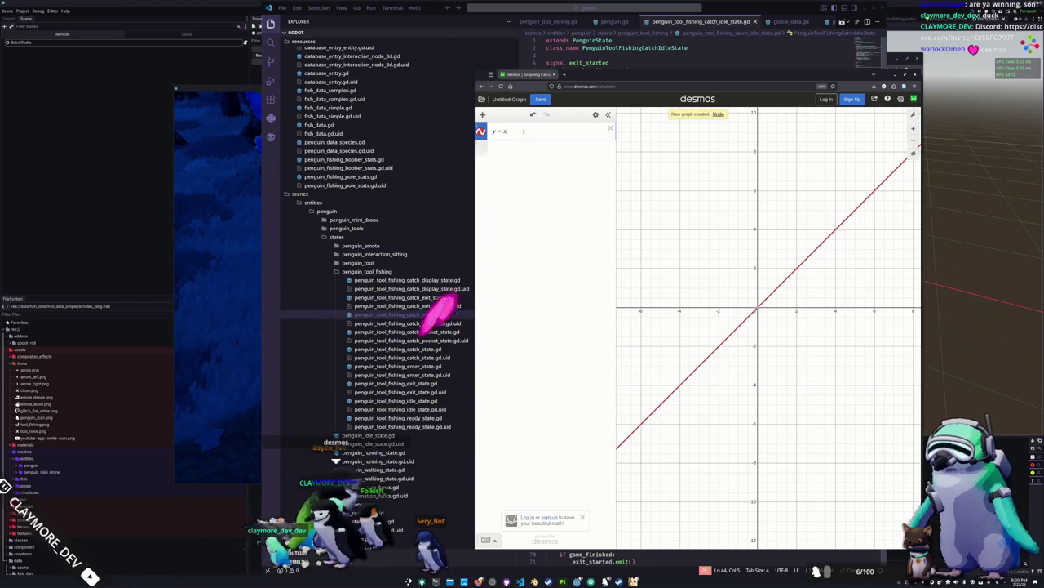
text( + 1)
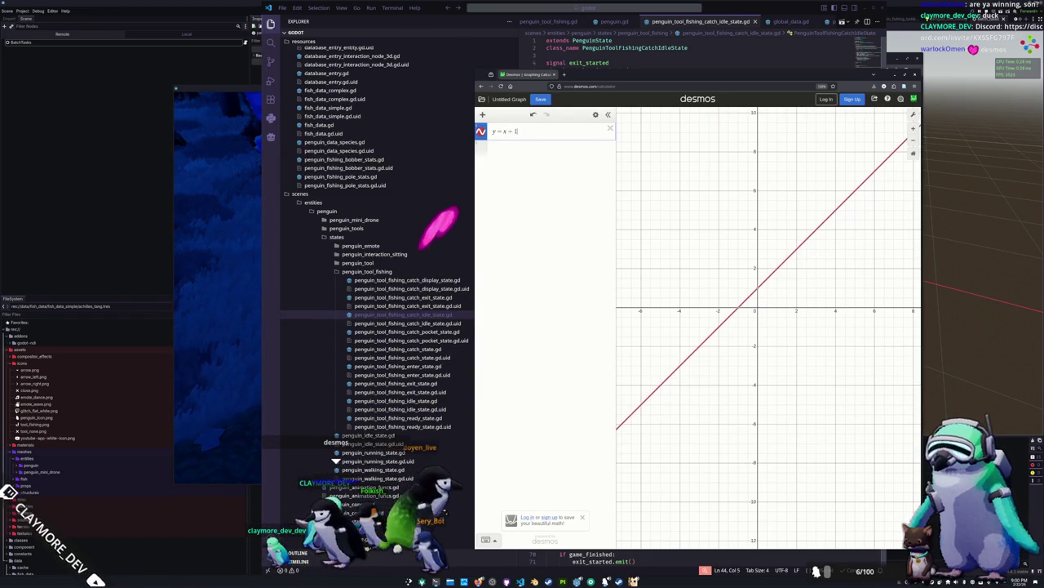
drag(778, 283, 712, 316)
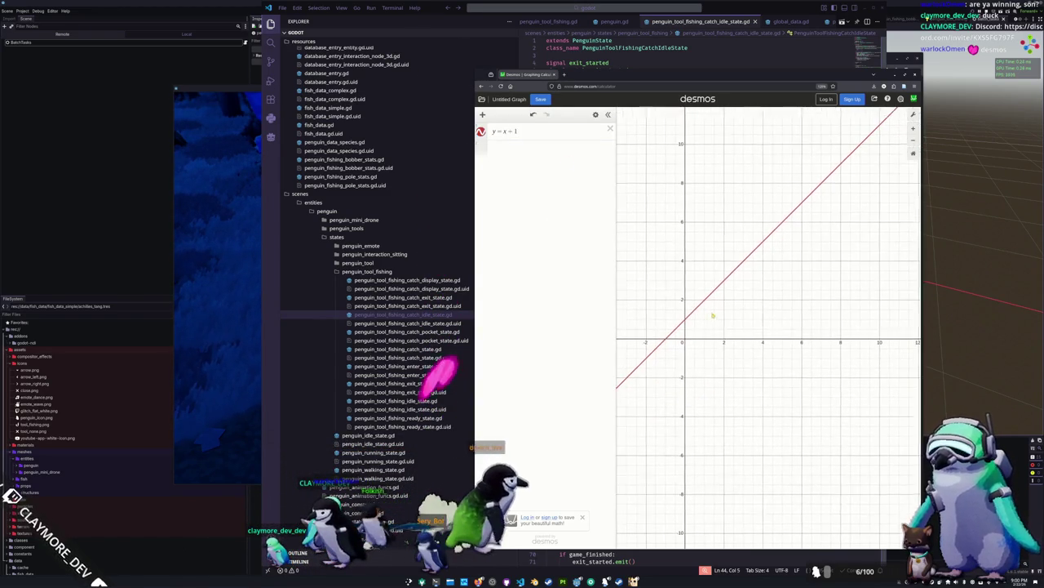
Add another expression row and pin a point on the y = x + 1 line at (4, 5).
click(505, 150)
scroll(686, 317, up, 2)
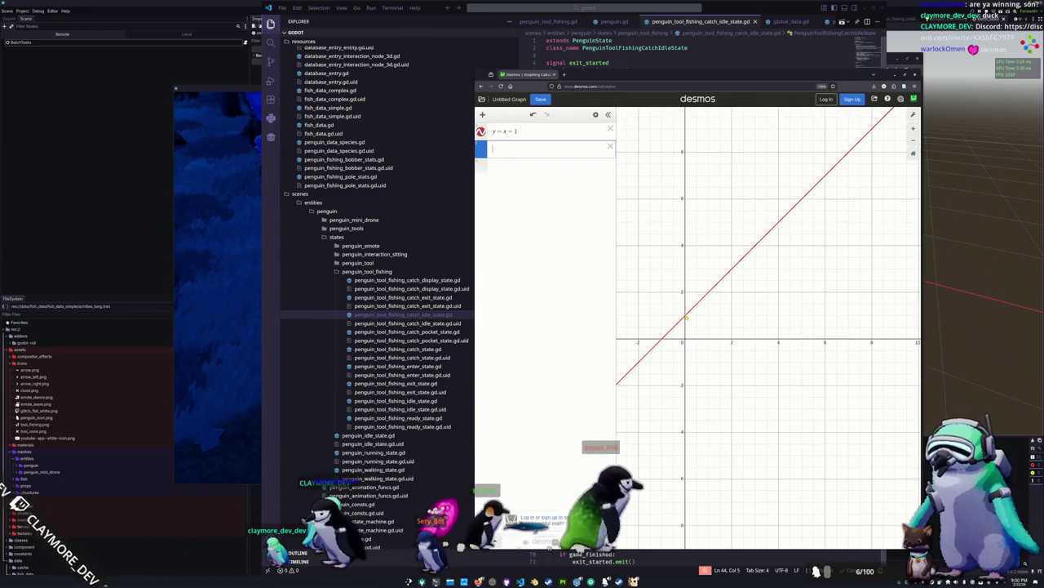
click(750, 252)
drag(807, 286, 824, 270)
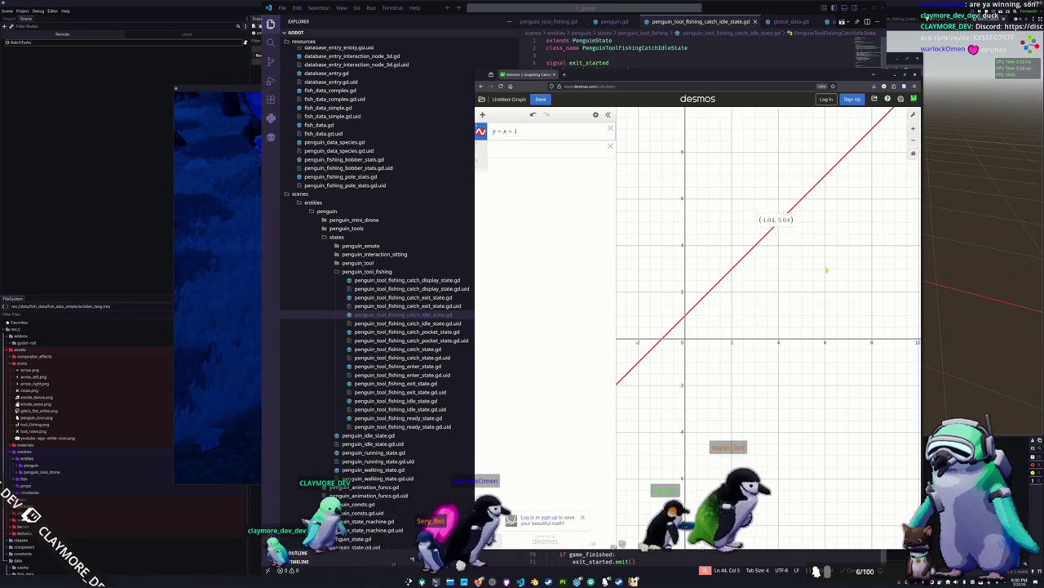
drag(826, 269, 825, 269)
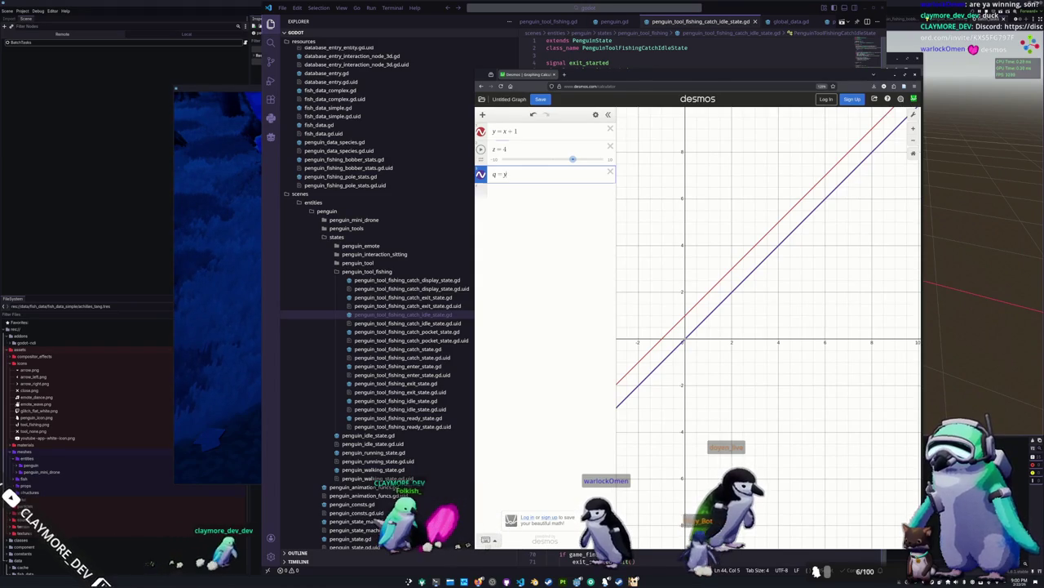
Rename the first expression to p = x + 1, rewrite q as p + 2(z − p), and move Desmos aside.
click(517, 131)
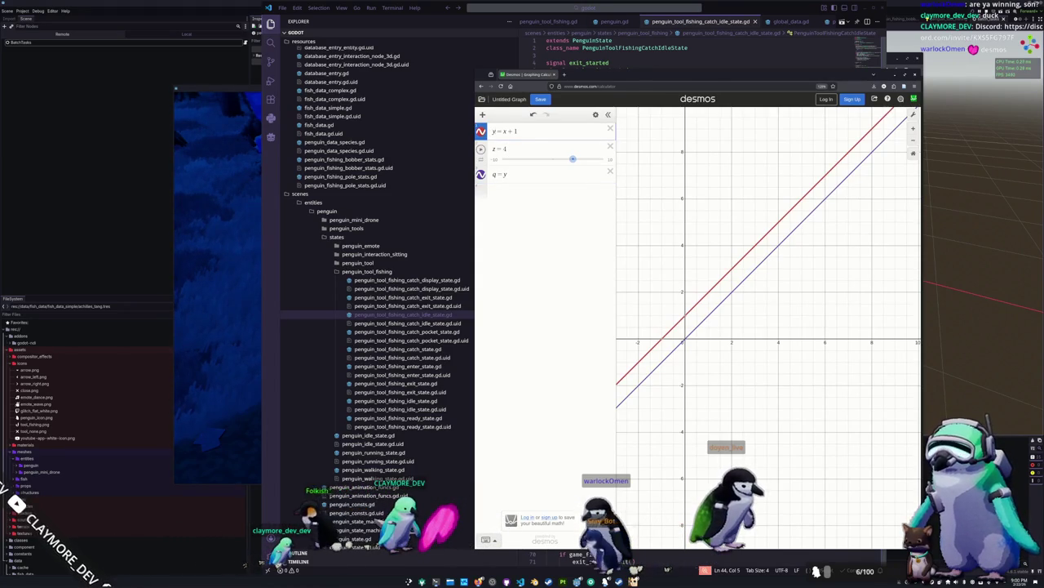
click(502, 173)
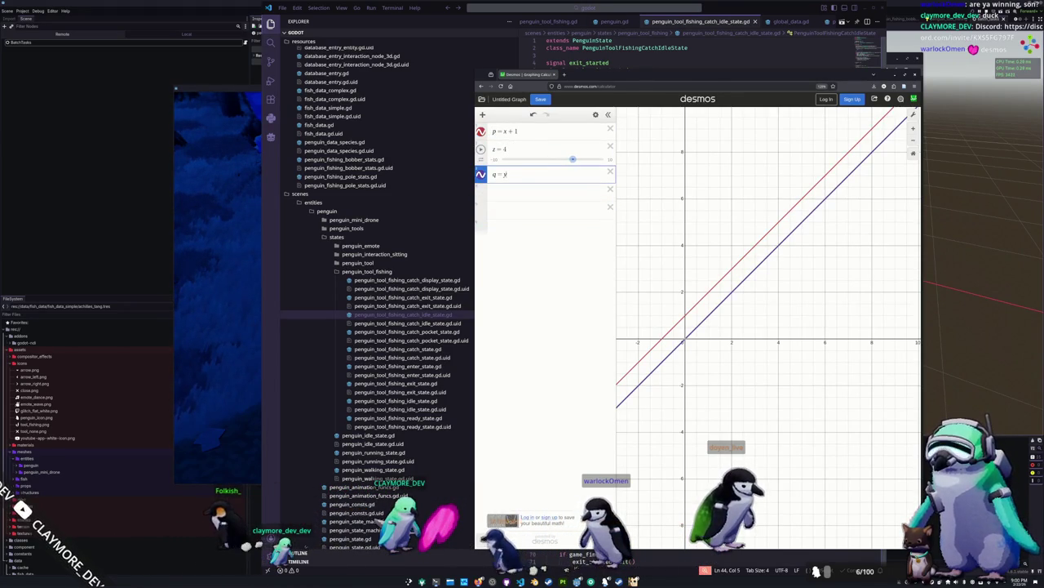
key(BackSpace)
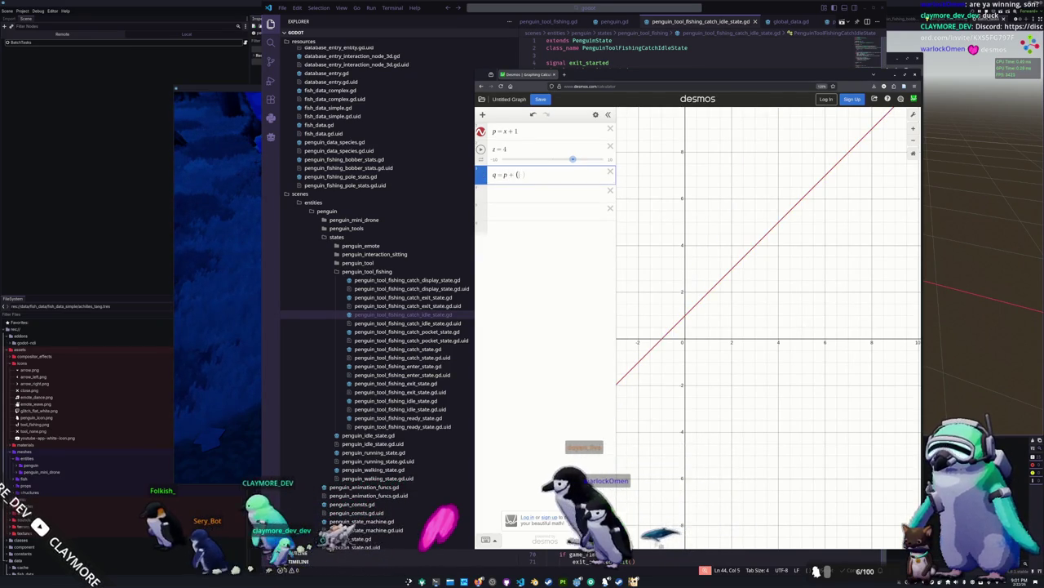
text(-p)
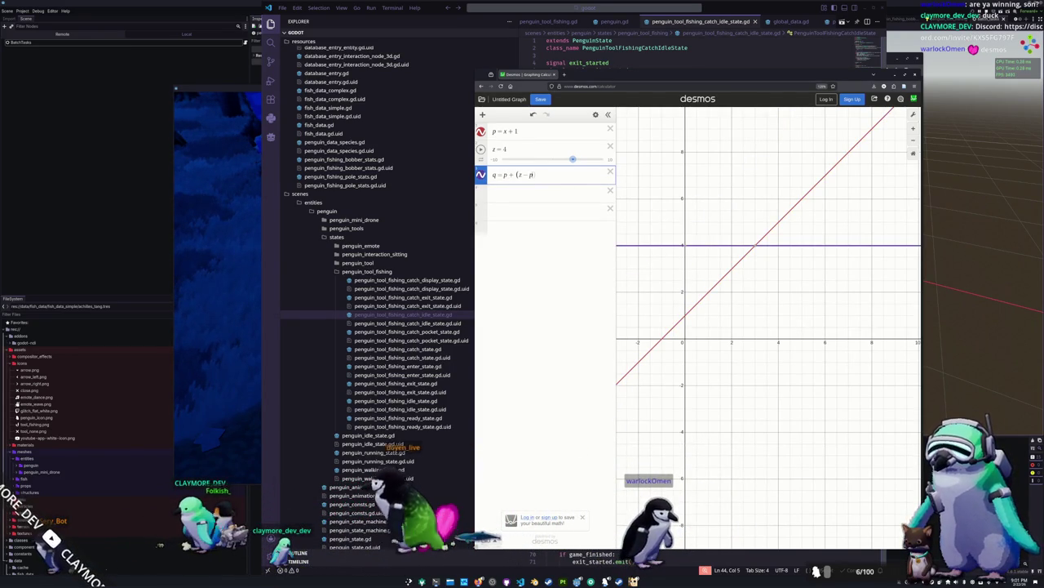
key(BackSpace)
key(BackSpace)
text(p-z)
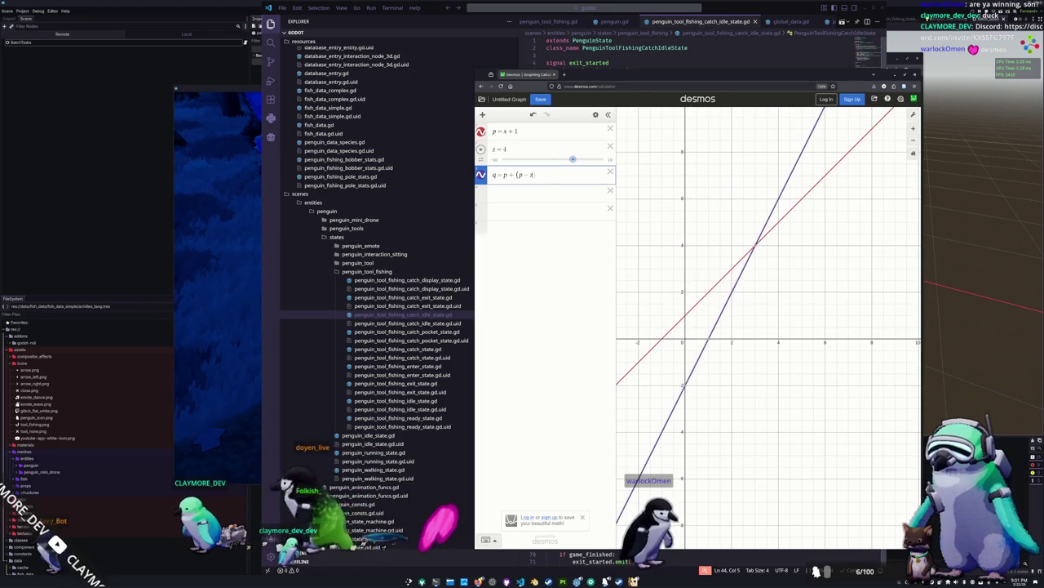
key(BackSpace)
key(BackSpace)
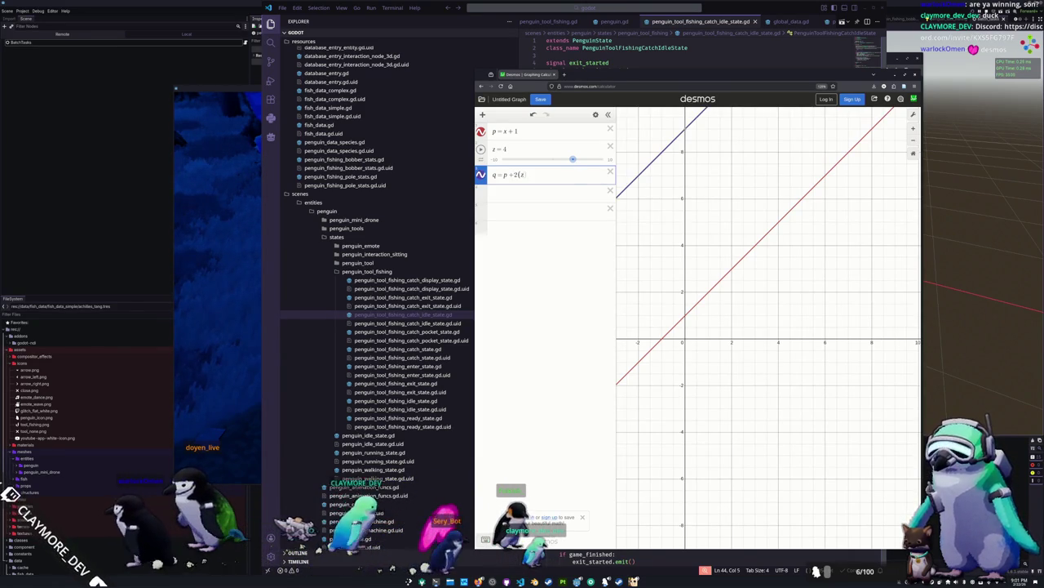
text( − p)
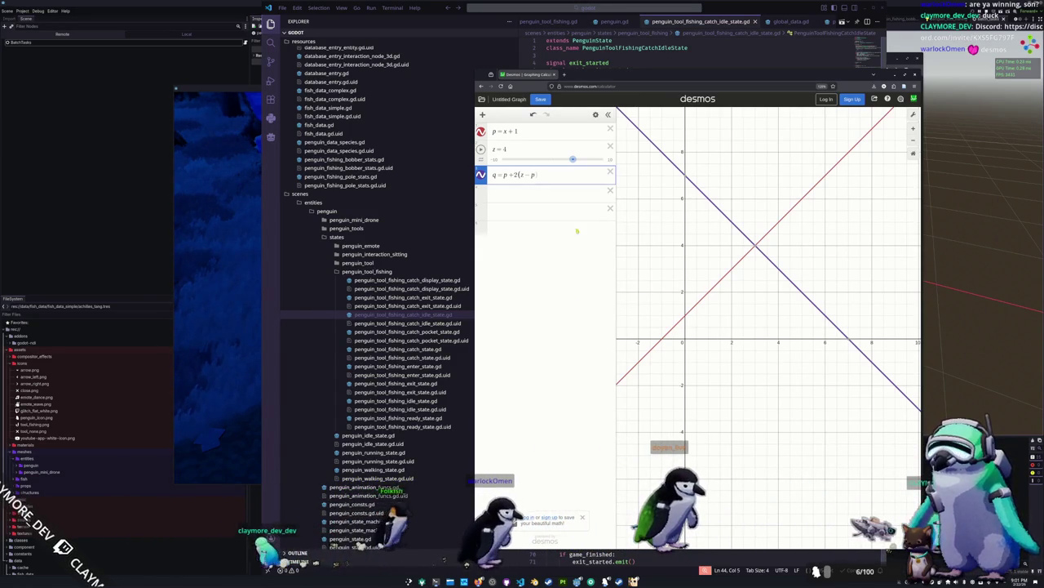
drag(707, 76, 174, 81)
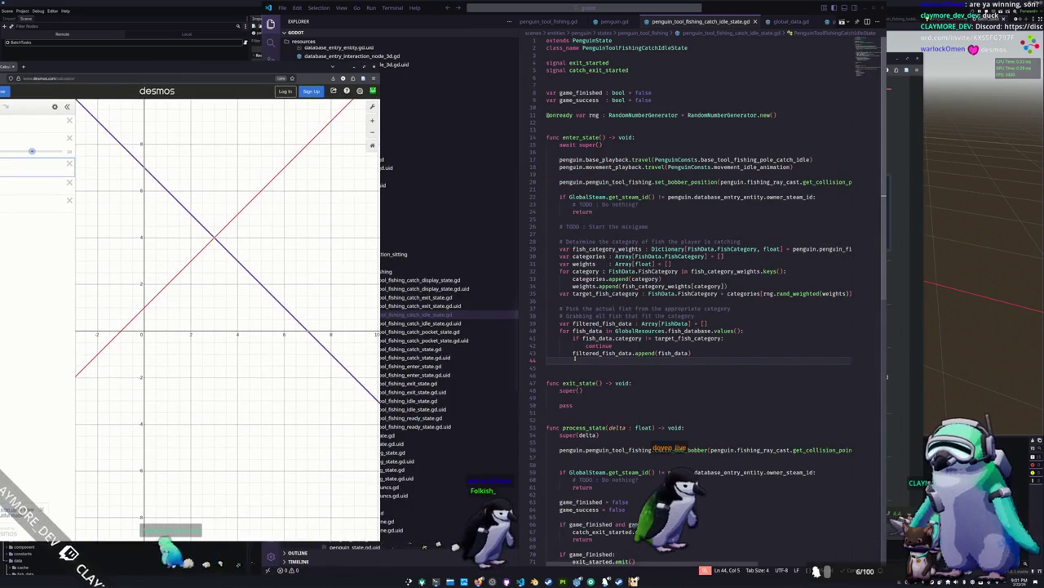
Begin a comment below the fish-filtering loop describing weights as twice the weight difference.
click(576, 359)
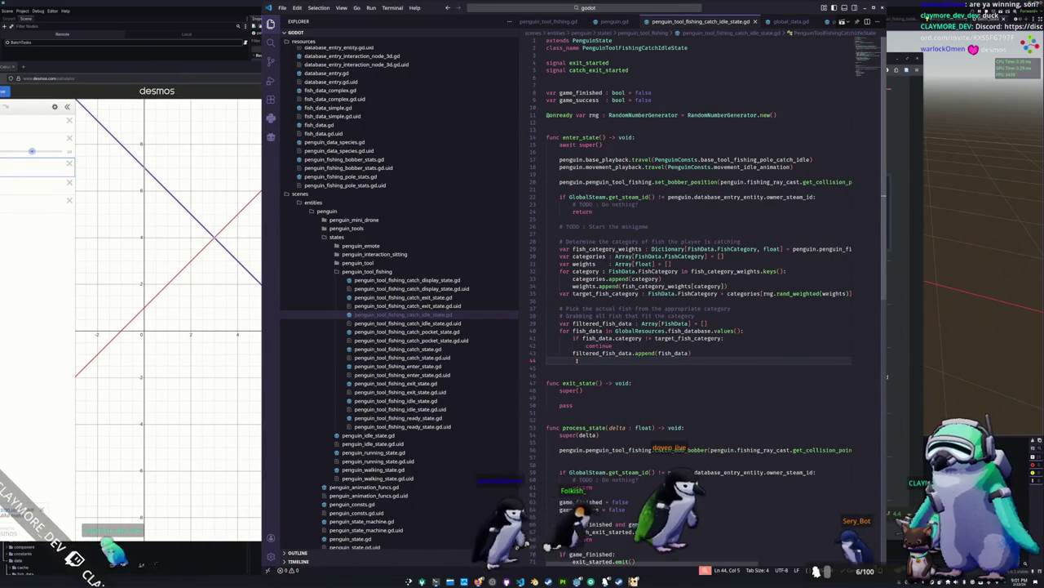
key(Return)
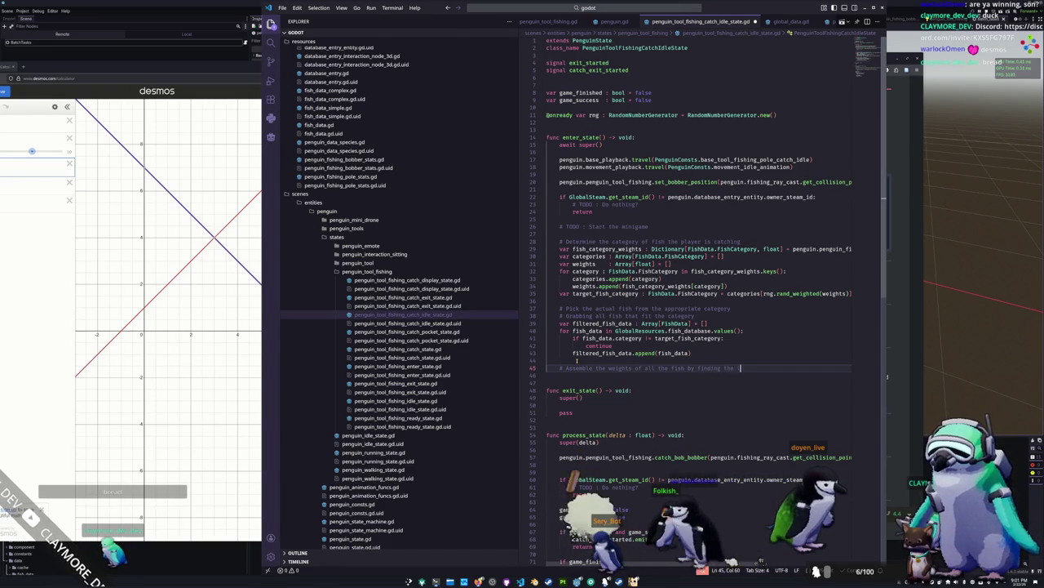
text(# Assemble the weights of all the fish by finding the largest filtered fi)
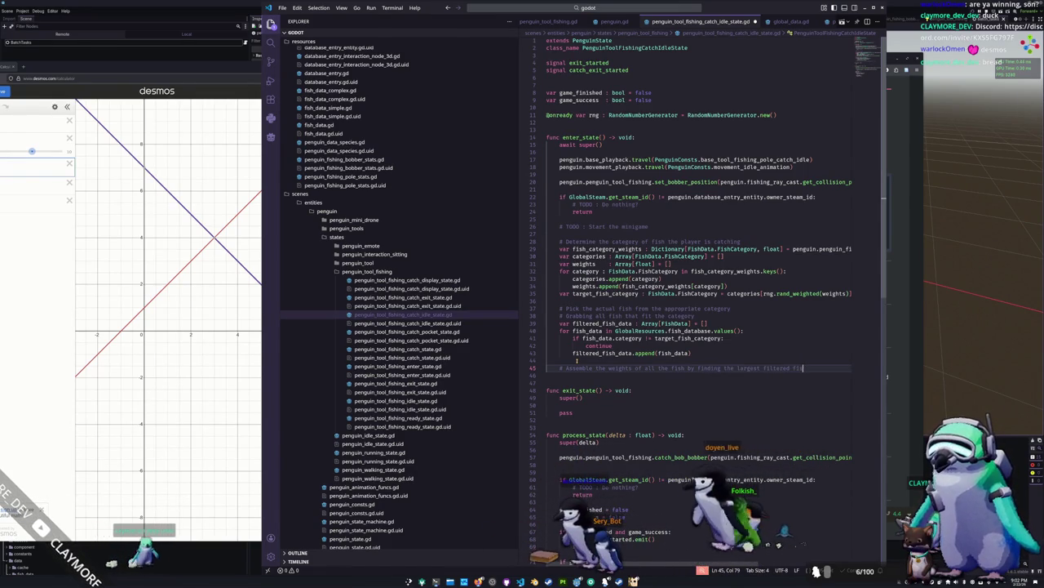
text(sh)
key(Return)
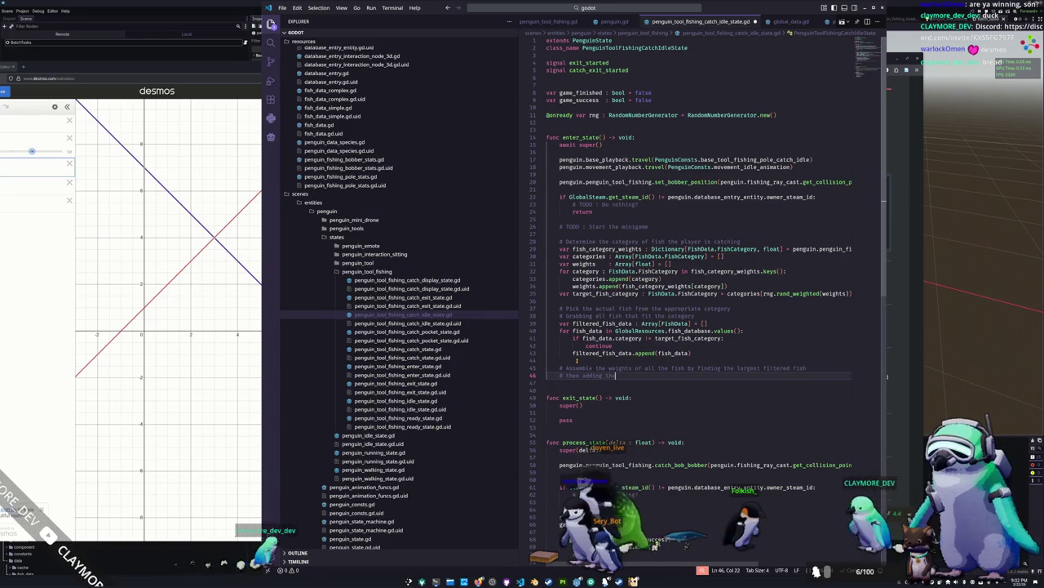
key(BackSpace)
key(BackSpace)
key(BackSpace)
text(2)
key(BackSpace)
text(twice the difference of the weight of the current fish and the)
End the comment with 'weight of the largest fish' and declare var filtered_fish_weights : Array[FishData] = [].
key(Return)
text(weight of the large)
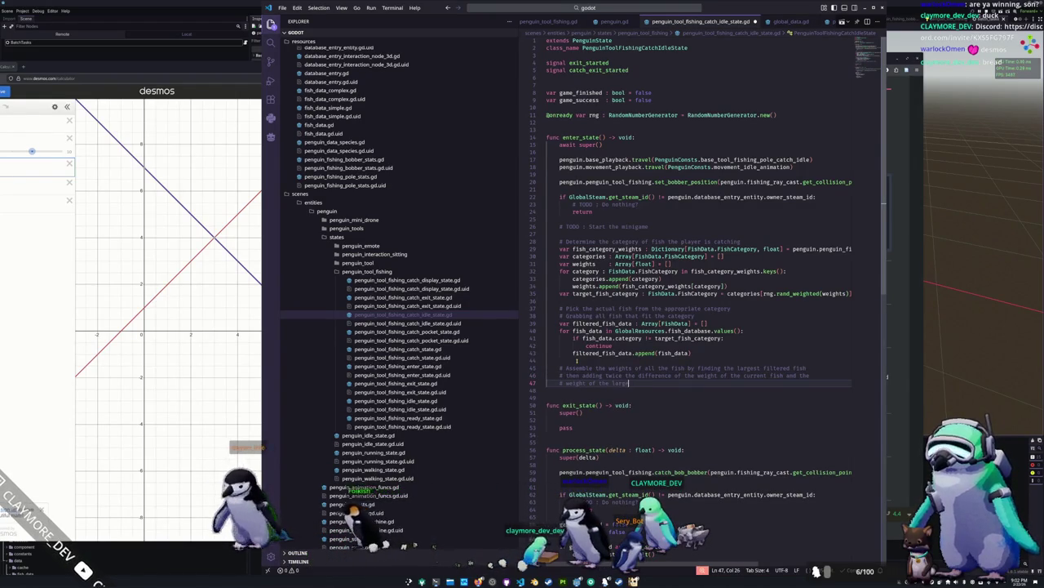
text(st fish)
key(Return)
key(Return)
text(var filtered_fish_weights : Array)
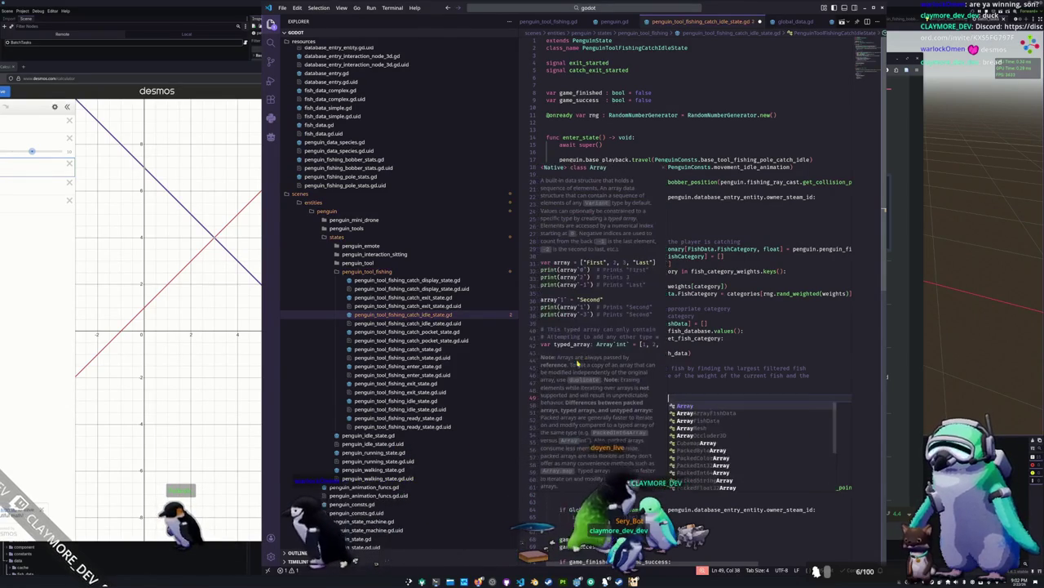
text([FishData)
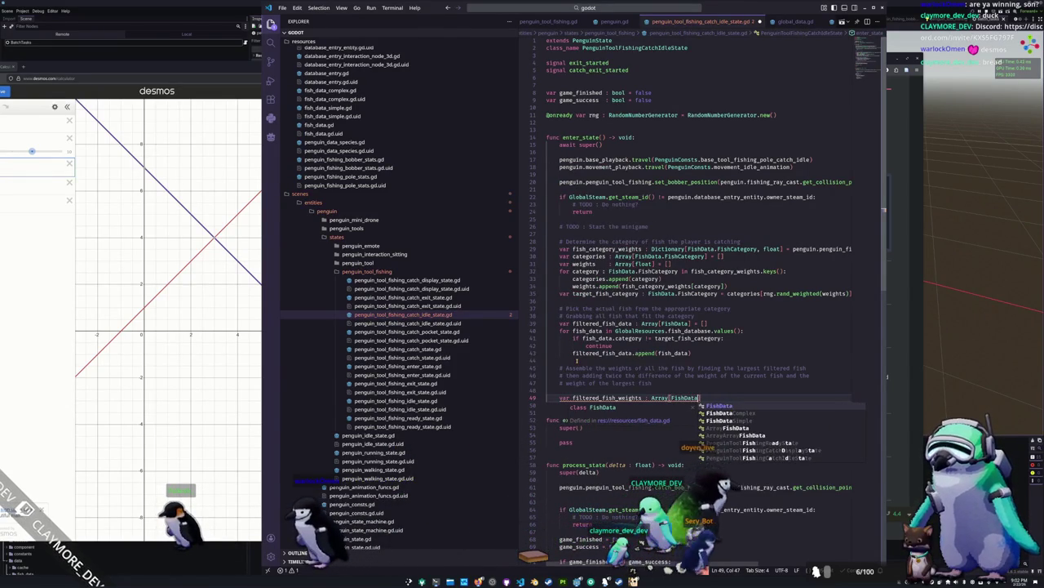
text(] )
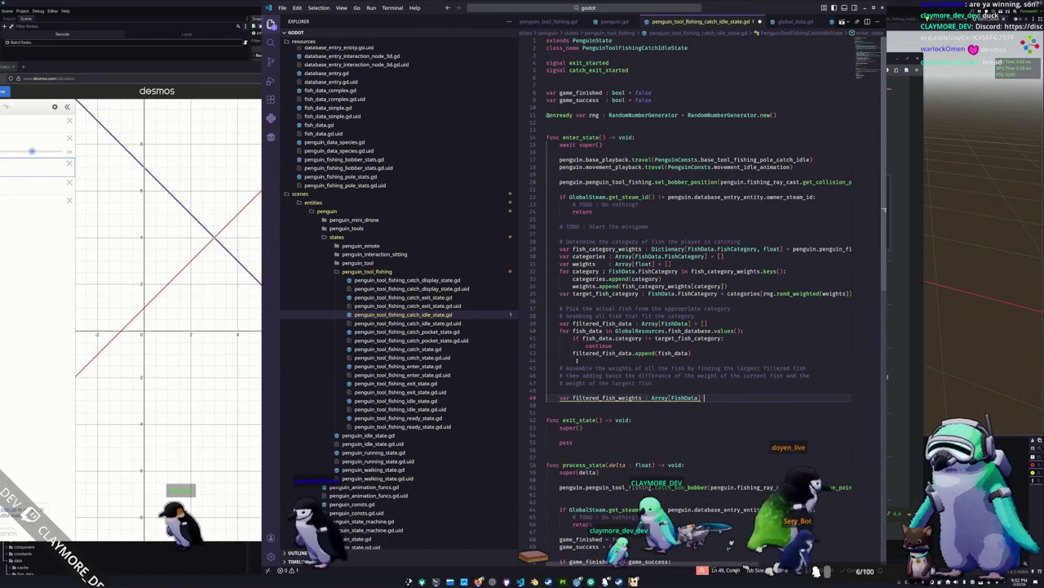
text(= [])
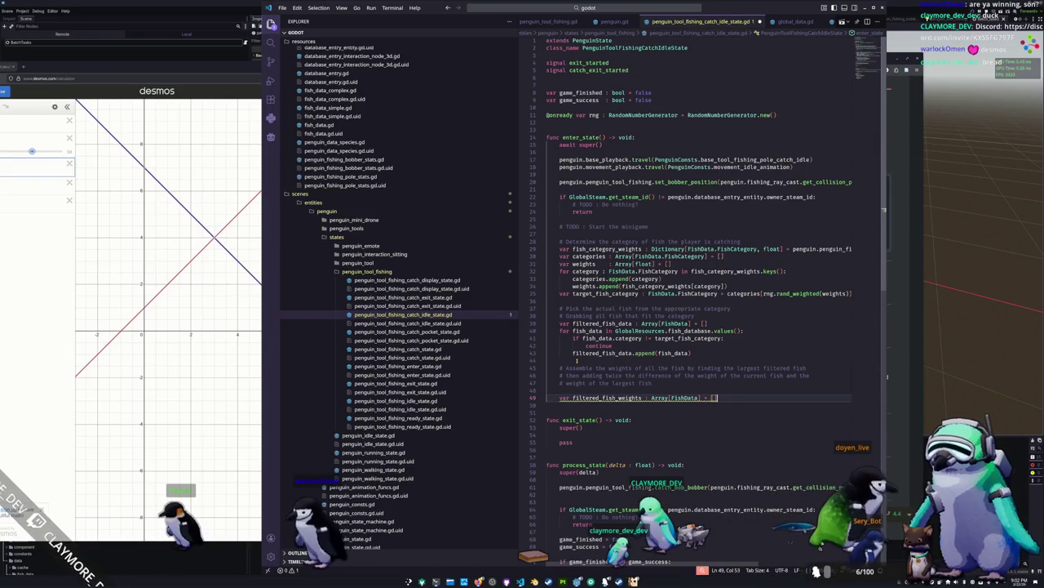
Make filtered_fish_weights an Array[float], start a for loop, and rename the fish array to filtered_fish_datas.
key(ctrl+BackSpace)
text(float)
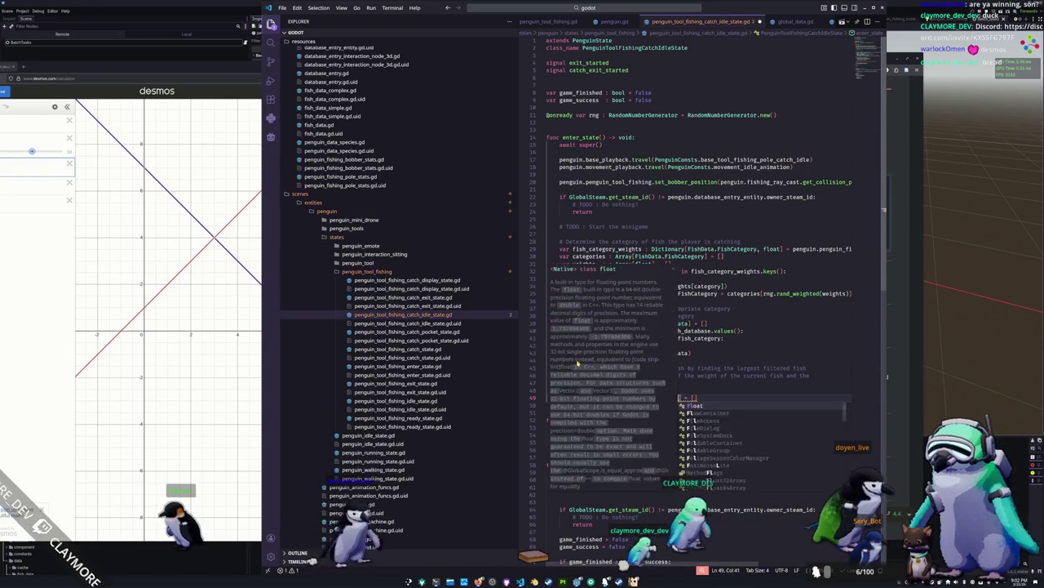
key(Return)
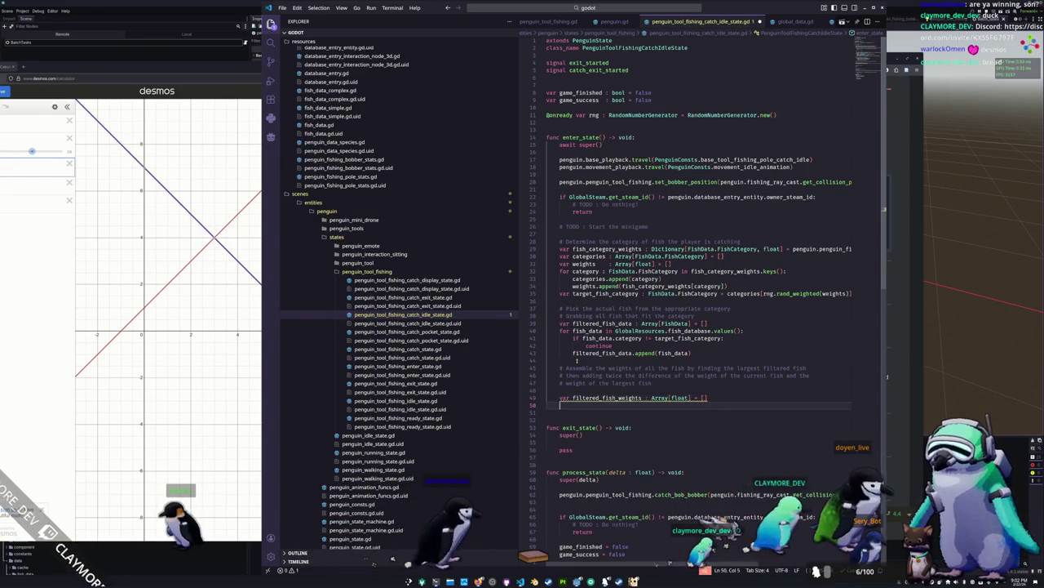
text(for filtered_fish_dat)
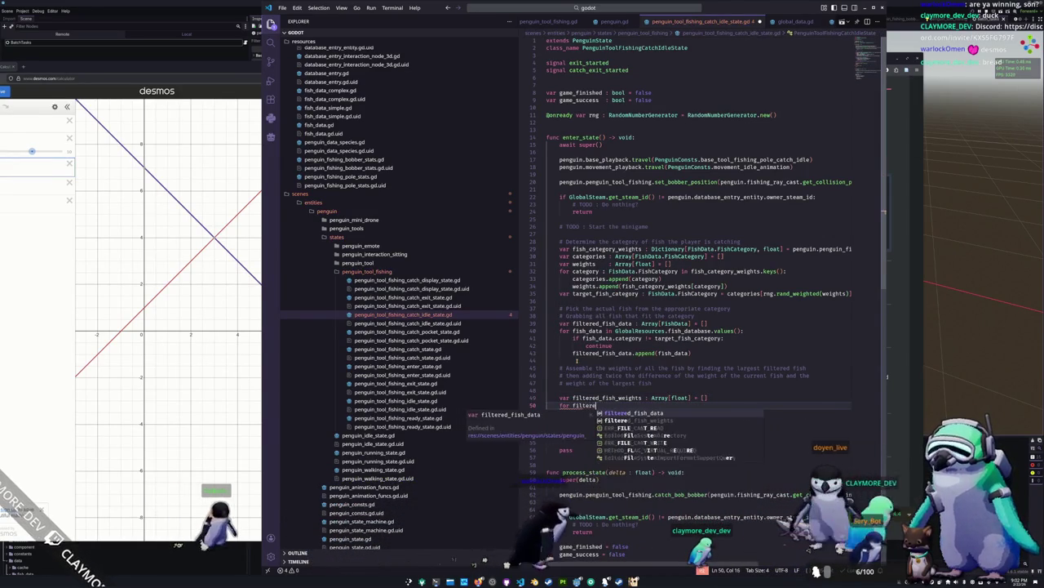
text(a )
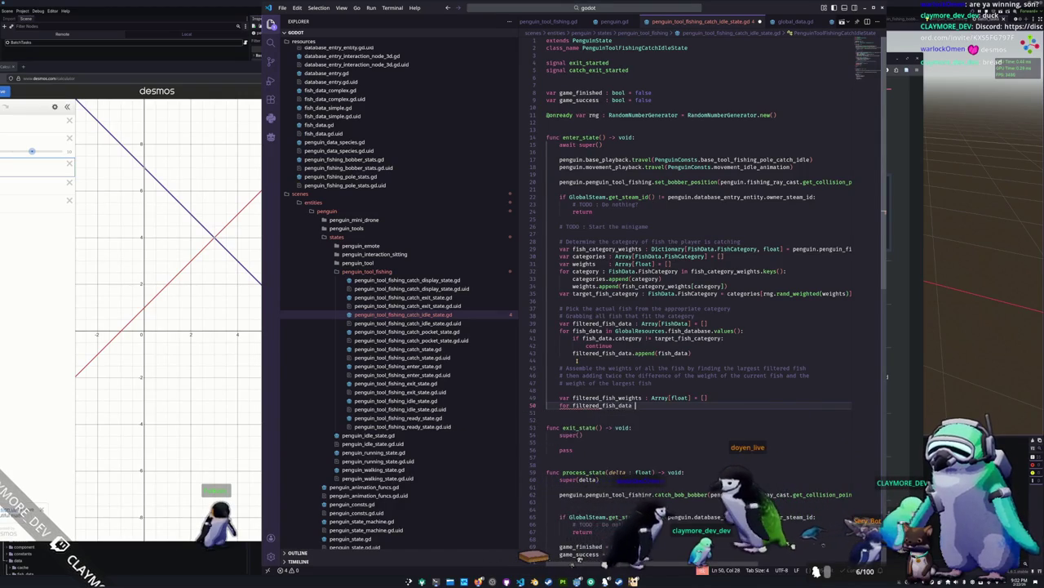
text(: FishData)
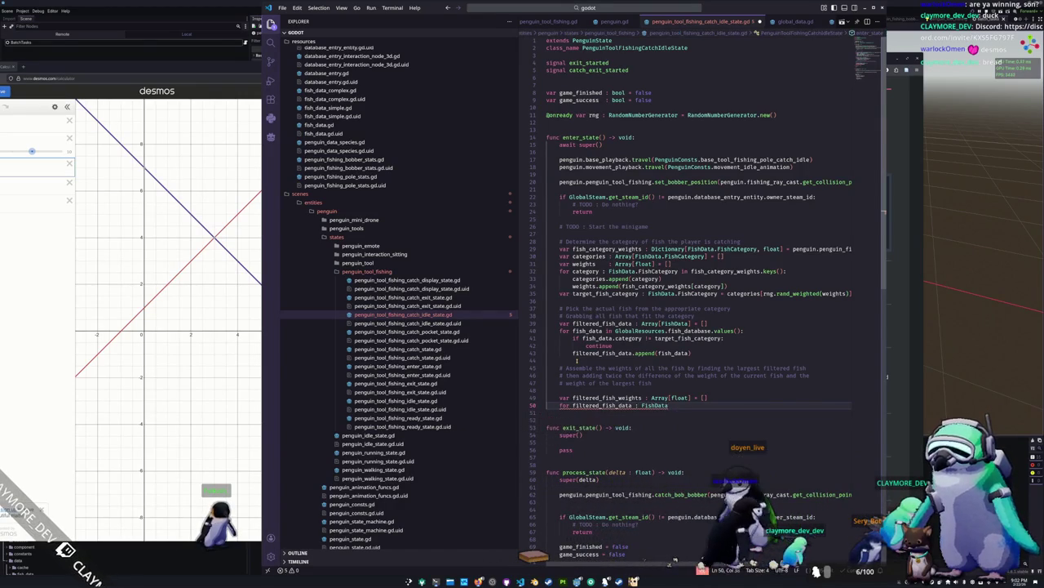
key(Up)
key(Left)
key(Left)
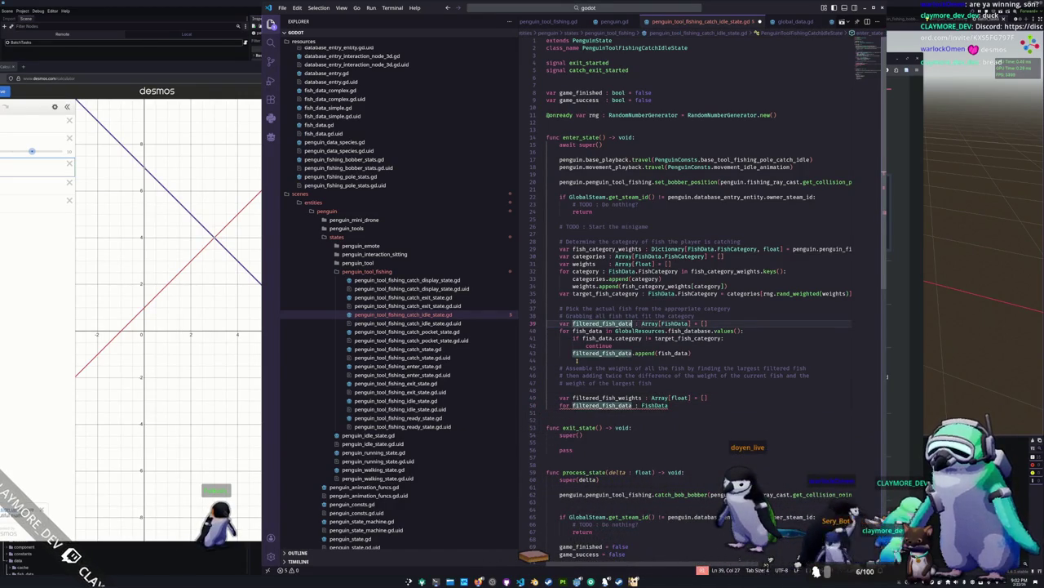
text(filtered)
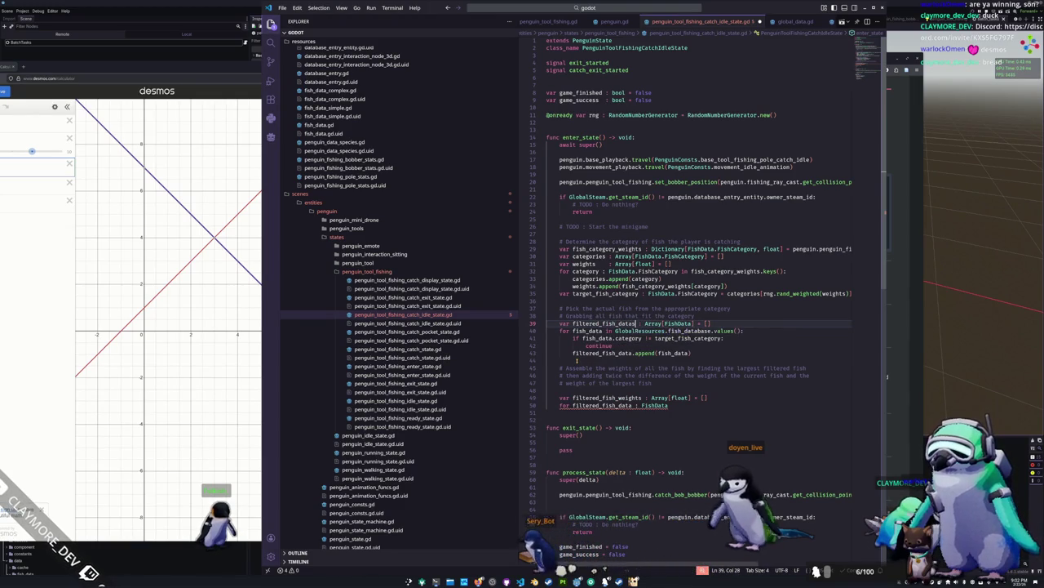
Finish the loop over filtered_fish_datas, appending each filtered_fish_data.size to filtered_fish_weights.
key(Down)
key(Down)
key(Down)
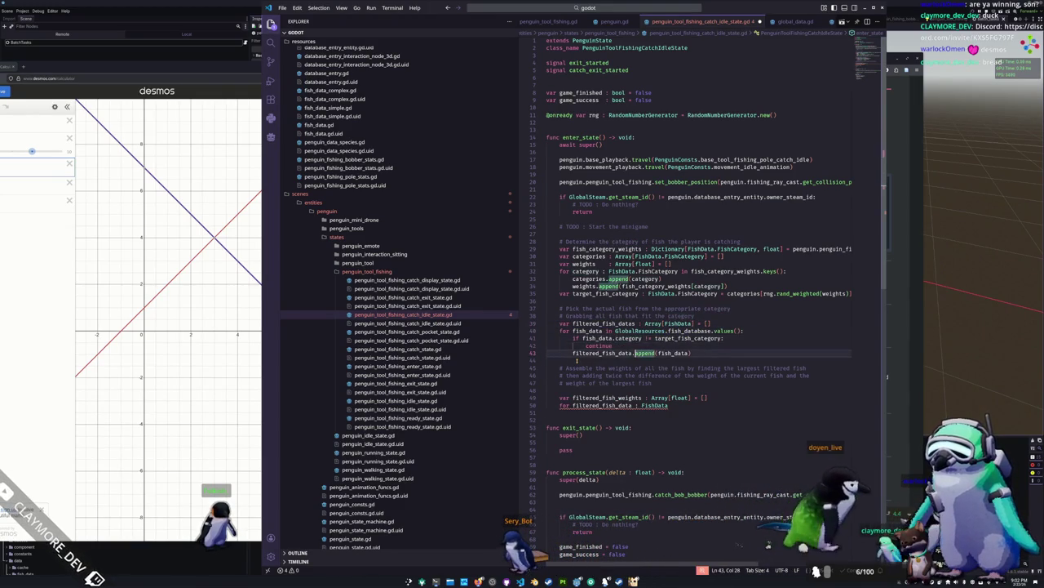
key(Down)
key(Down)
key(Down)
text(filtered_fish_datas:)
key(Return)
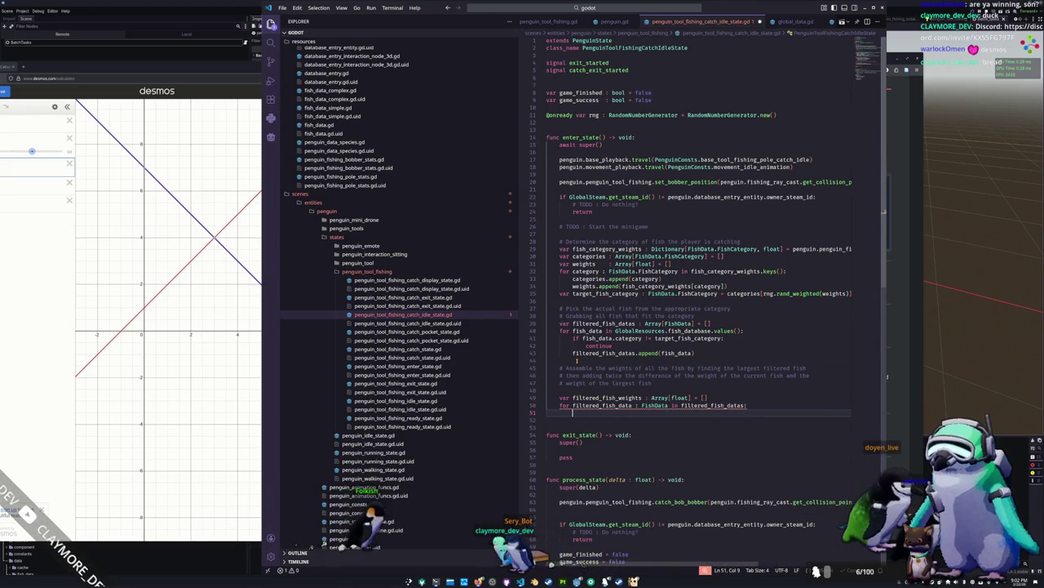
text(filtered_fish_weights)
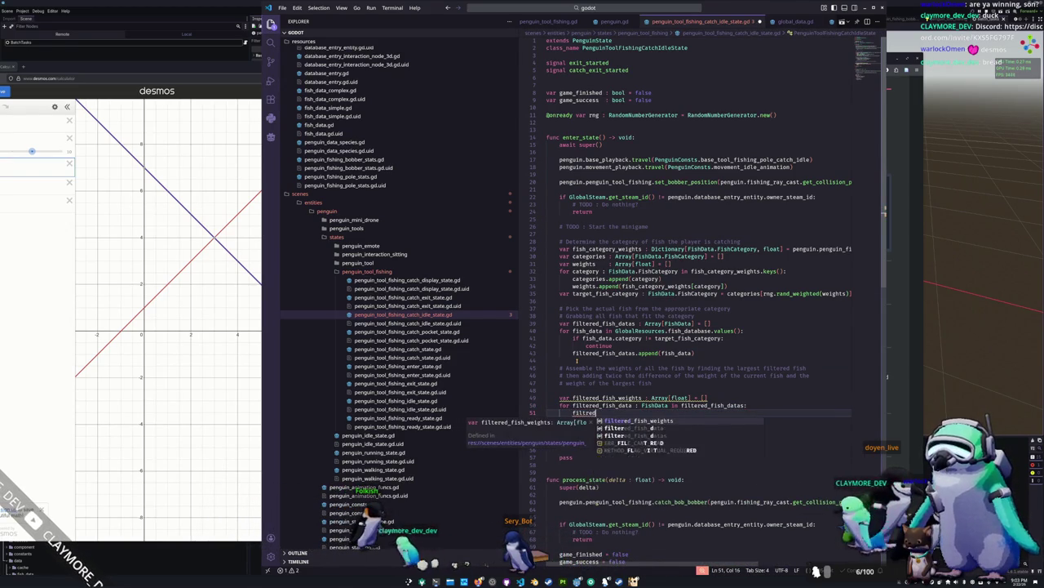
text(.ap)
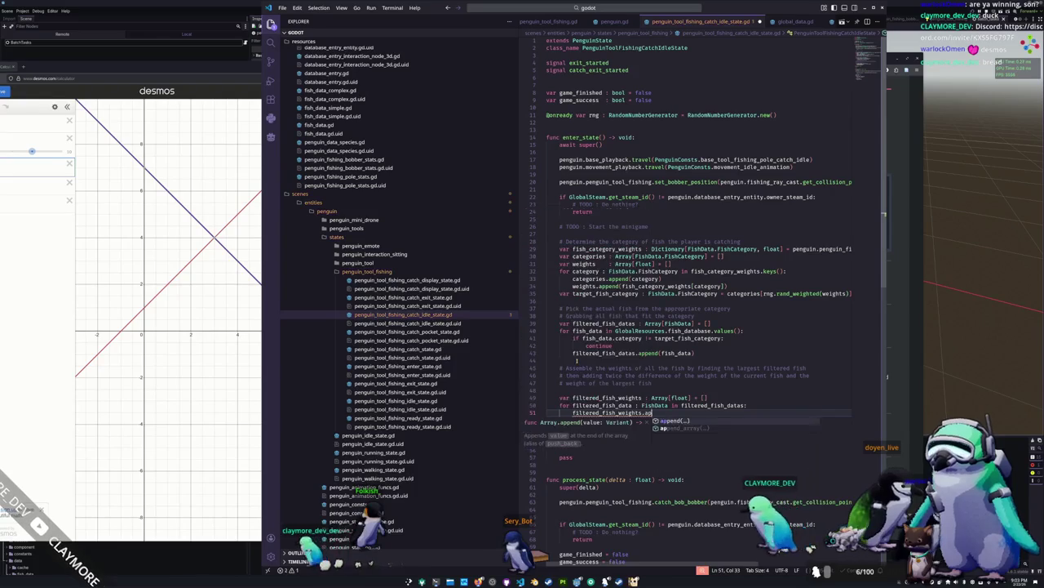
text(pend(filtred_f)
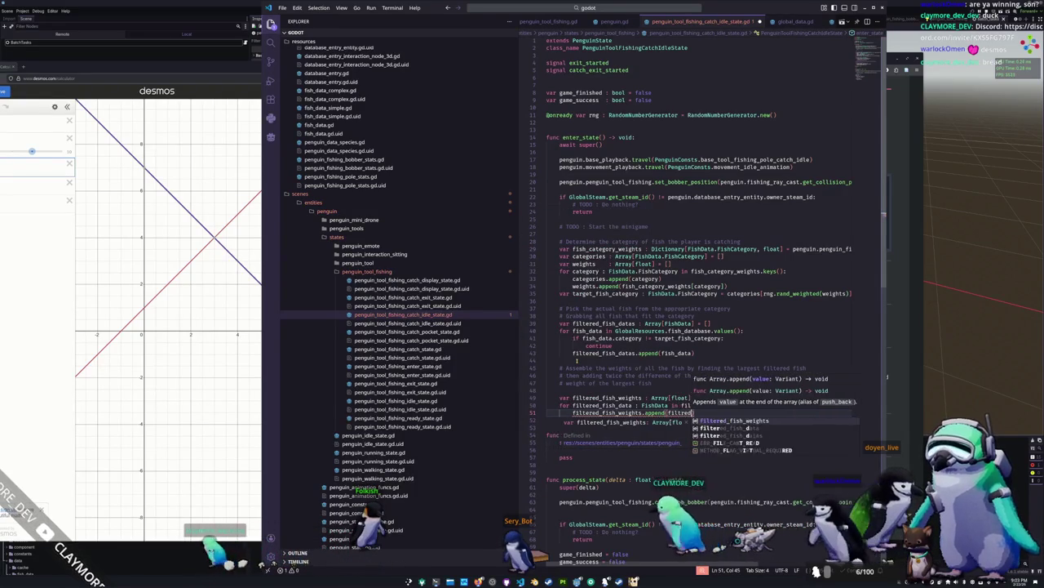
key(Down)
key(Return)
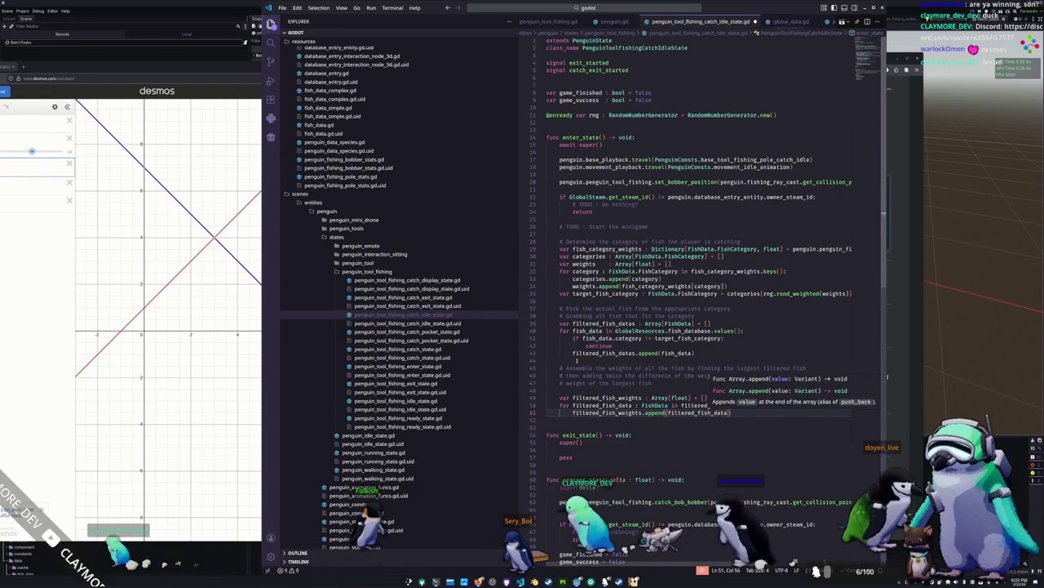
text(.size)
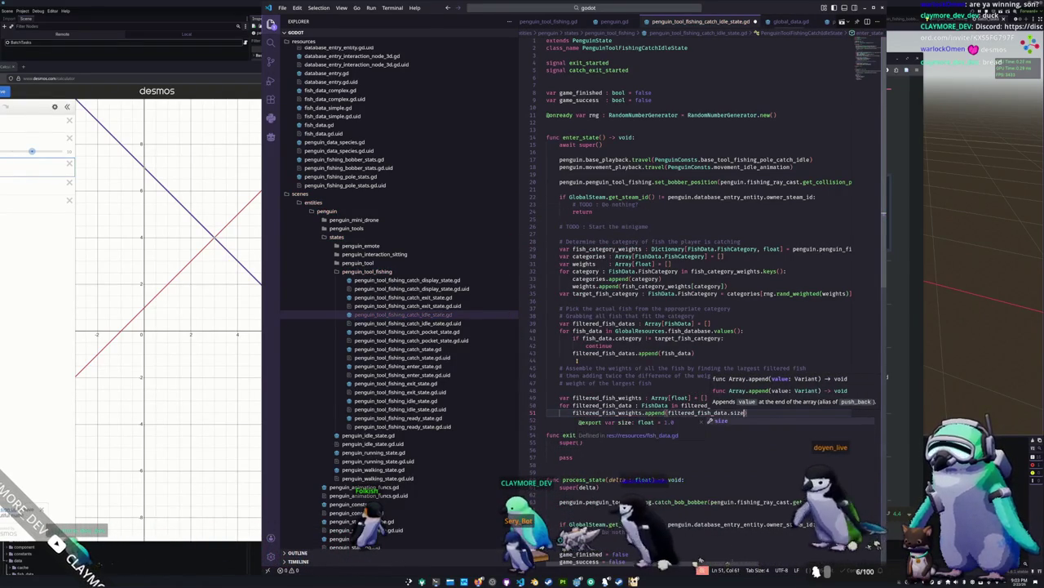
key(Down)
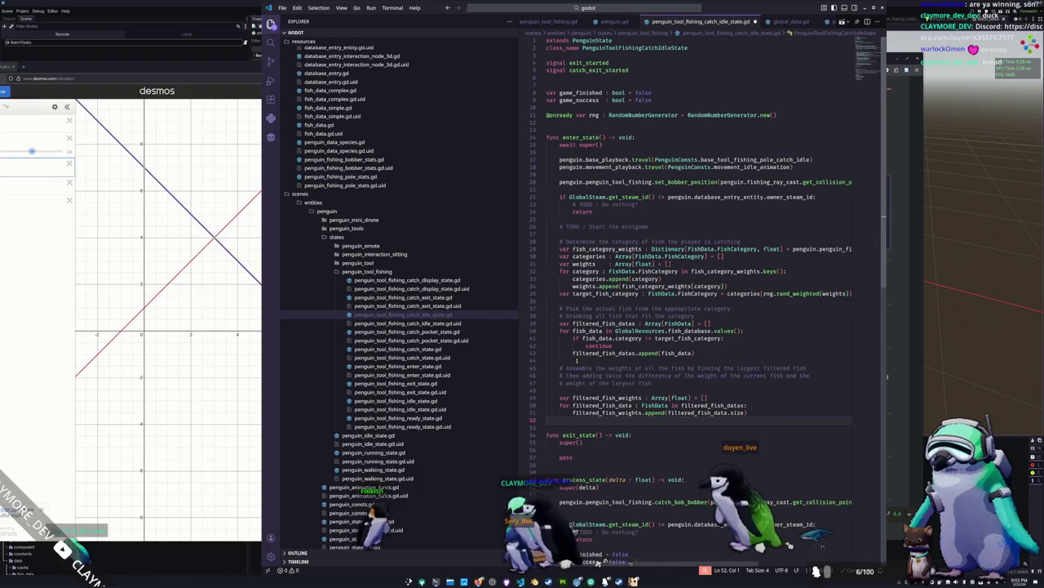
Declare var max_filtered_fish_weight : float = 0 above the weights loop.
key(Return)
key(Up)
key(Tab)
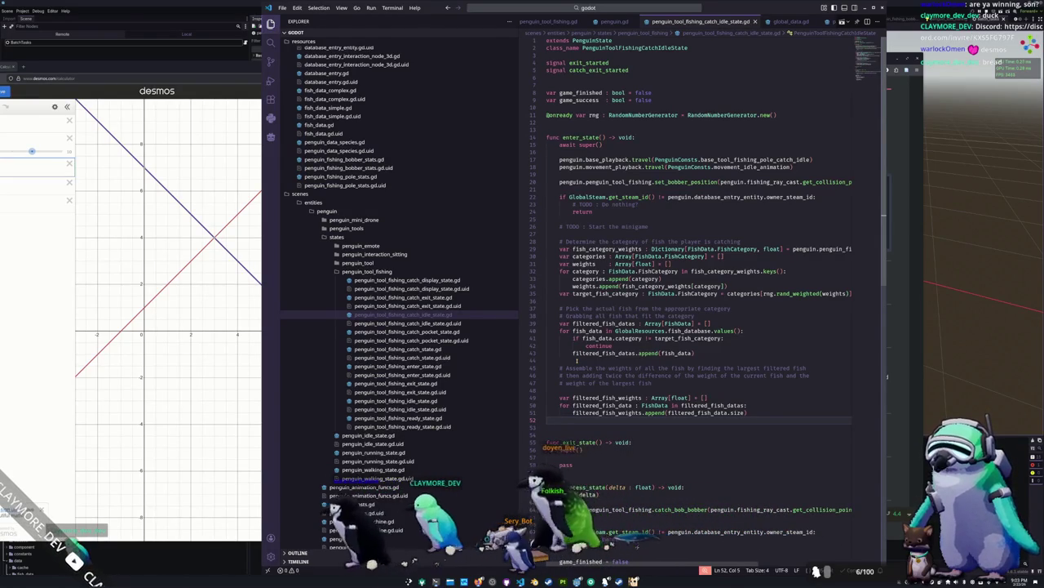
key(Return)
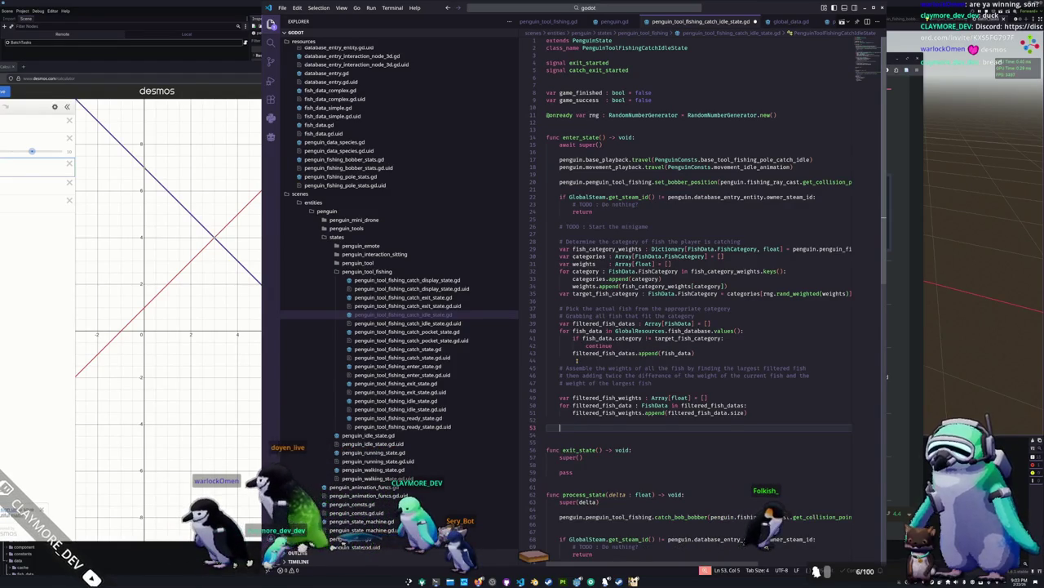
text(var max_fi)
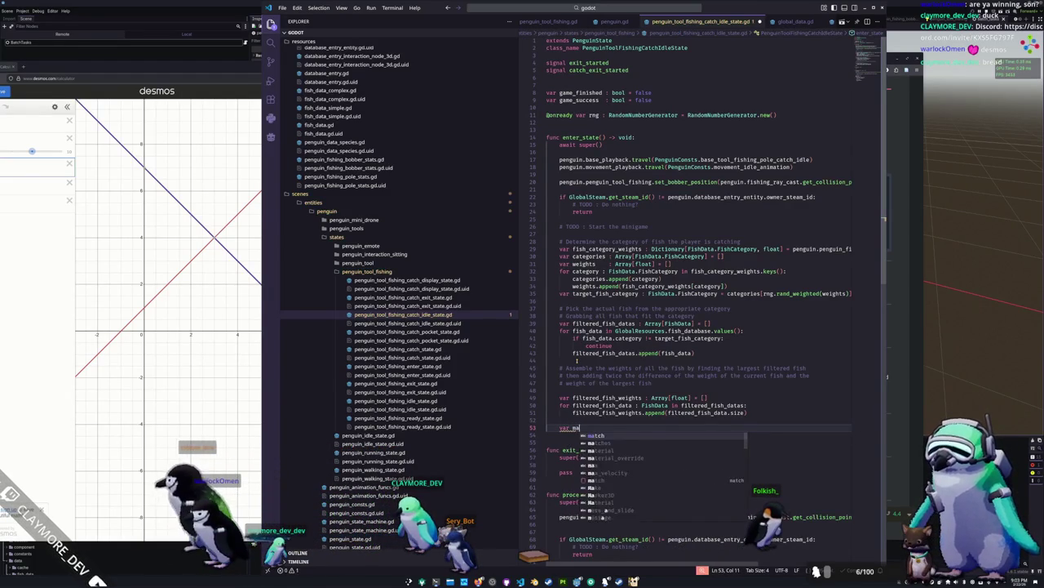
text(ltered_)
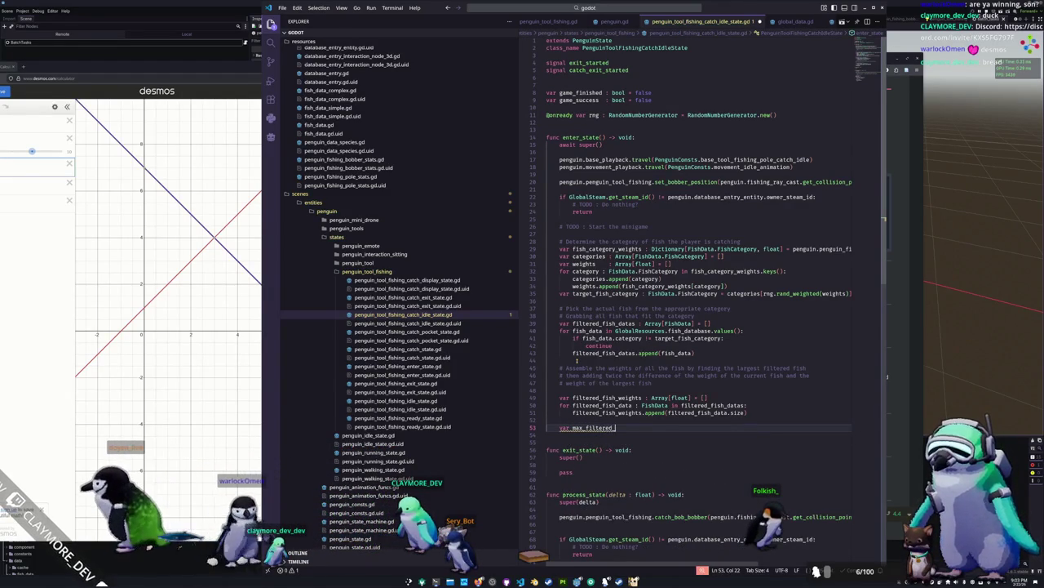
text(fish_weigh)
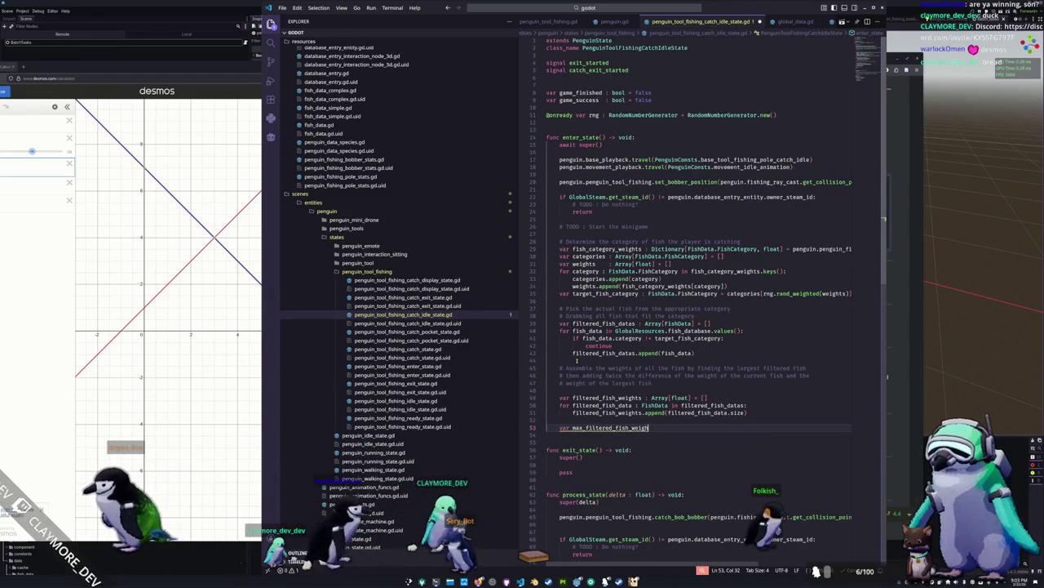
key(shift+Up)
key(alt+Up)
key(alt+Up)
key(alt+Up)
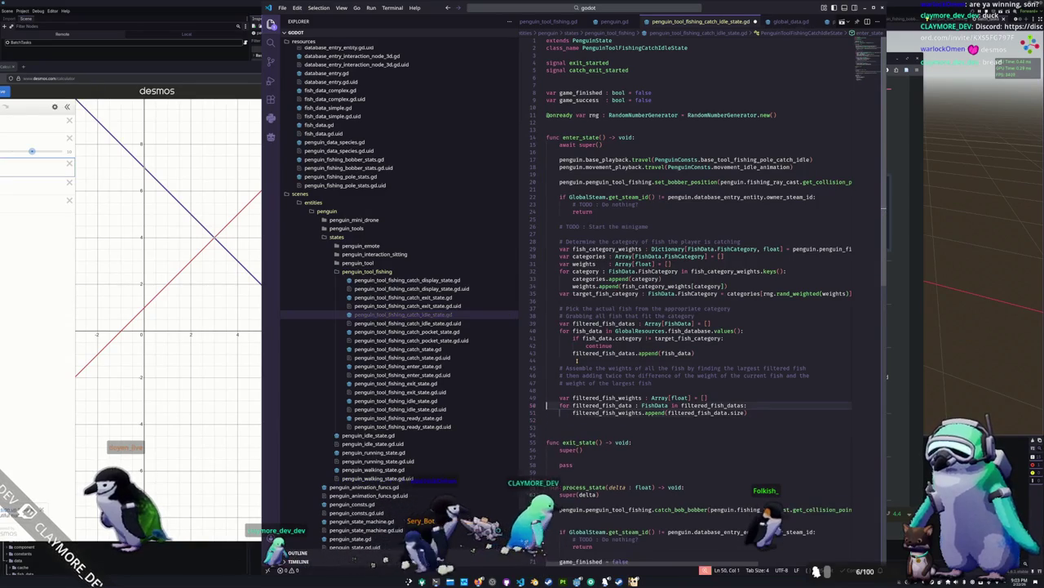
key(Up)
key(End)
text(: floa)
key(Return)
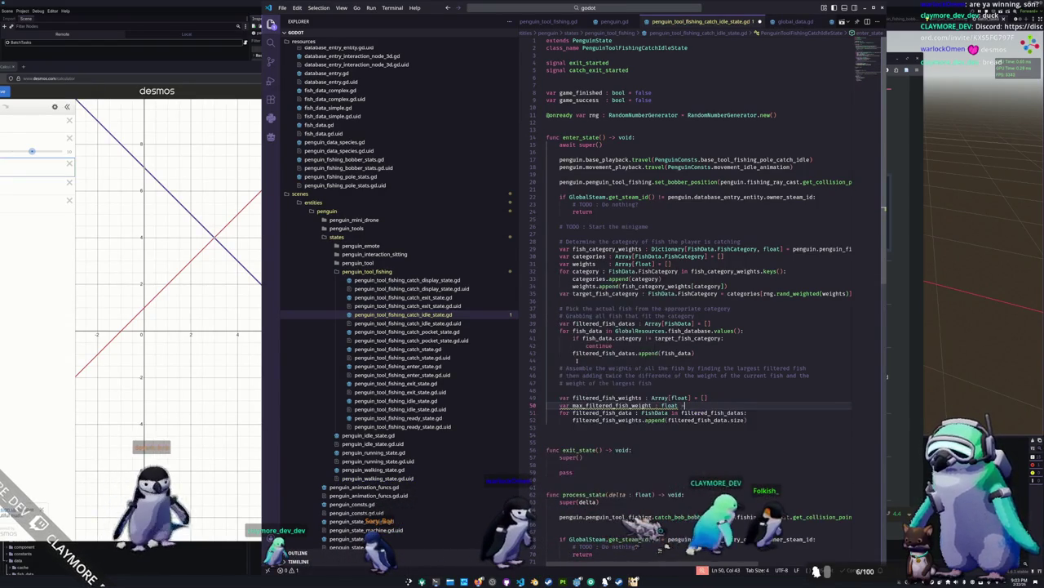
text(= 0)
key(Down)
key(Home)
In the loop, set max_filtered_fish_weight to filtered_fish_data.size whenever the size exceeds it.
click(573, 427)
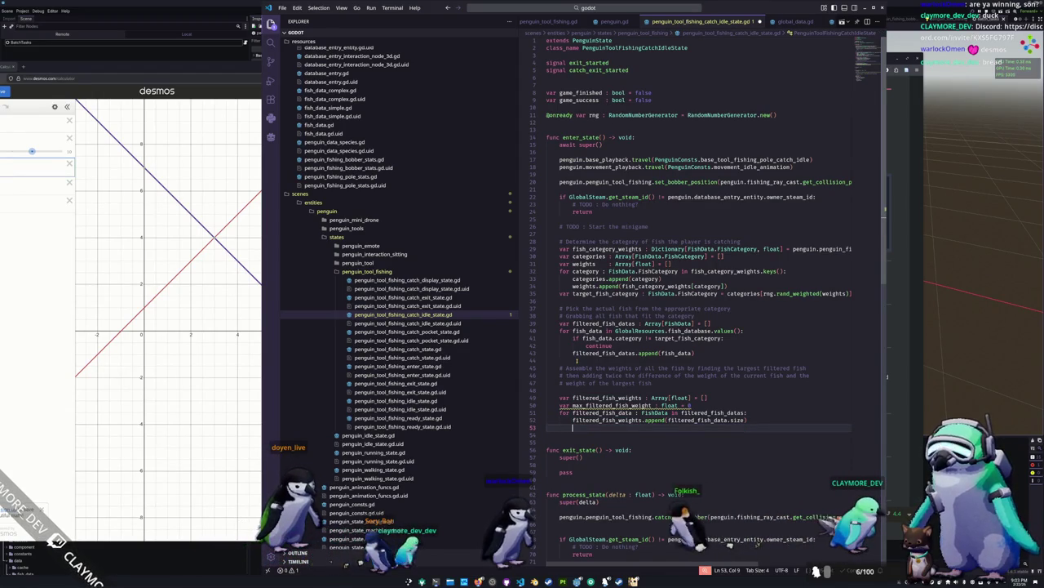
text(if filtered_f)
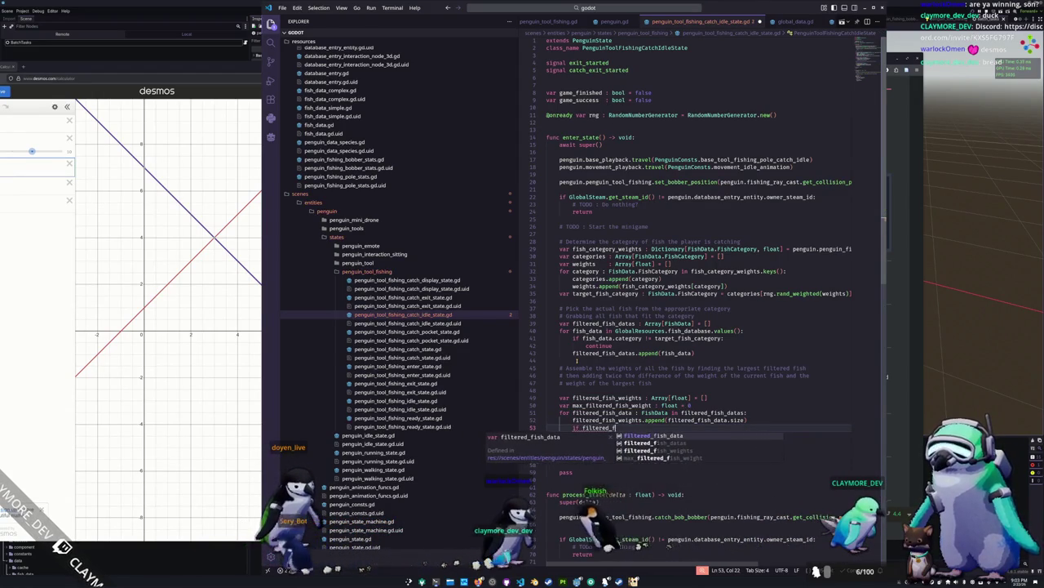
text(ish_data.size)
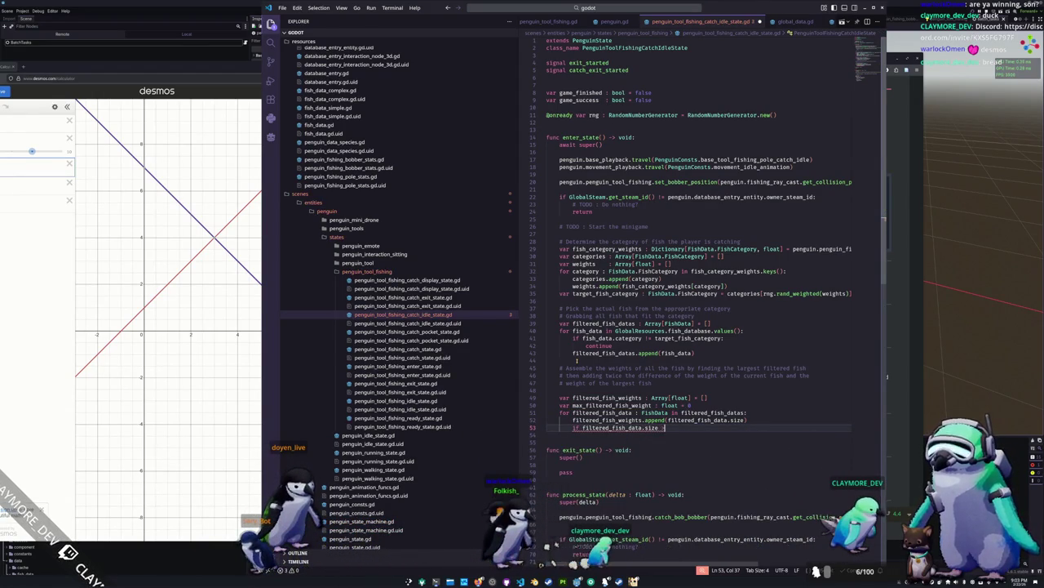
text( > max_filtered_fish_weight)
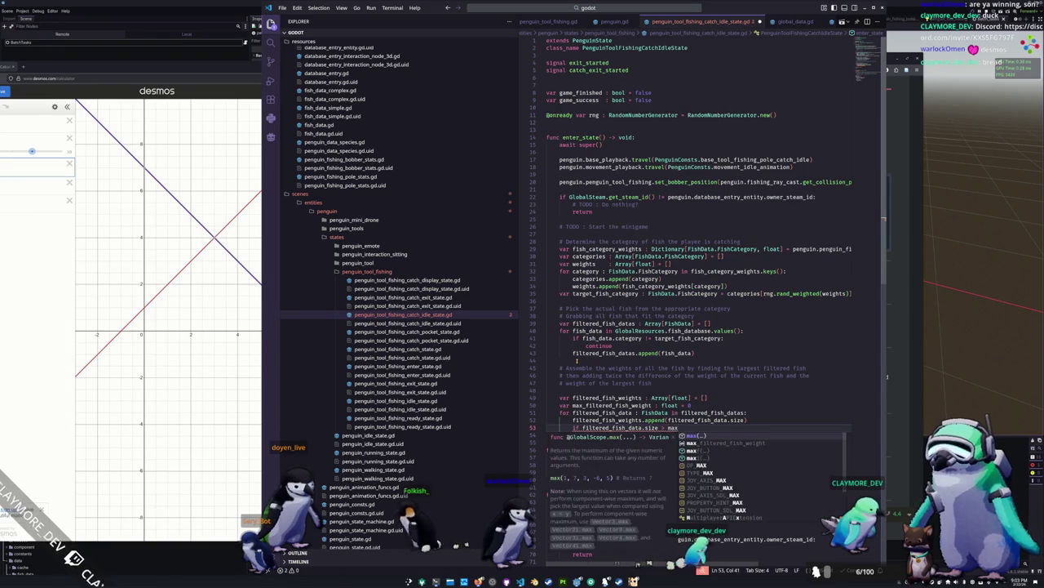
double_click(717, 427)
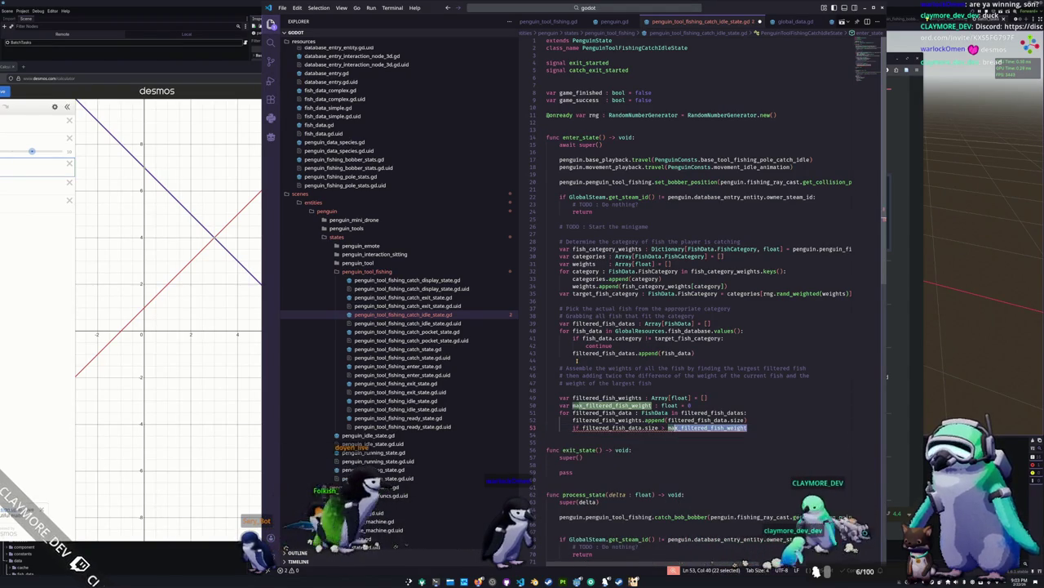
key(Right)
key(shift+Left)
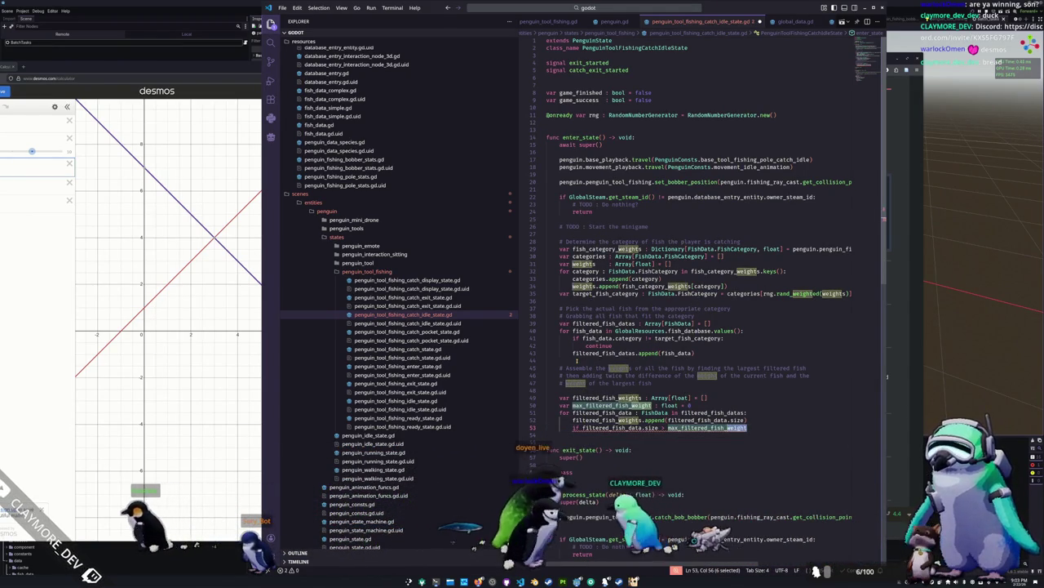
key(BackSpace)
key(BackSpace)
click(748, 428)
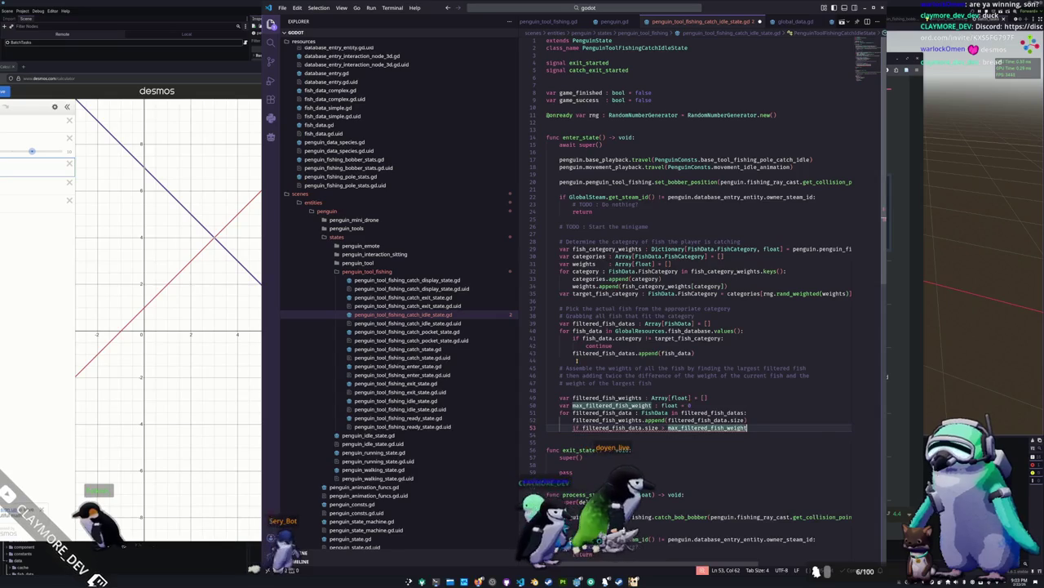
text(:)
key(Return)
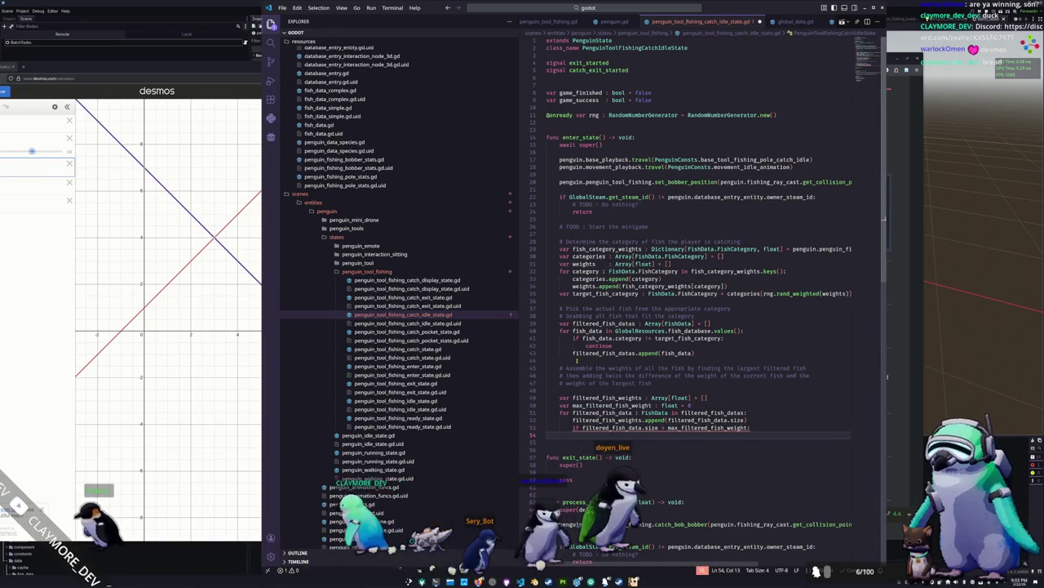
text(ma)
key(Tab)
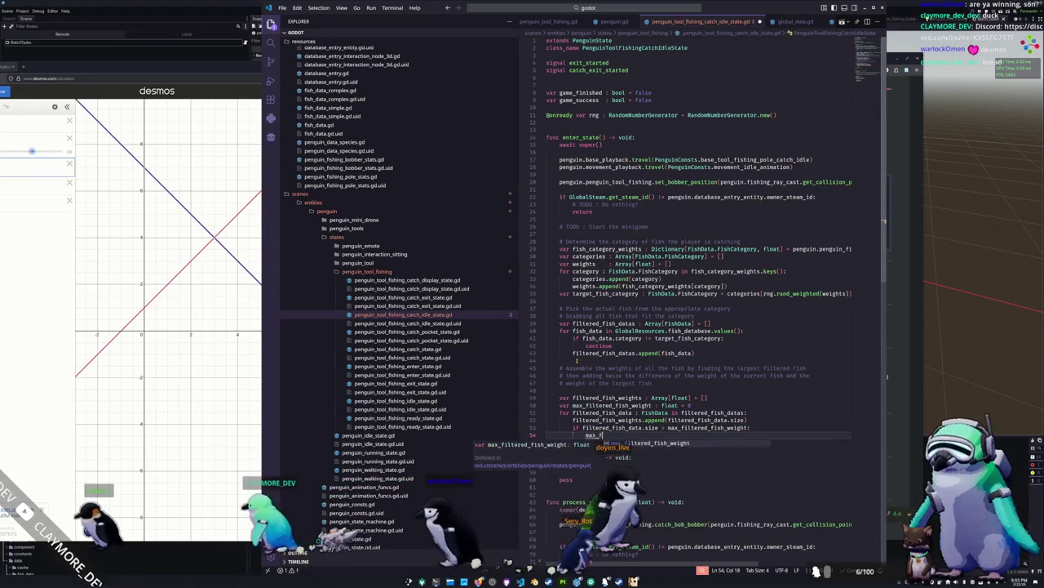
text(= filtered_fish_data.size)
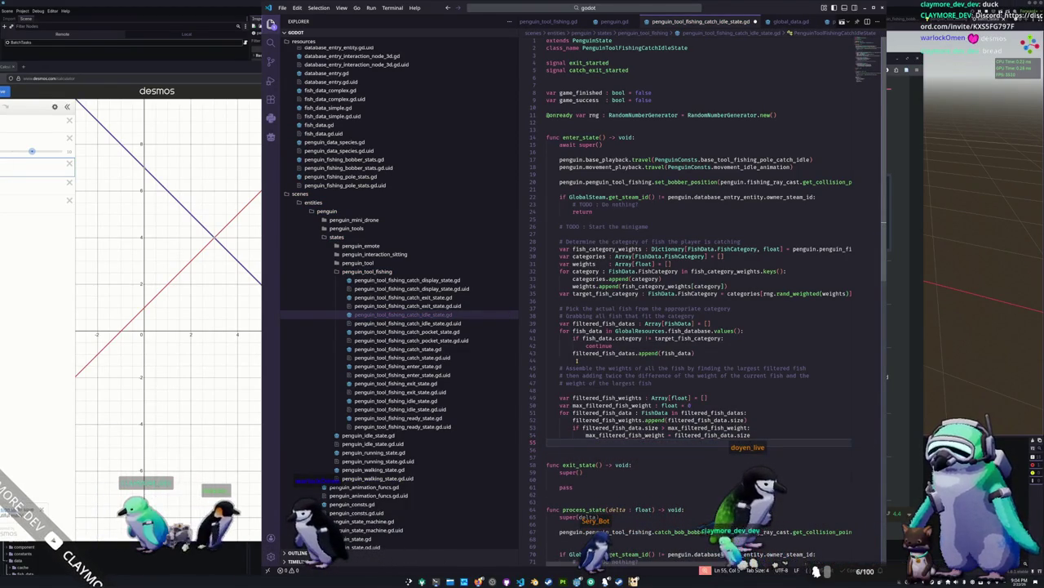
text(iltered_fis)
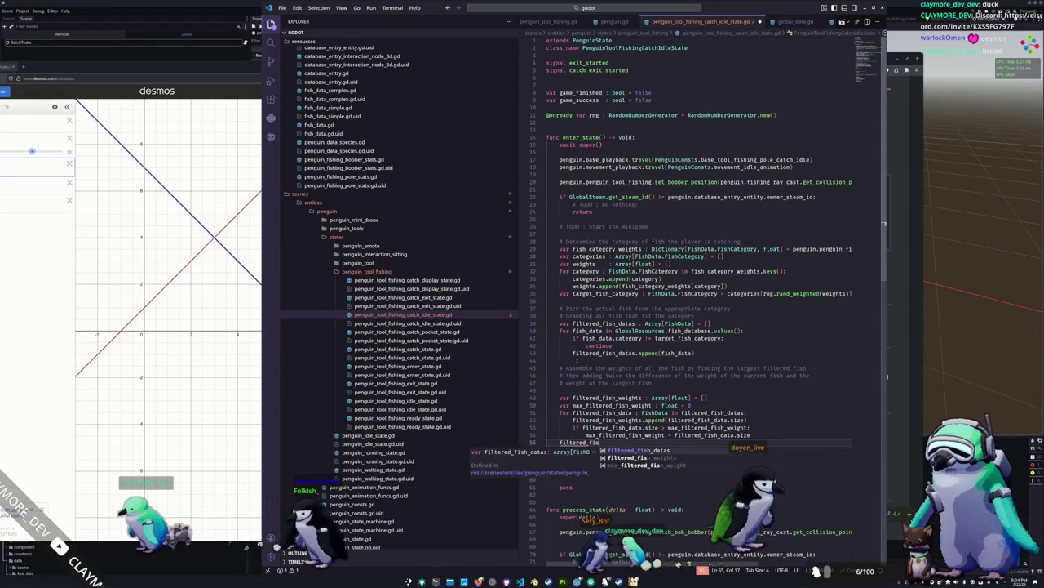
text(h_weights.map)
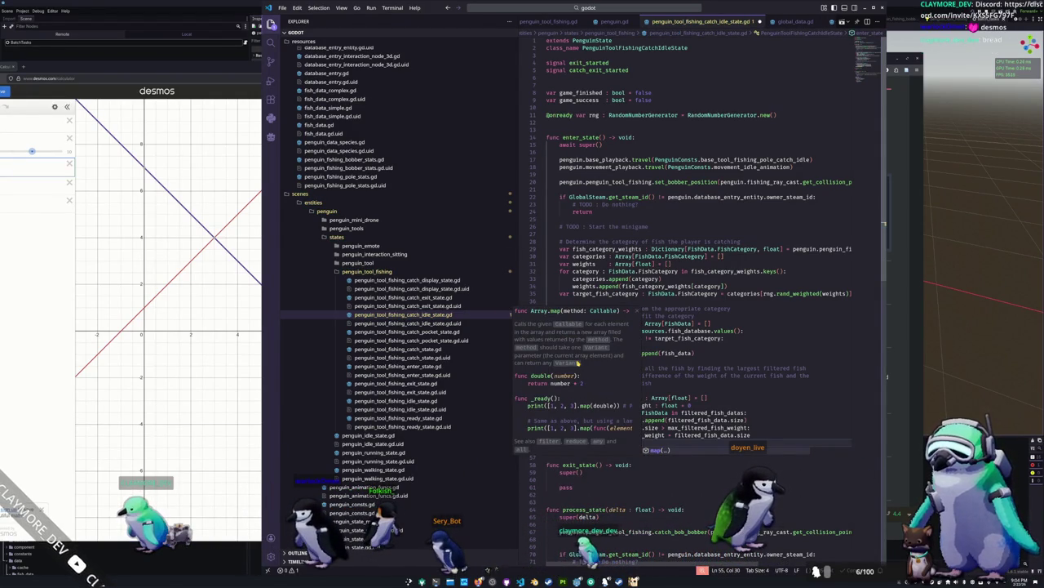
Start reassigning filtered_fish_weights to filtered_fish_weights.map with a func(x:float)->float lambda.
key(Home)
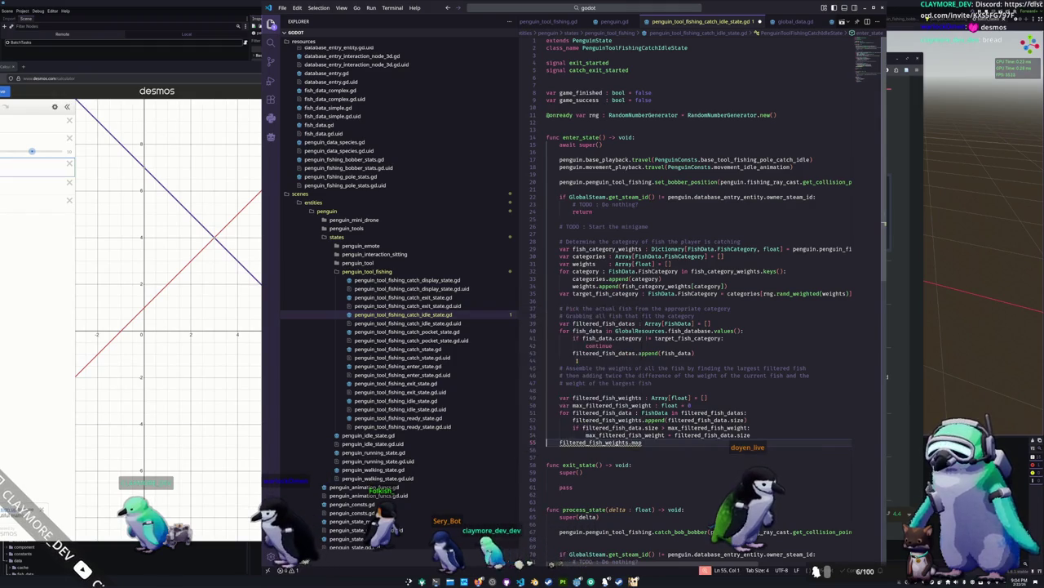
text(filtered_fish_we)
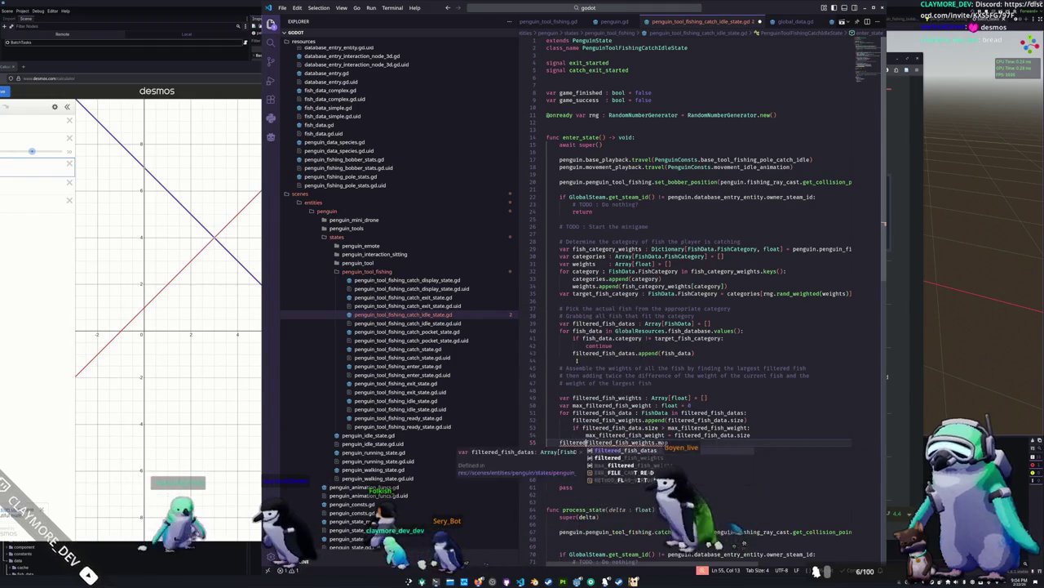
key(Return)
text(=)
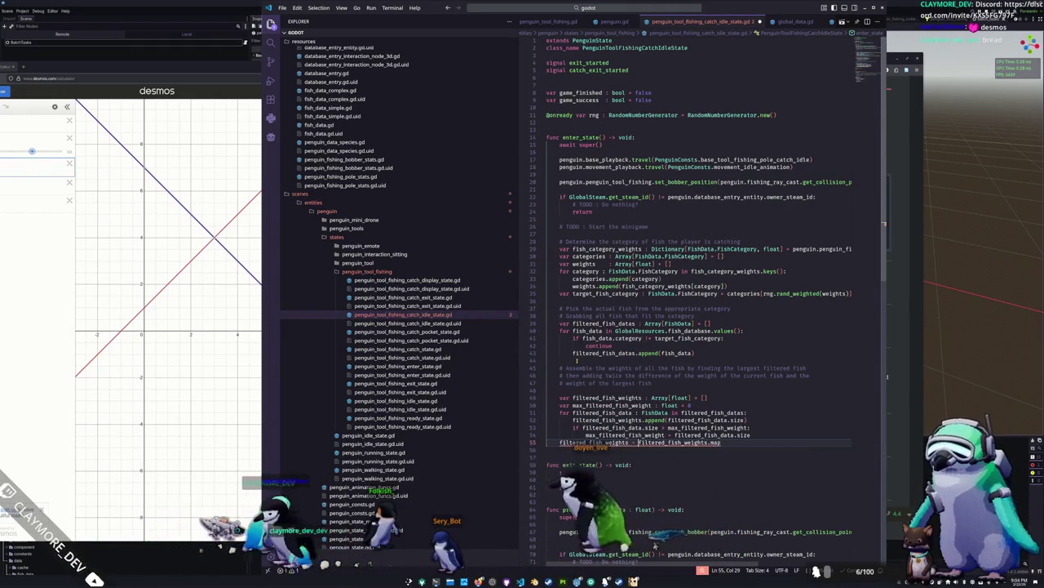
key(BackSpace)
text(()
key(Return)
text(func(x:f)
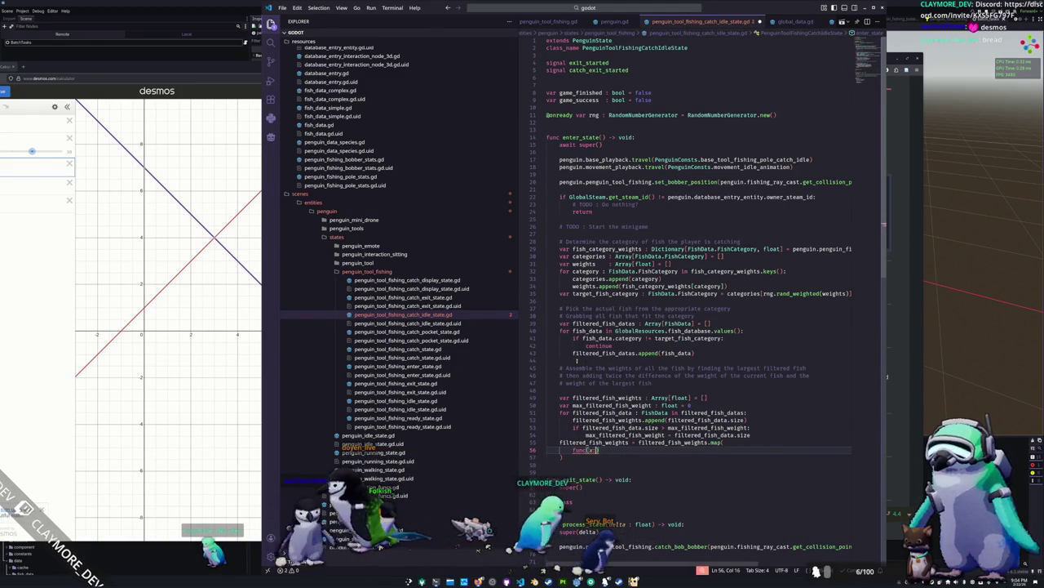
text(loat)->fl)
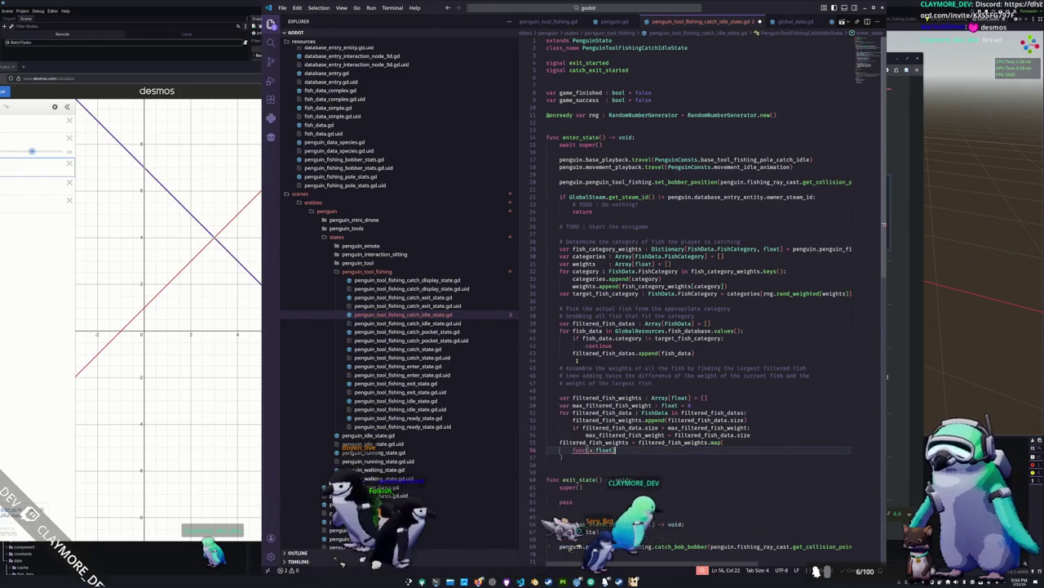
text(oat:return)
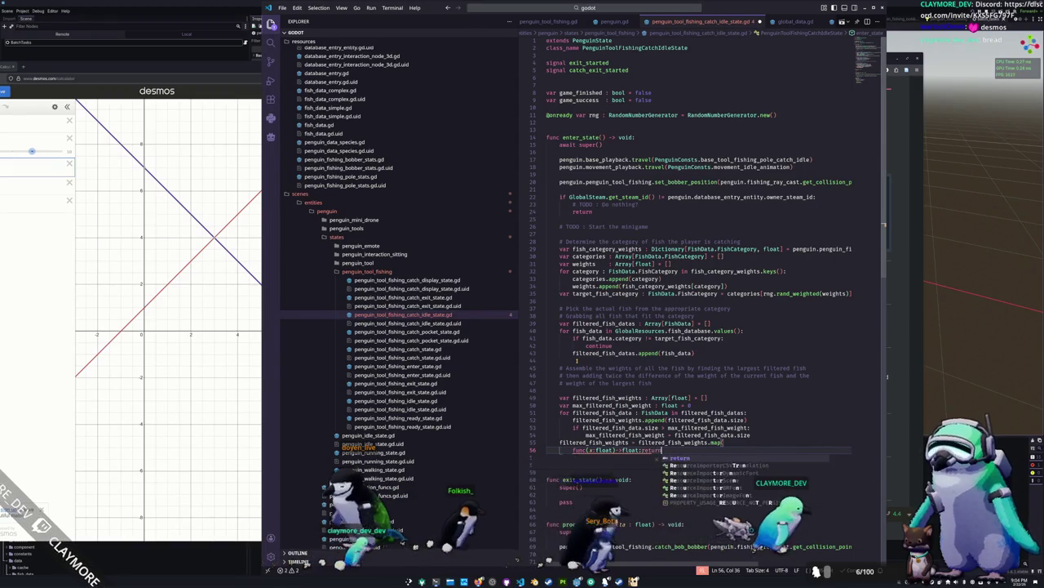
text( x * ()
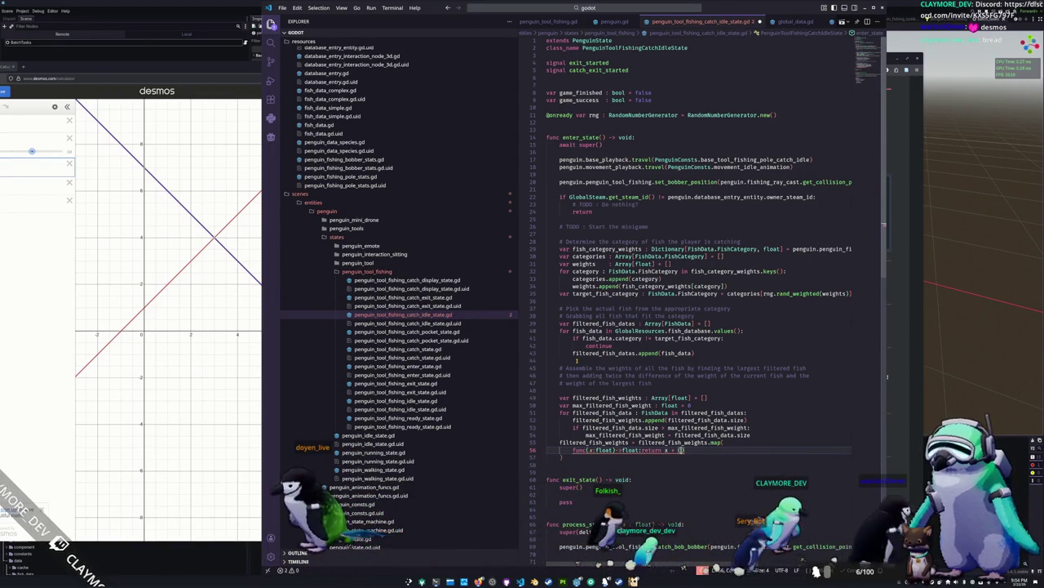
text(x)
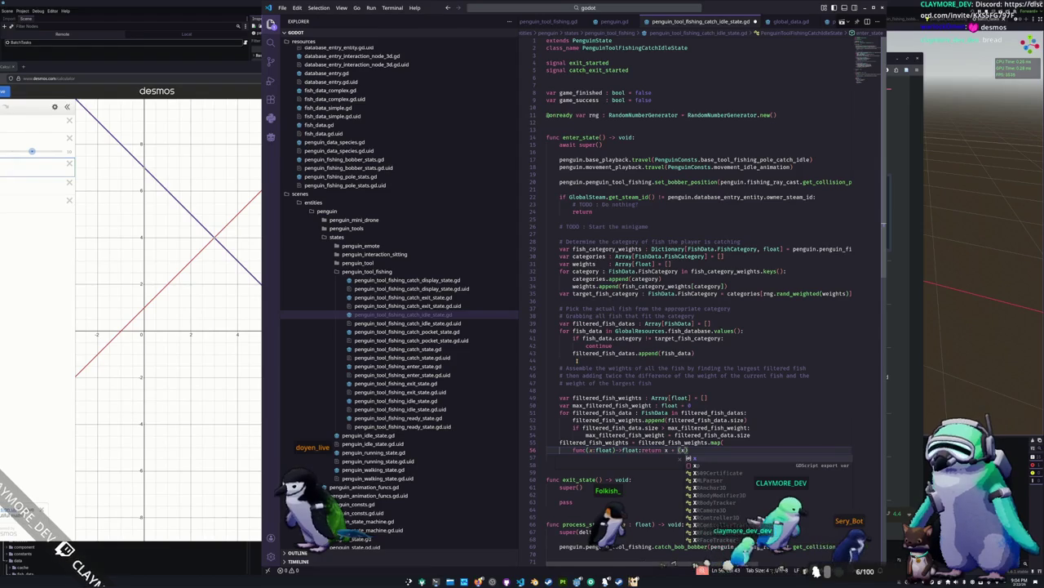
Check the Desmos formula and complete the lambda as x + 2 * (max_filtered_fish_weight - x).
key(alt+Tab)
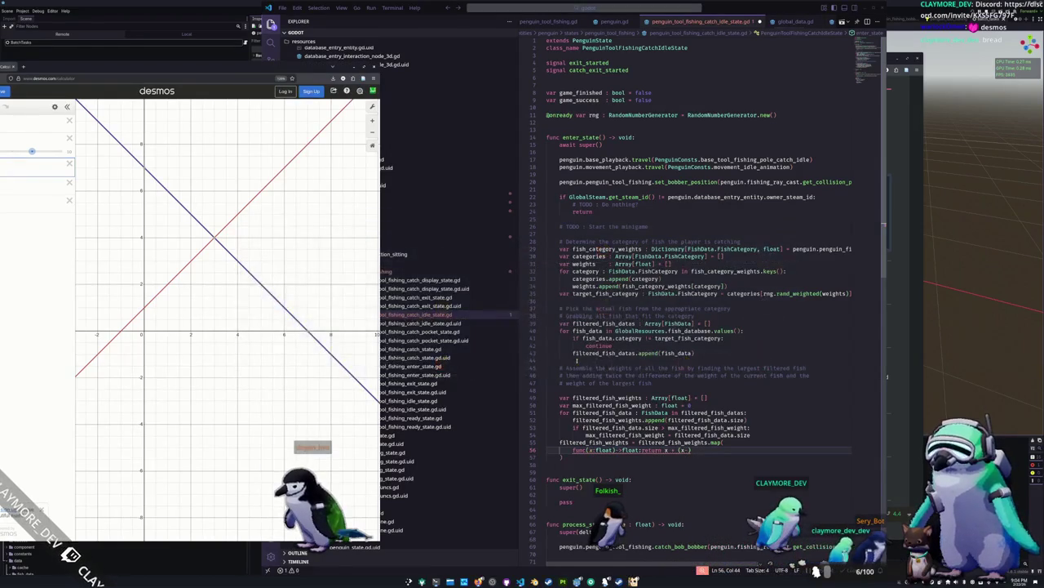
drag(192, 65, 256, 65)
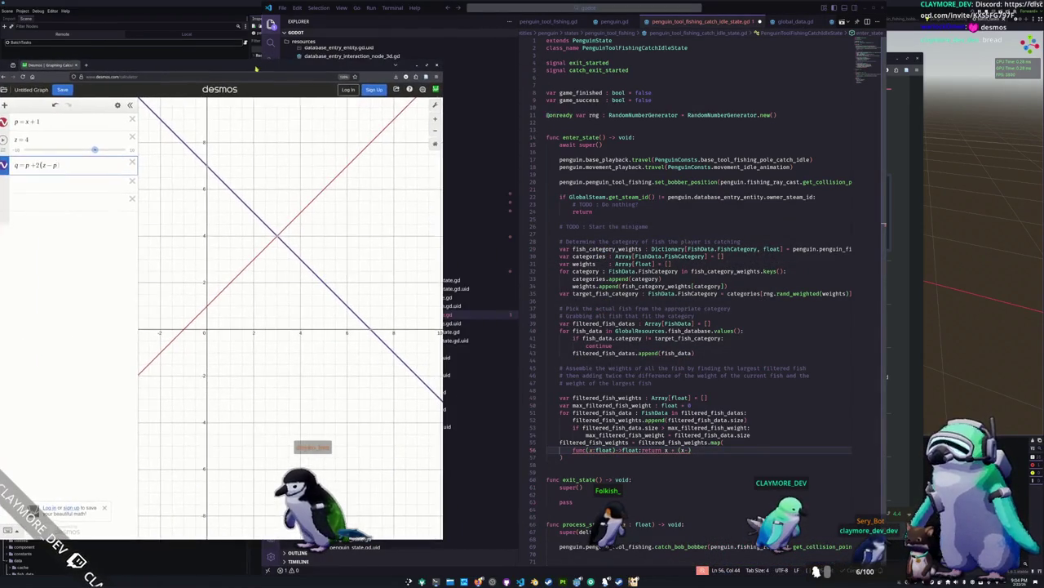
key(alt+Tab)
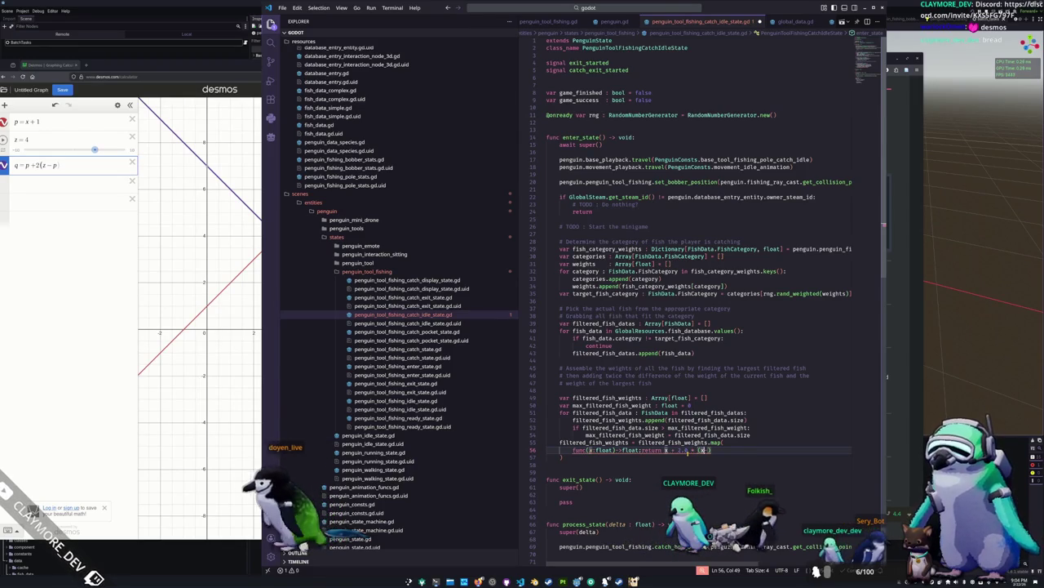
text(x)
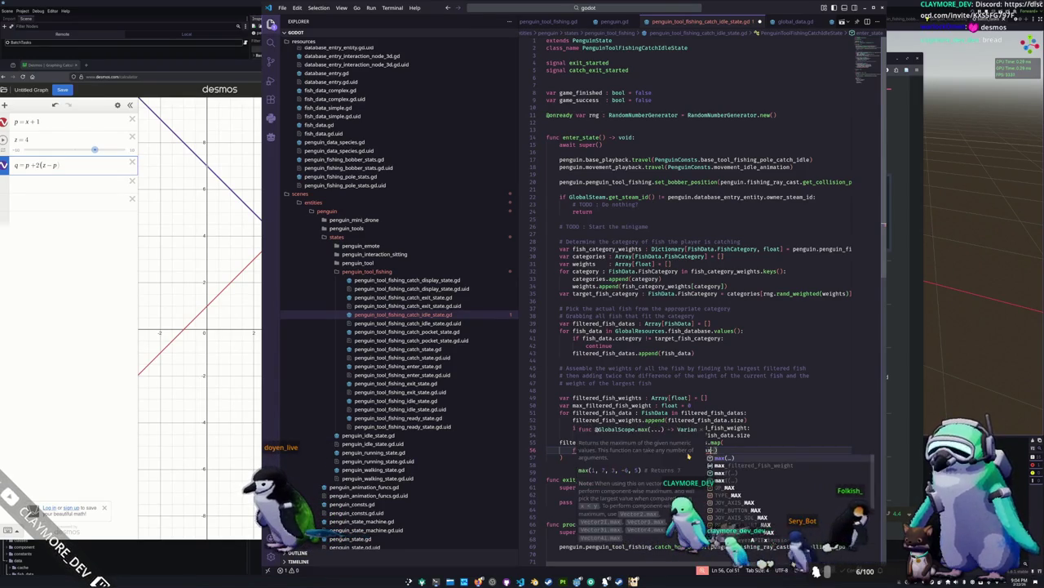
key(Return)
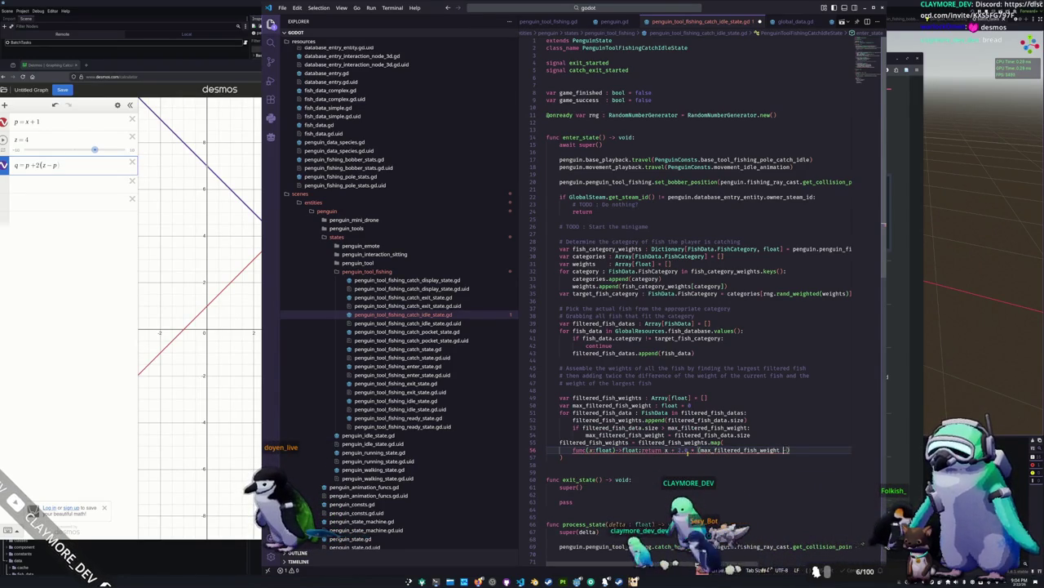
text(- x)
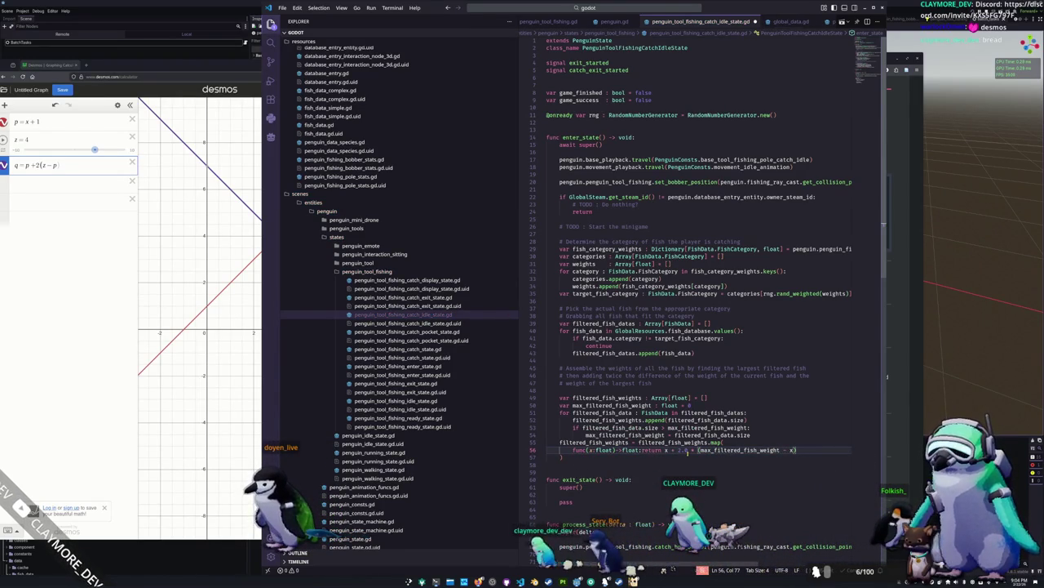
key(Down)
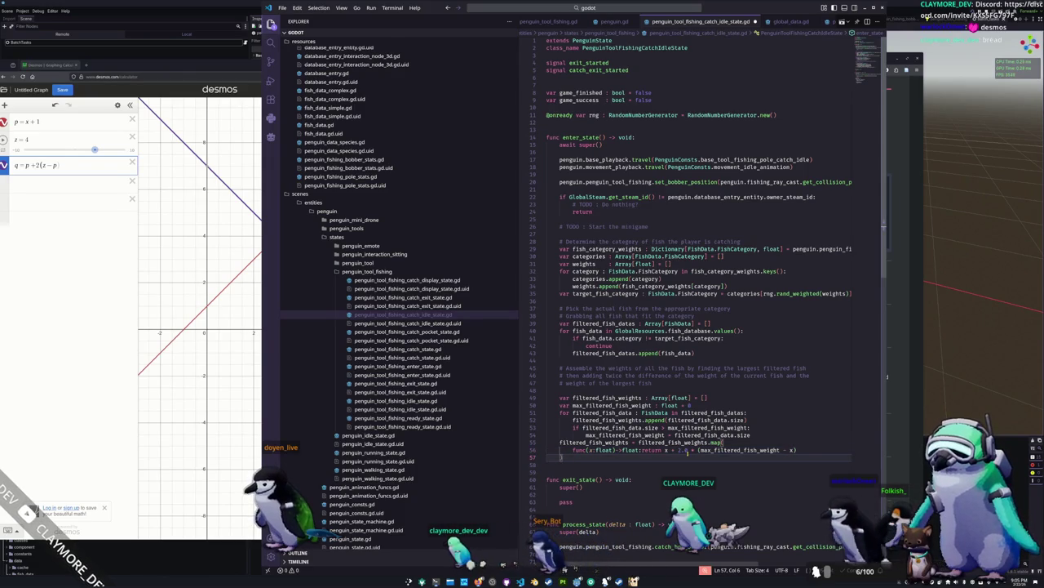
key(Return)
key(Return)
text(# Pick a fil)
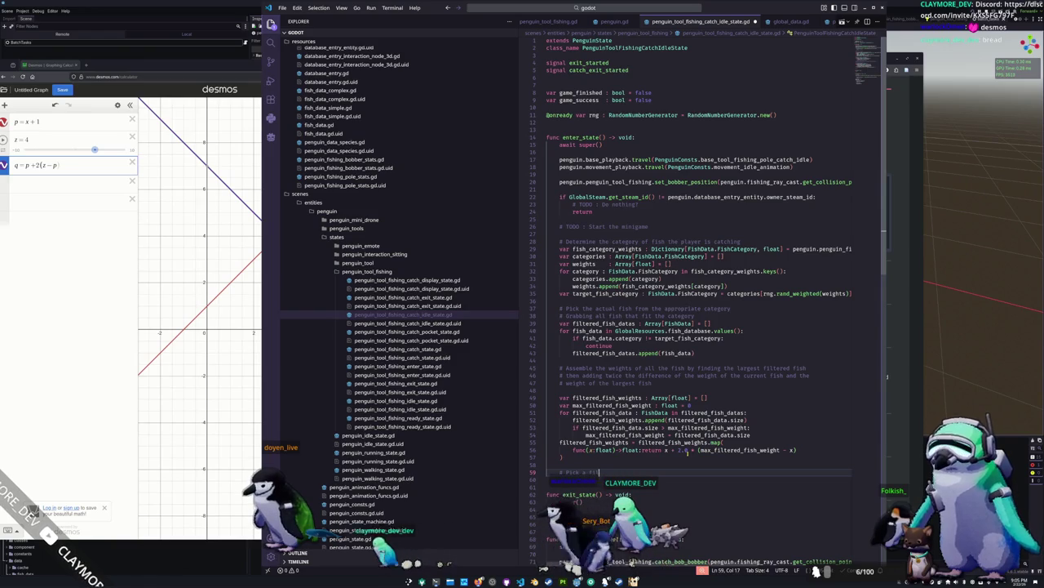
Finish the comment and pick var target_fish_data : FishData via rng.rand_weighted(filtered_fish_weights).
text(tered fish )
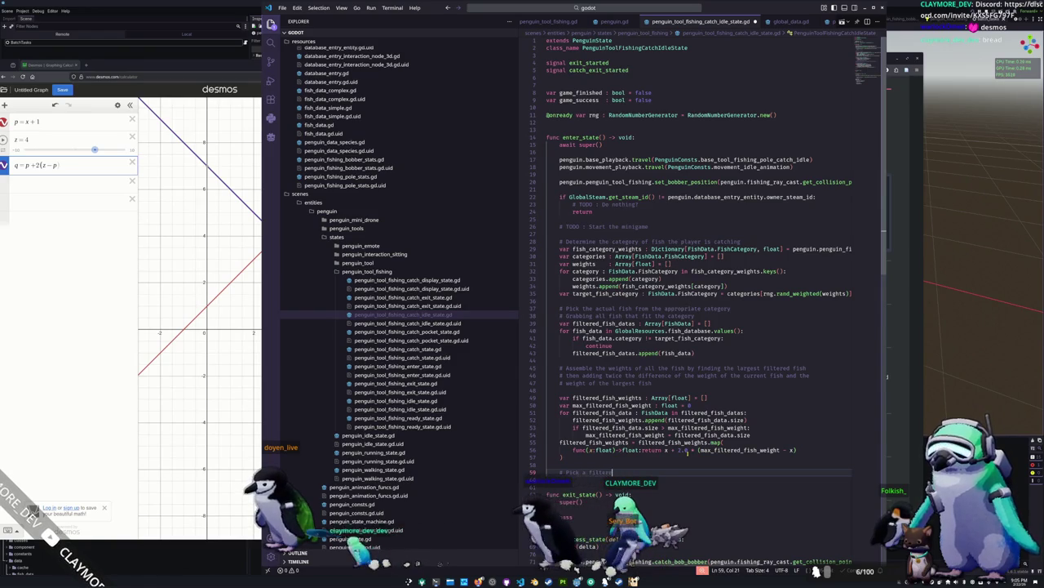
text(from)
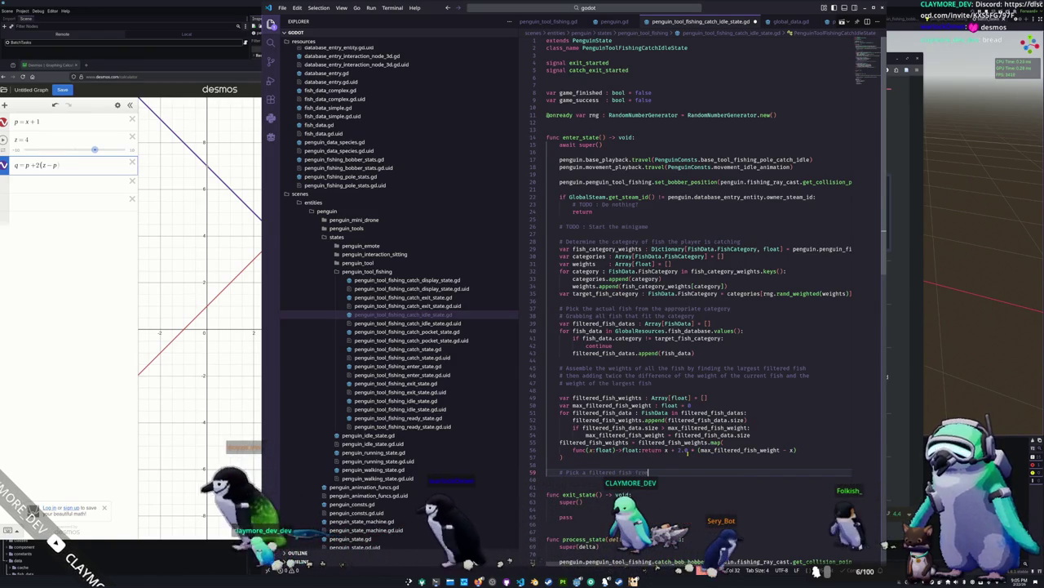
text( the filtered fish list)
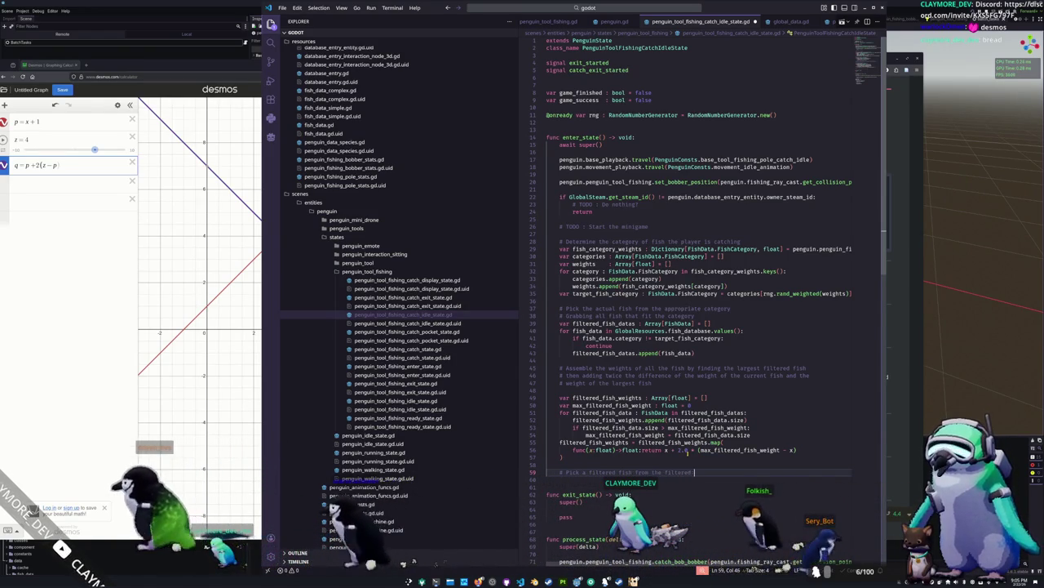
key(Return)
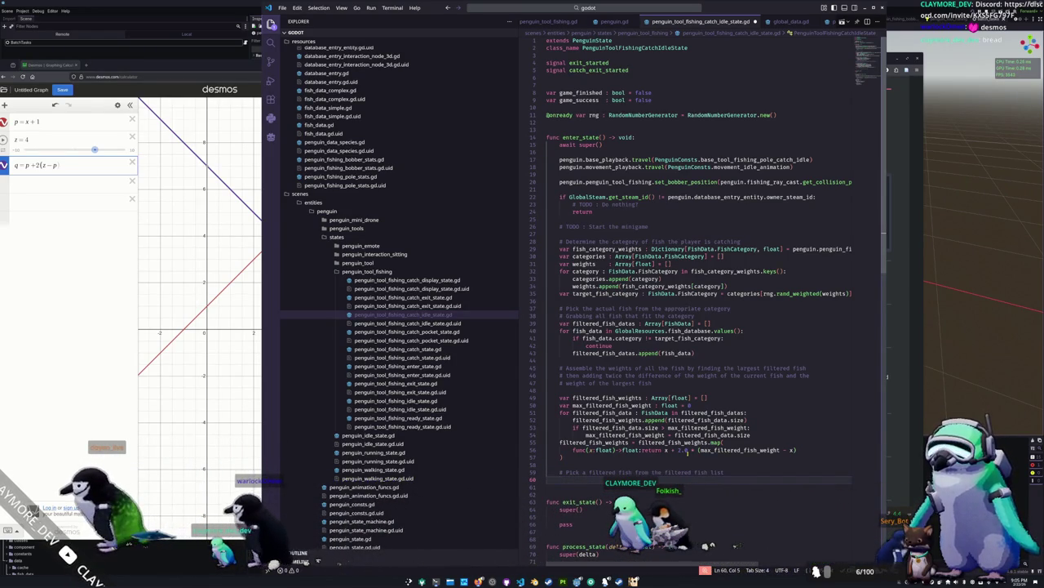
key(Return)
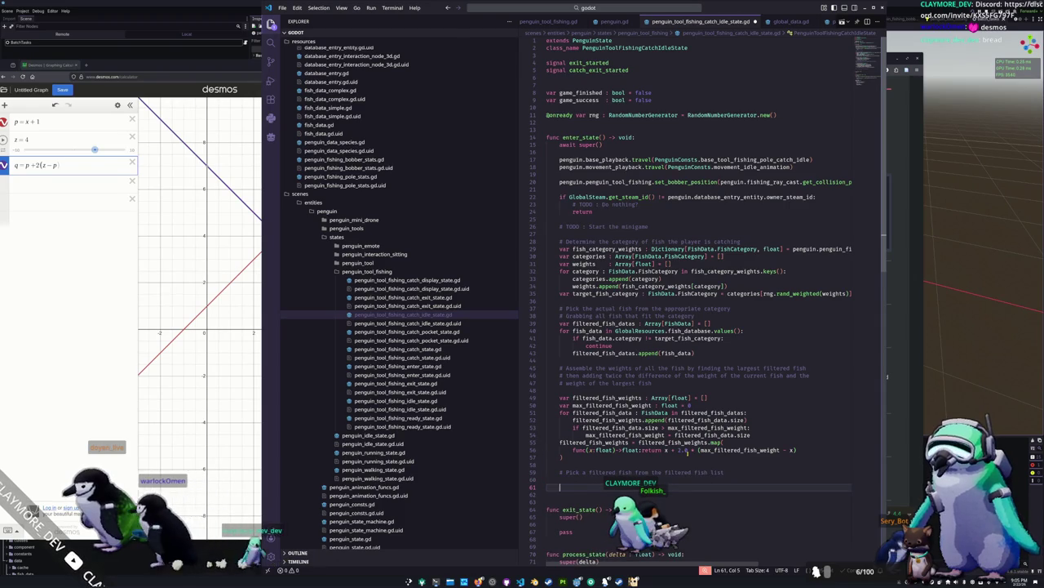
text(rng.pick)
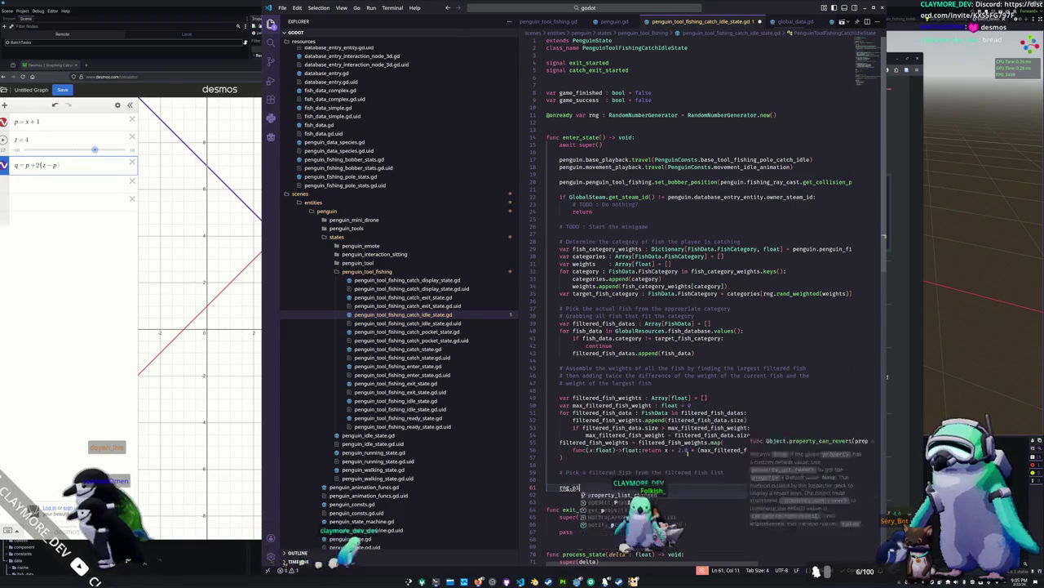
key(BackSpace)
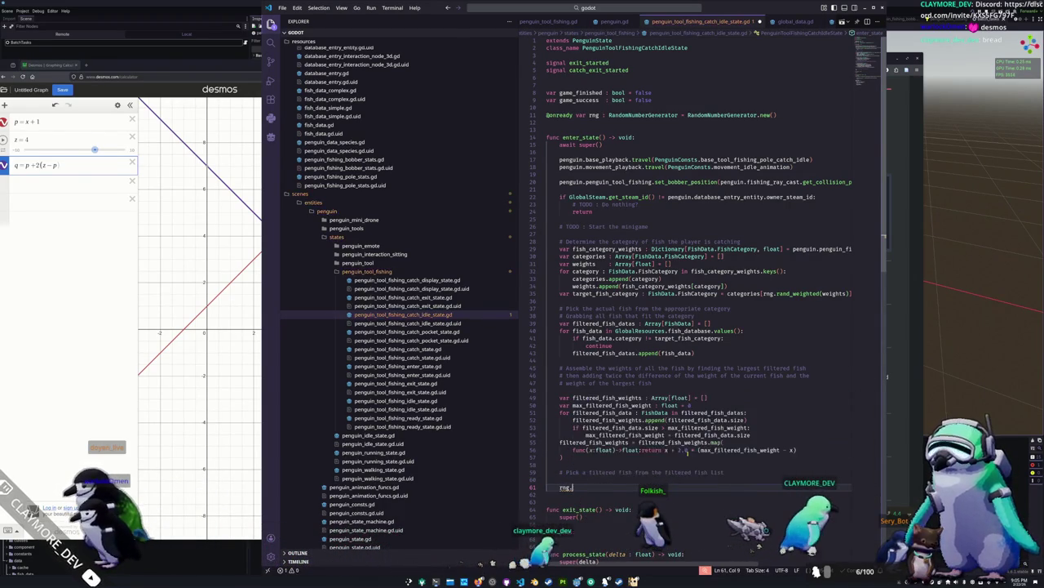
text(rand_weighted(f)
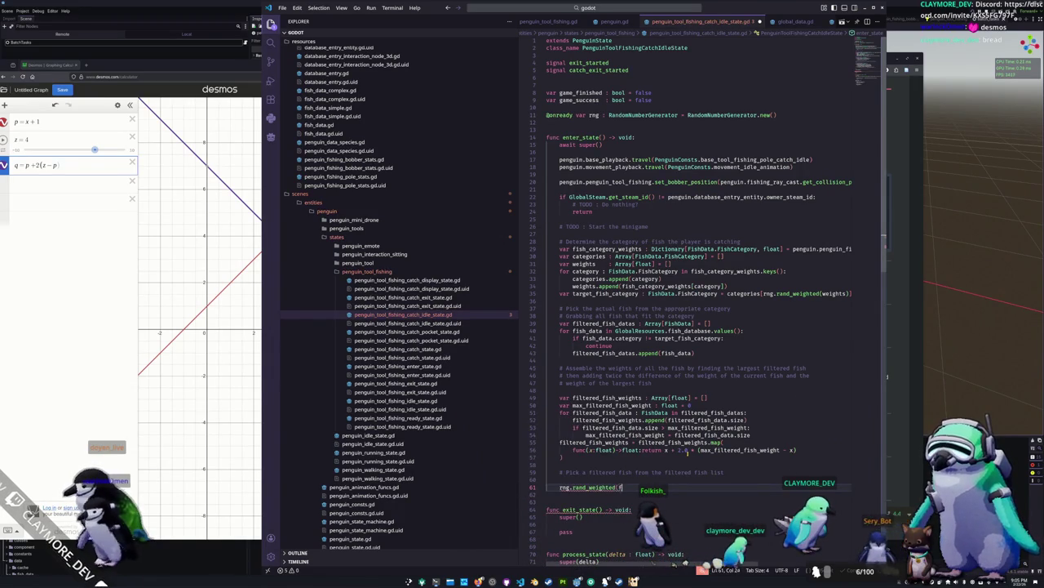
text(ilt)
key(Return)
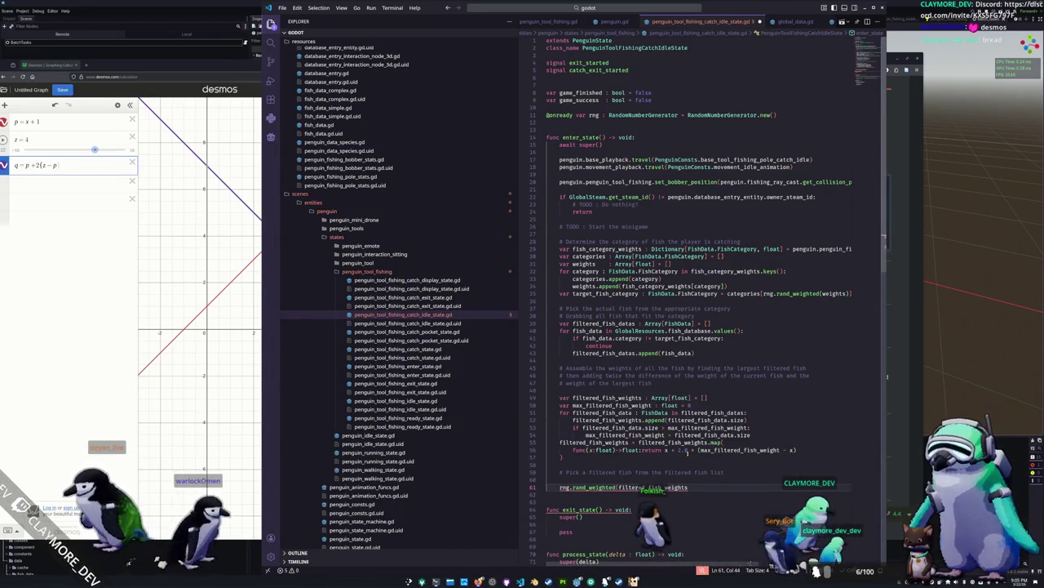
key(Home)
key(ctrl+Right)
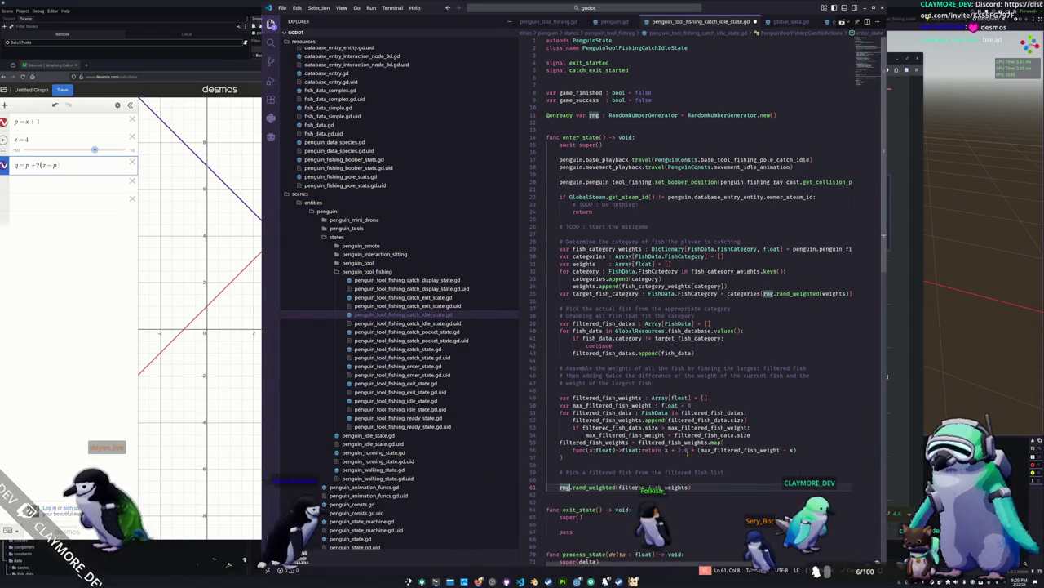
text(var filt)
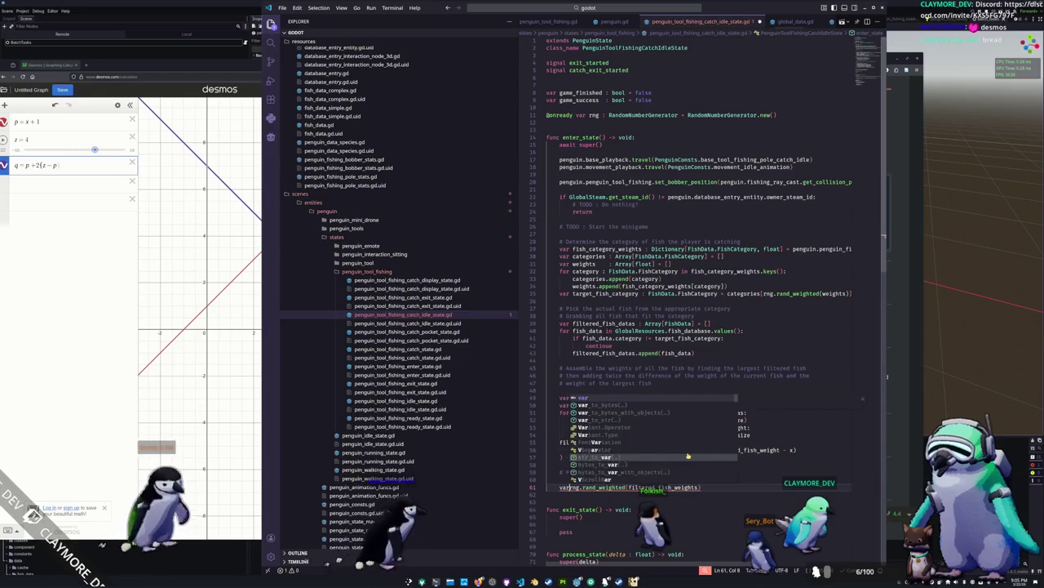
key(BackSpace)
key(BackSpace)
key(BackSpace)
text(targe)
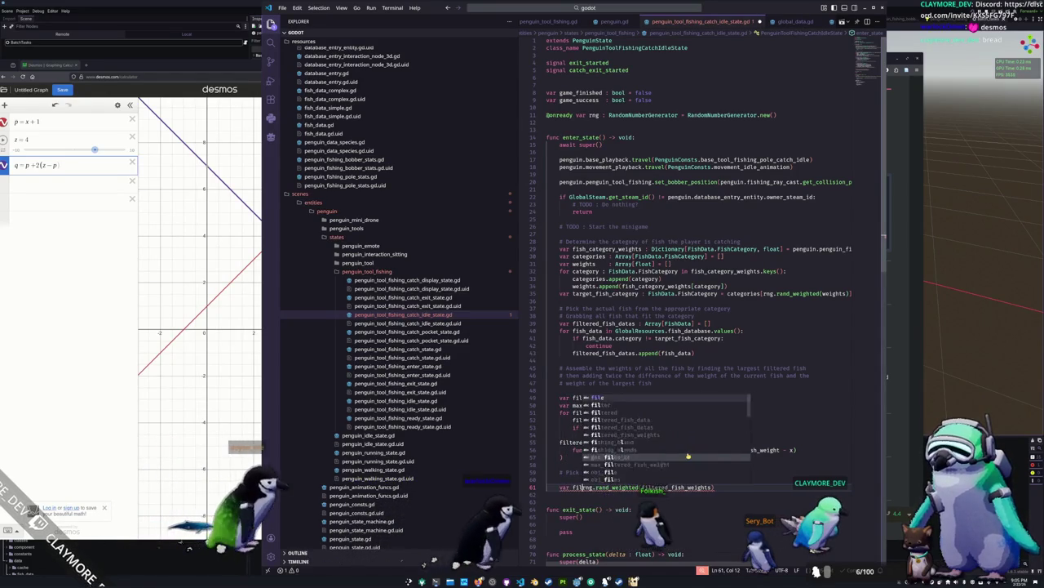
text(t_fish_data : )
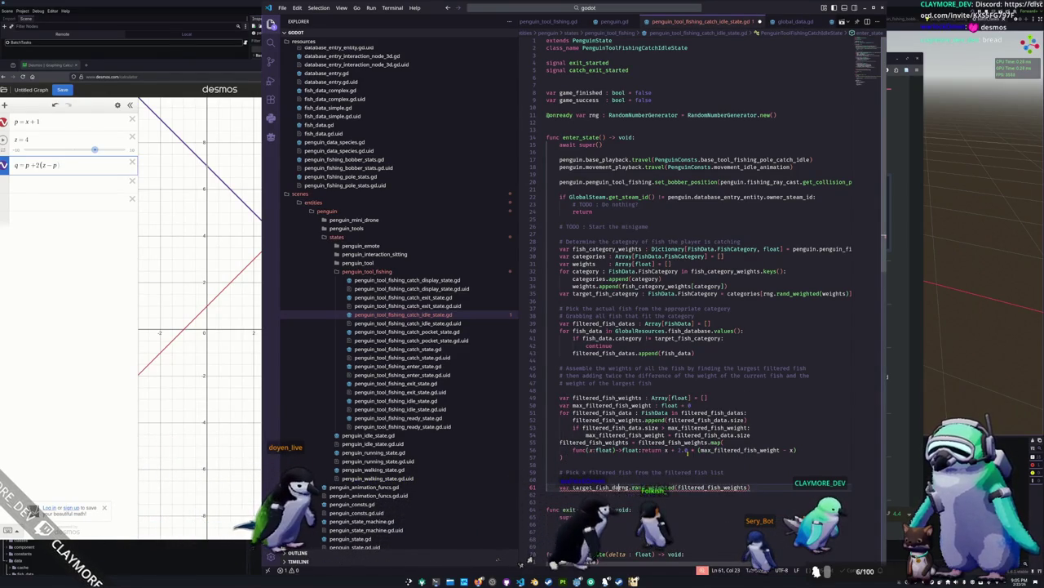
text(FishData = )
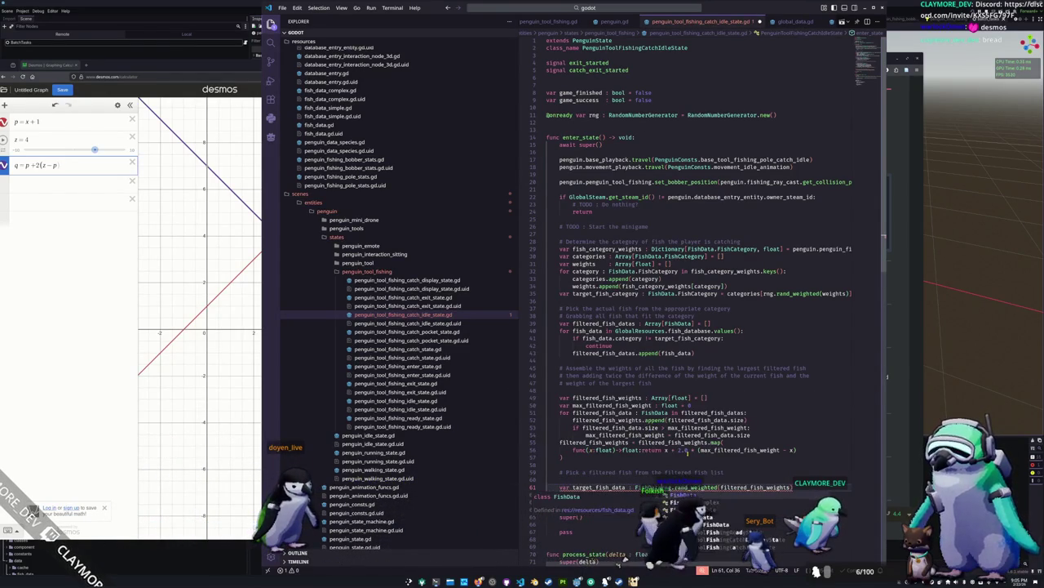
text(filtered_fish_datas[)
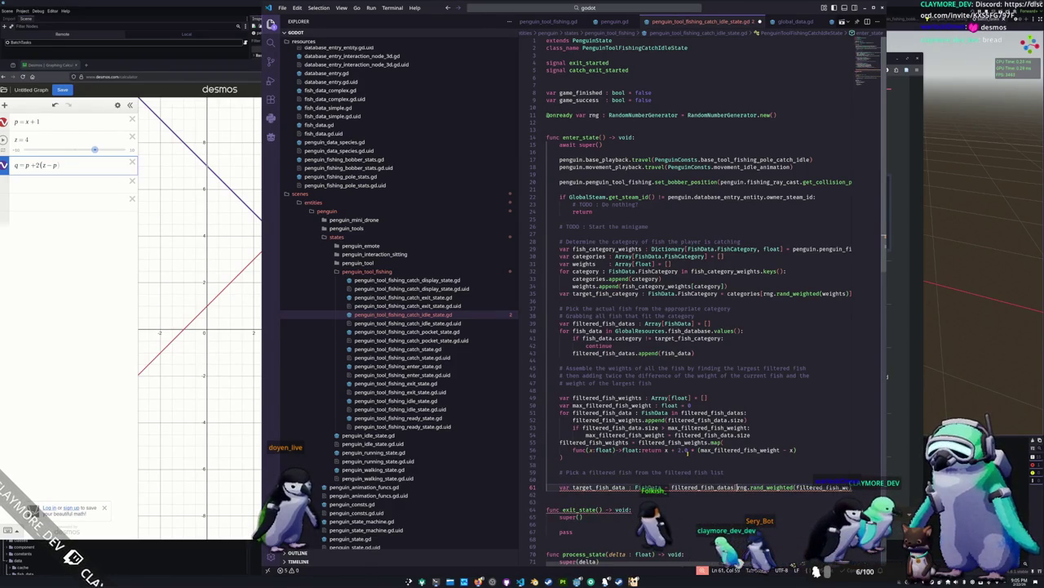
Add print(target_fish_data.name) after the weighted fish pick.
key(End)
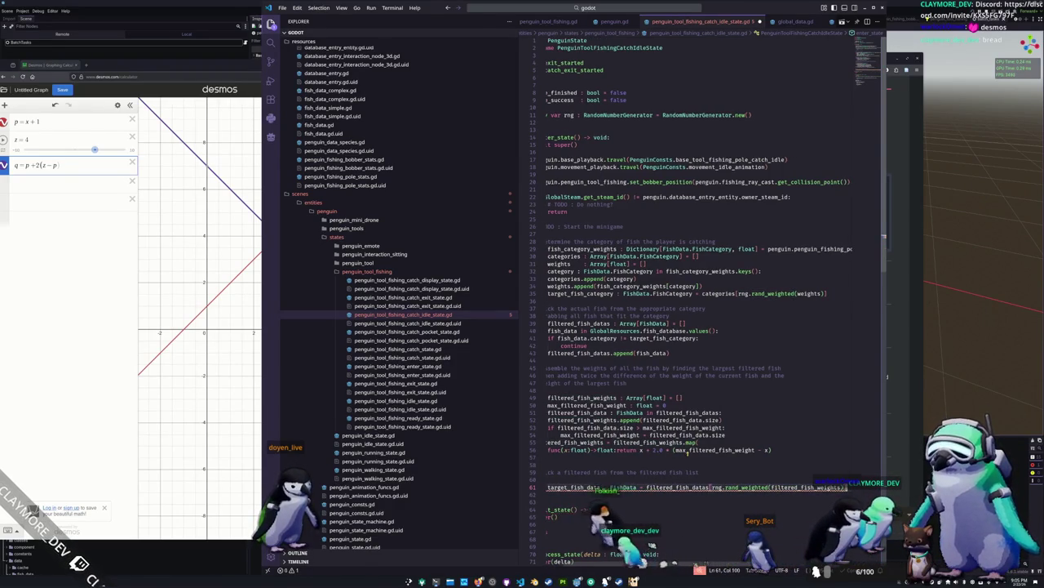
key(Down)
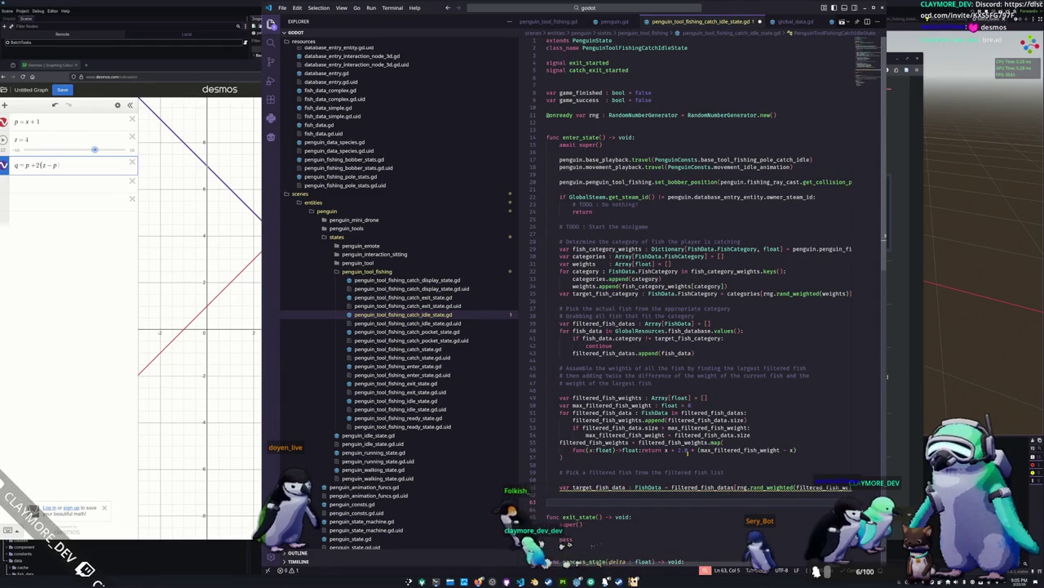
text(print(target_fish_data.name))
key(Return)
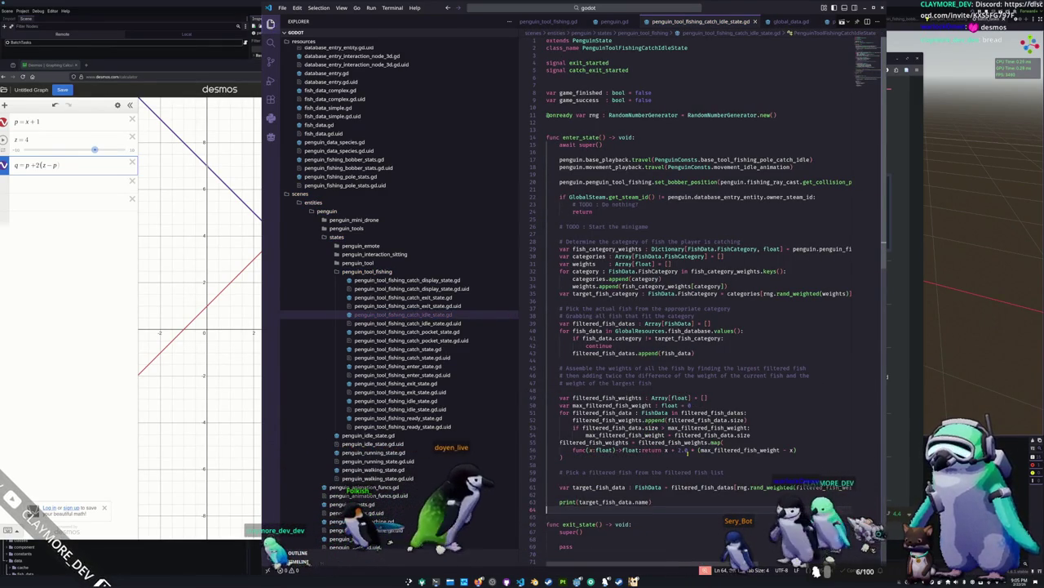
Set game_success and game_finished to true in _process_state, save, and run the game.
scroll(650, 462, down, 2)
scroll(649, 462, down, 6)
click(572, 429)
double_click(616, 444)
text(tru)
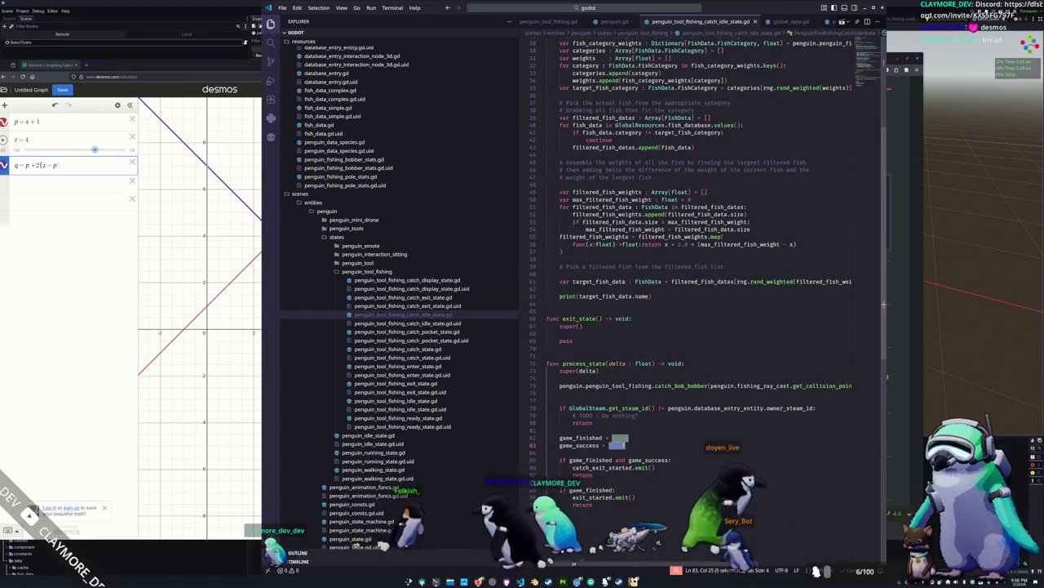
key(Return)
double_click(619, 437)
text(true)
key(Return)
key(ctrl+s)
key(F5)
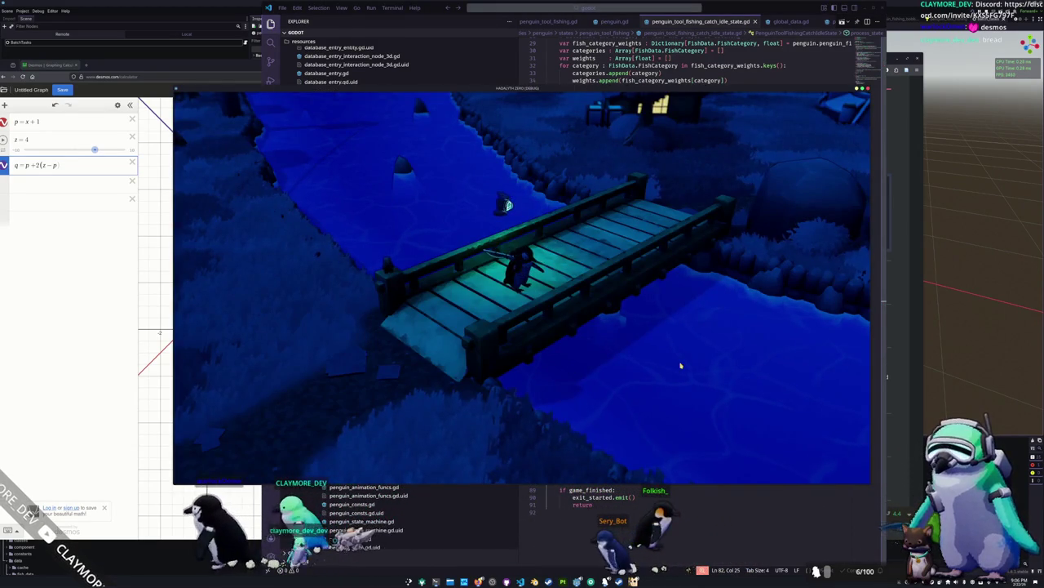
Cast the fishing line to hit the rand_weighted error, then stop and relaunch the game.
click(658, 363)
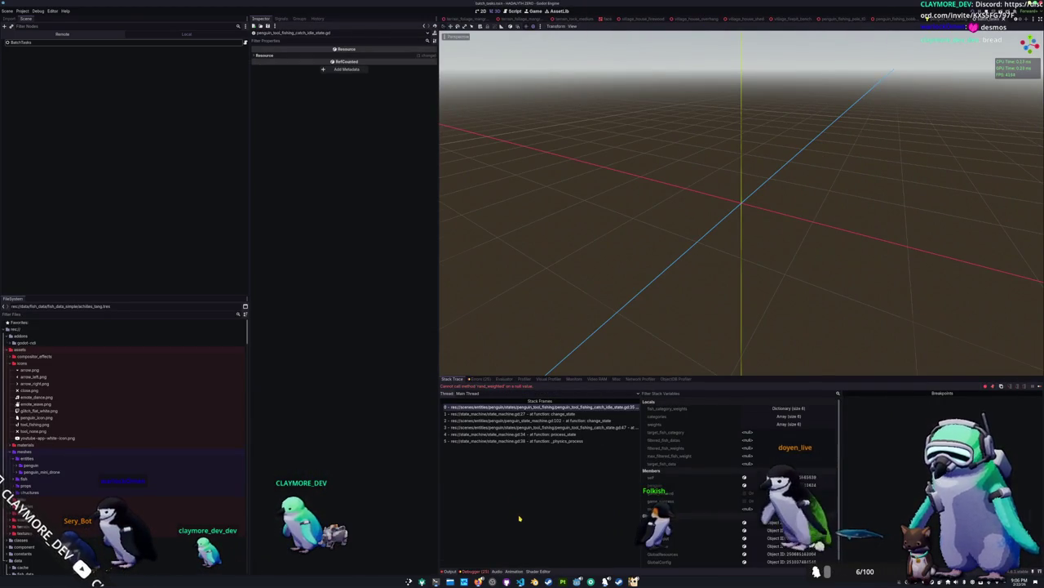
key(F8)
key(F5)
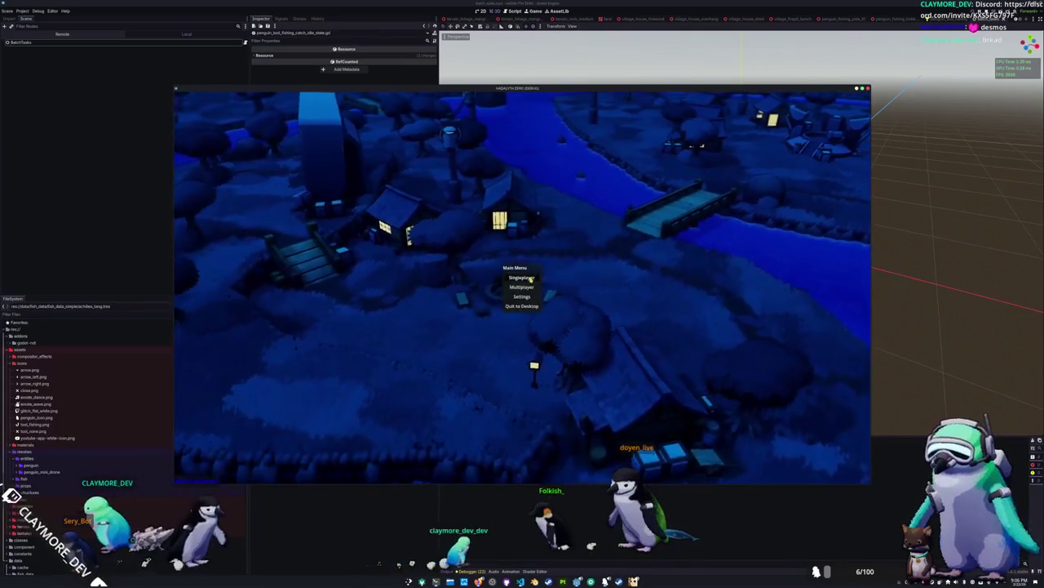
Start a singleplayer game and walk the penguin up and left along the riverbank.
click(522, 277)
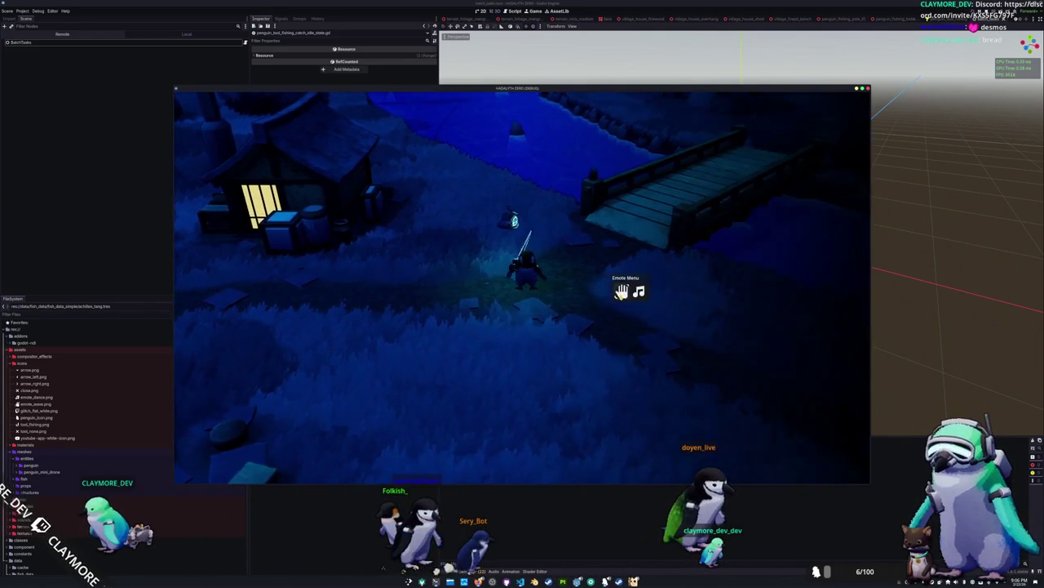
key(w)
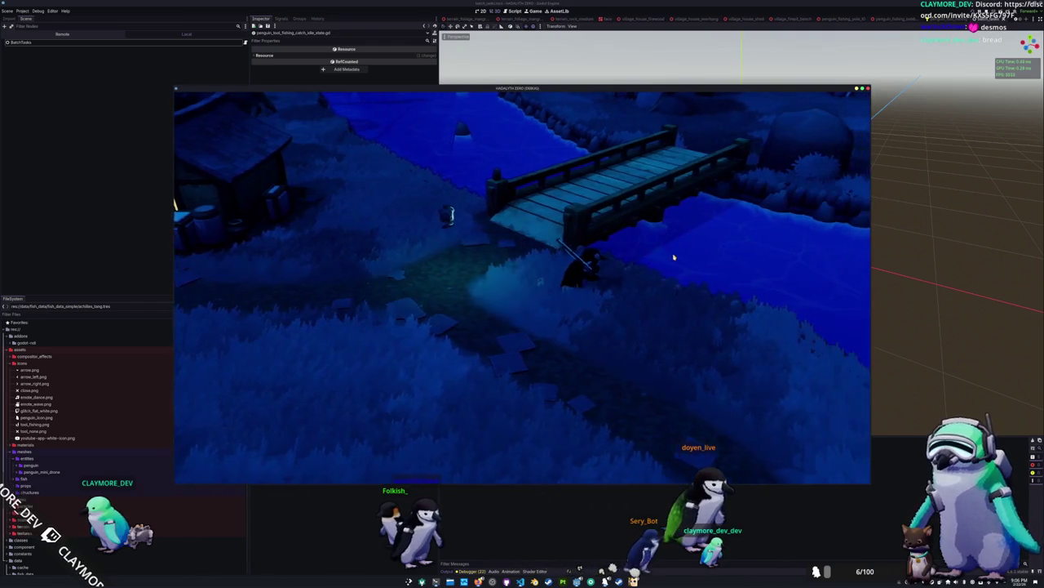
key(a)
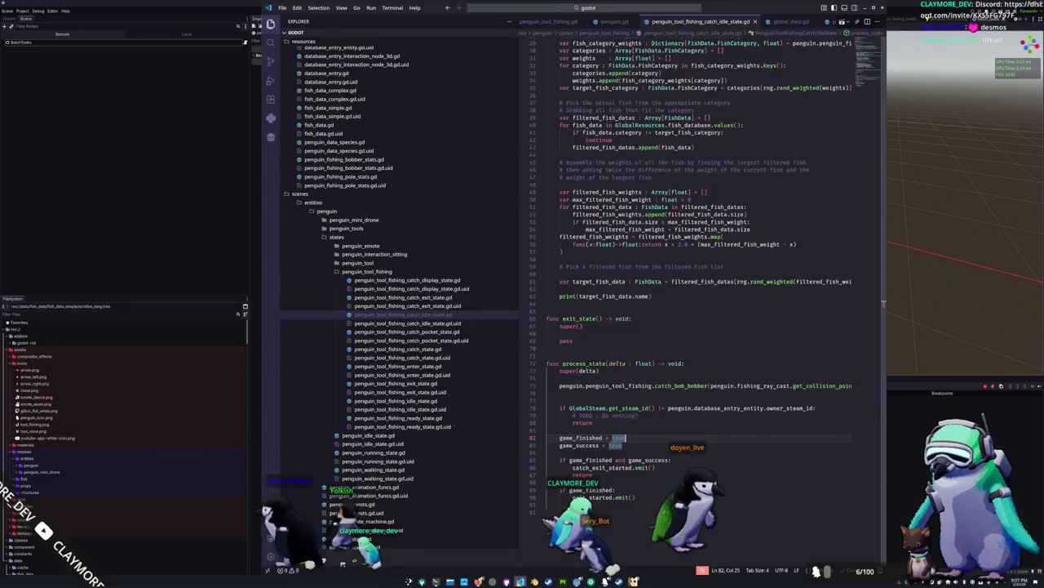
Change line 55 so filtered_fish_weights is filled with .assign() wrapping the map() call.
click(680, 369)
click(679, 346)
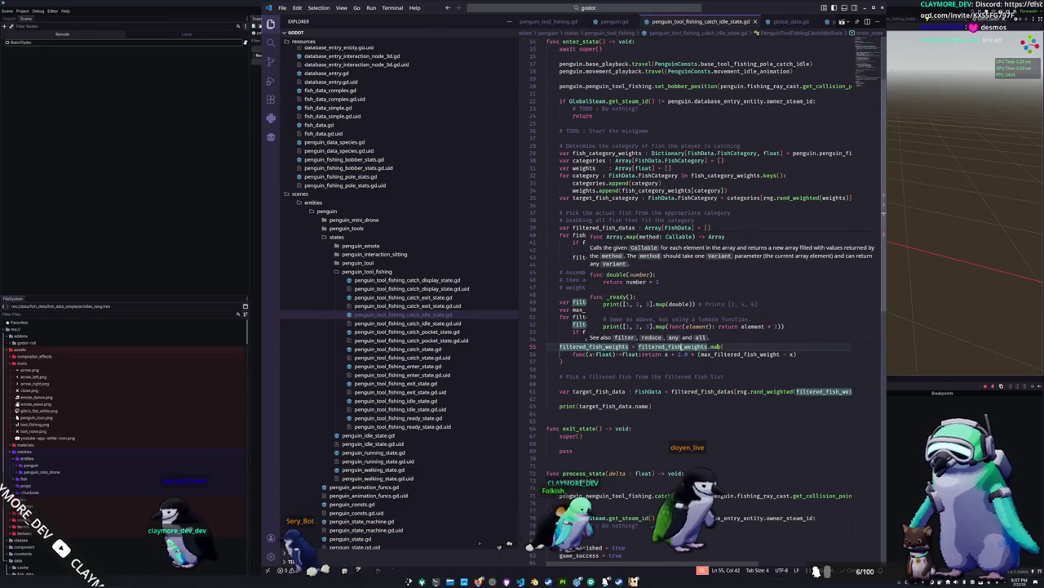
click(715, 347)
click(640, 347)
mouse_move(640, 347)
key(BackSpace)
key(BackSpace)
key(BackSpace)
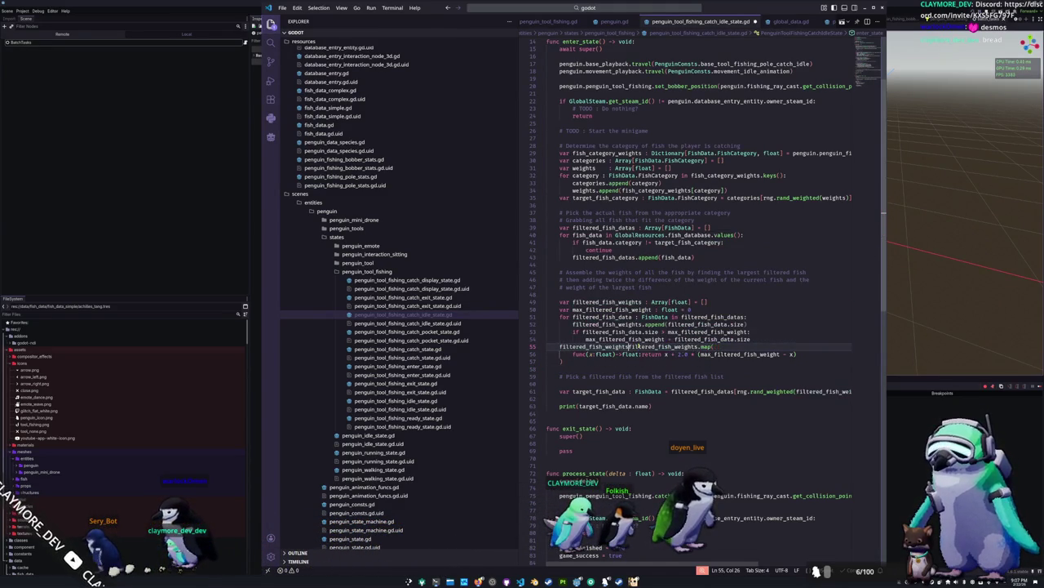
text(.assign()
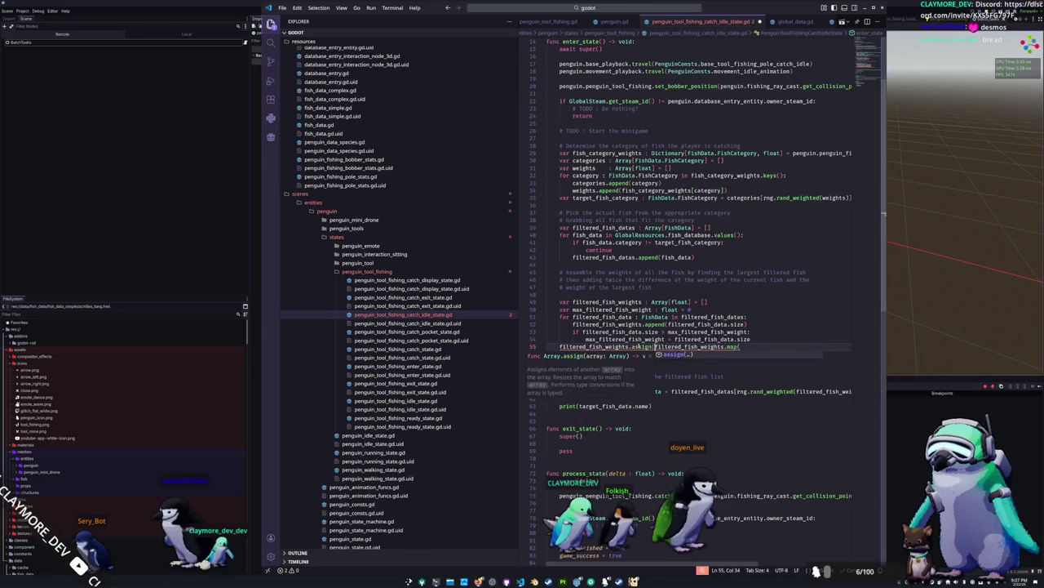
key(Down)
key(Down)
text())
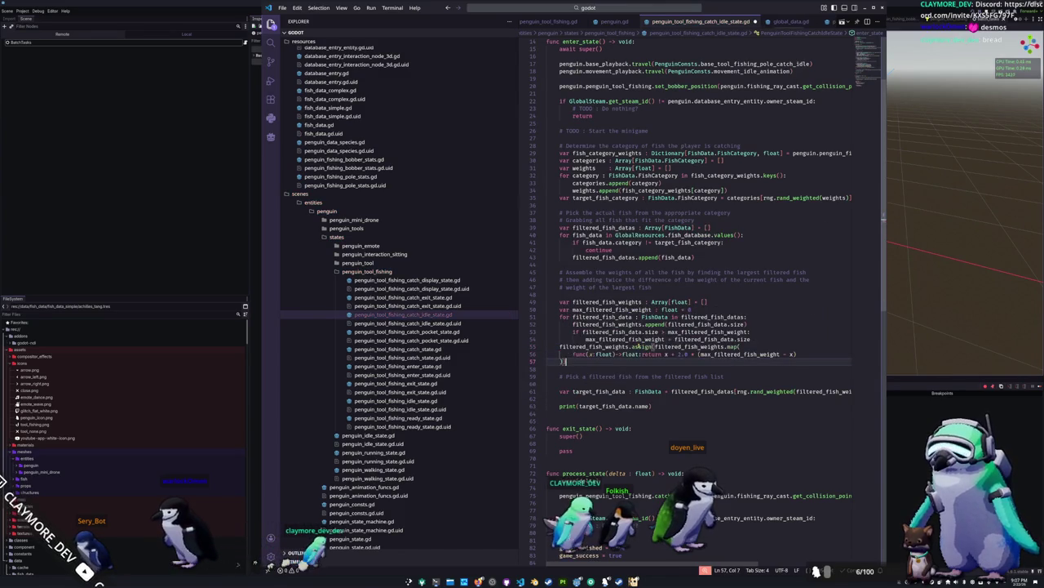
Put the map call on its own line inside assign, fix its indentation, and return to Godot.
click(641, 346)
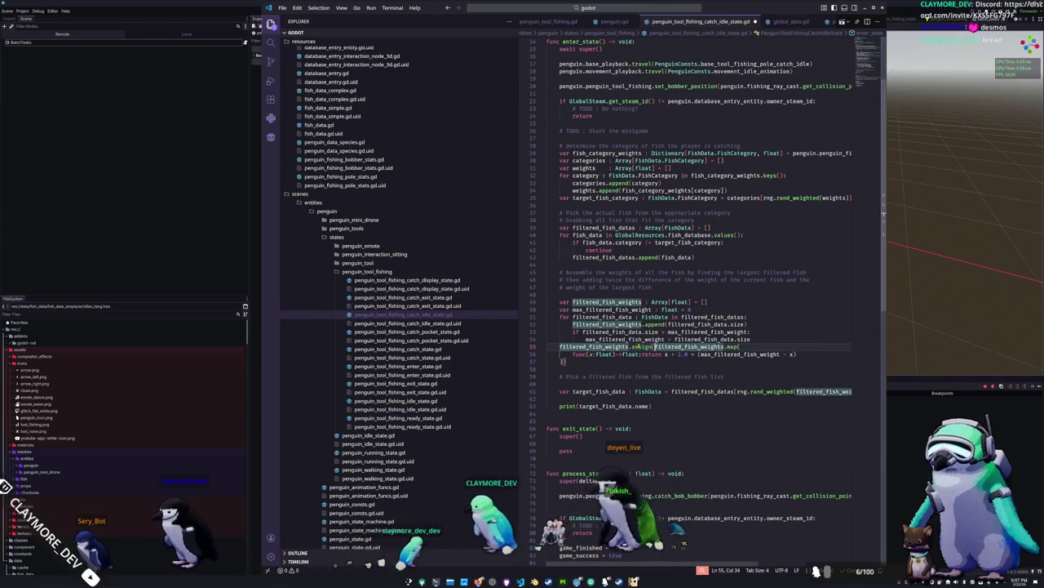
key(Return)
key(Down)
key(Down)
key(Return)
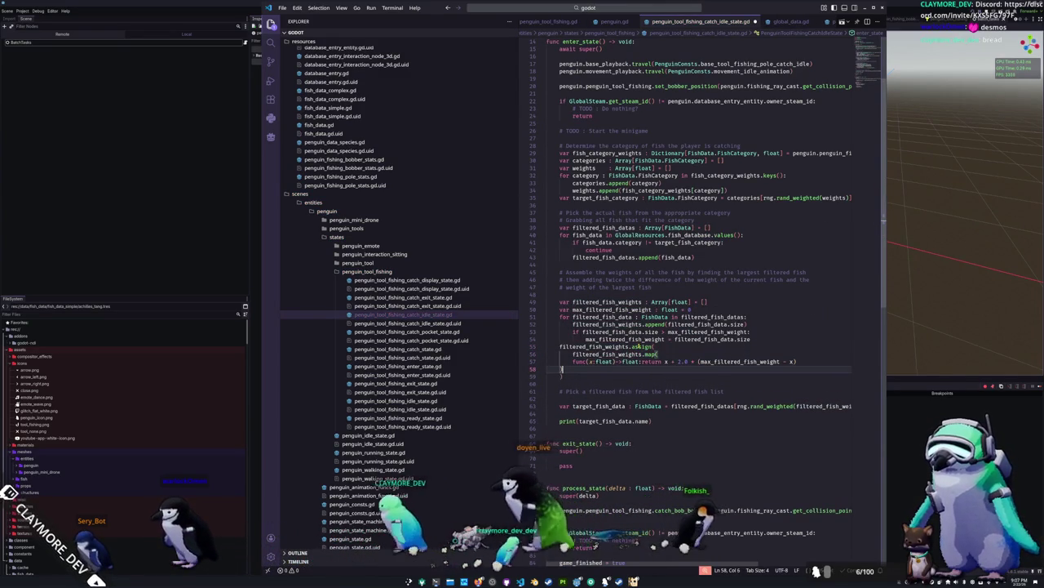
key(shift+Up)
key(shift+Up)
key(Tab)
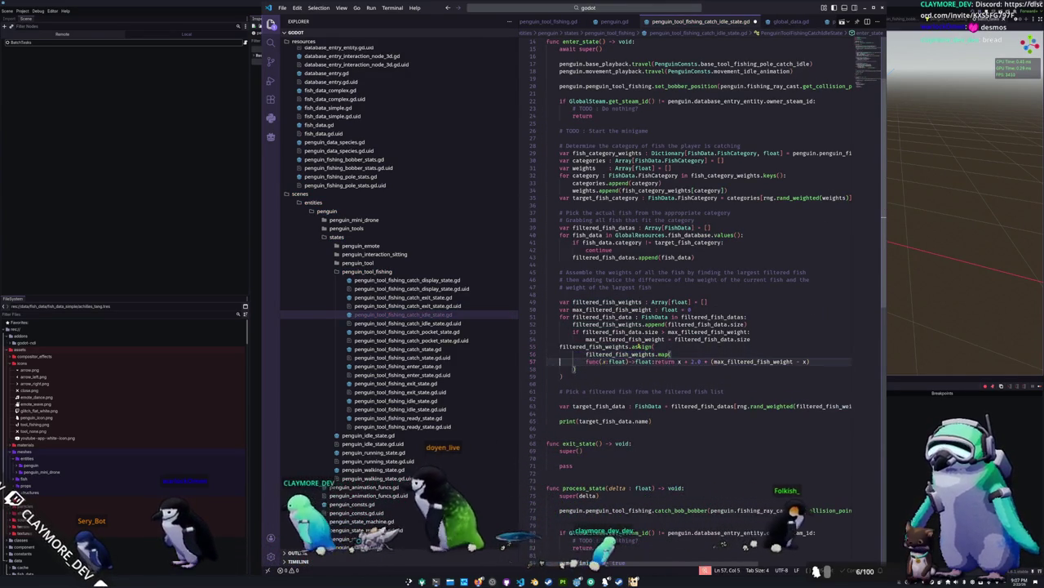
key(Up)
key(shift+Tab)
key(Down)
key(Down)
key(Down)
key(alt+Tab)
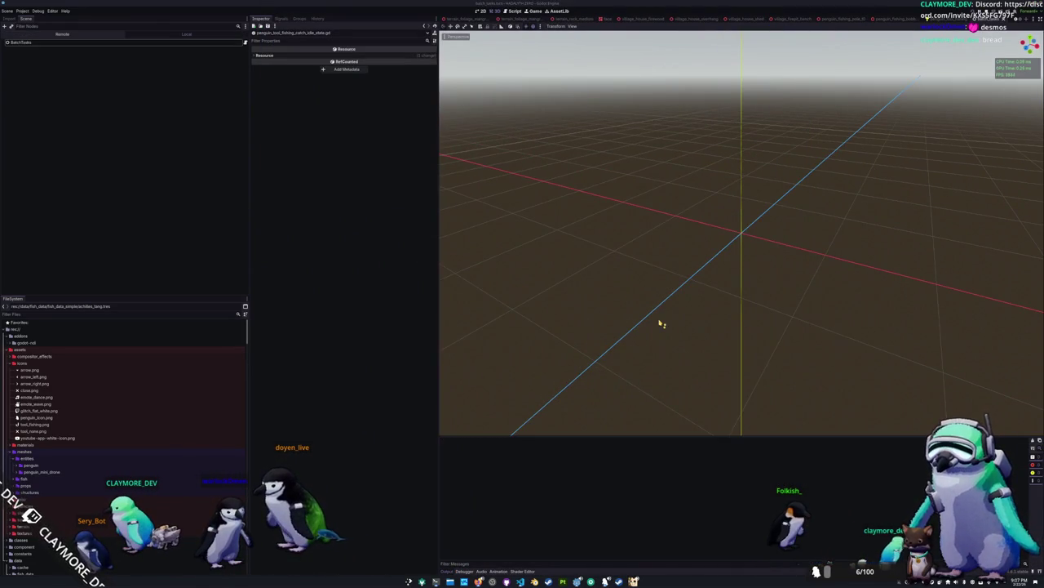
Run the game with F5, complete a catch, and check the Output log for the caught fish.
key(F5)
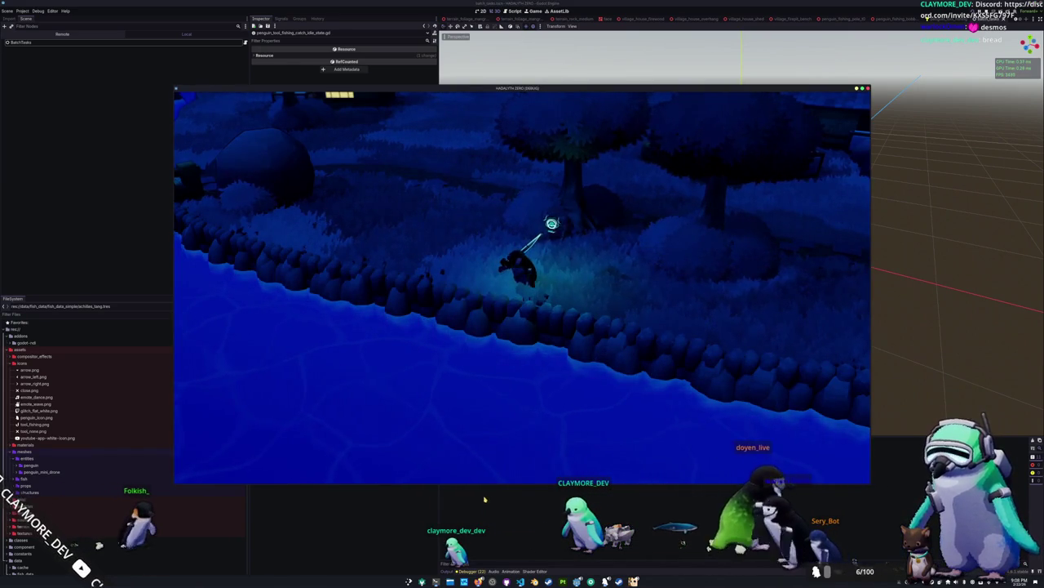
scroll(98, 422, down, 5)
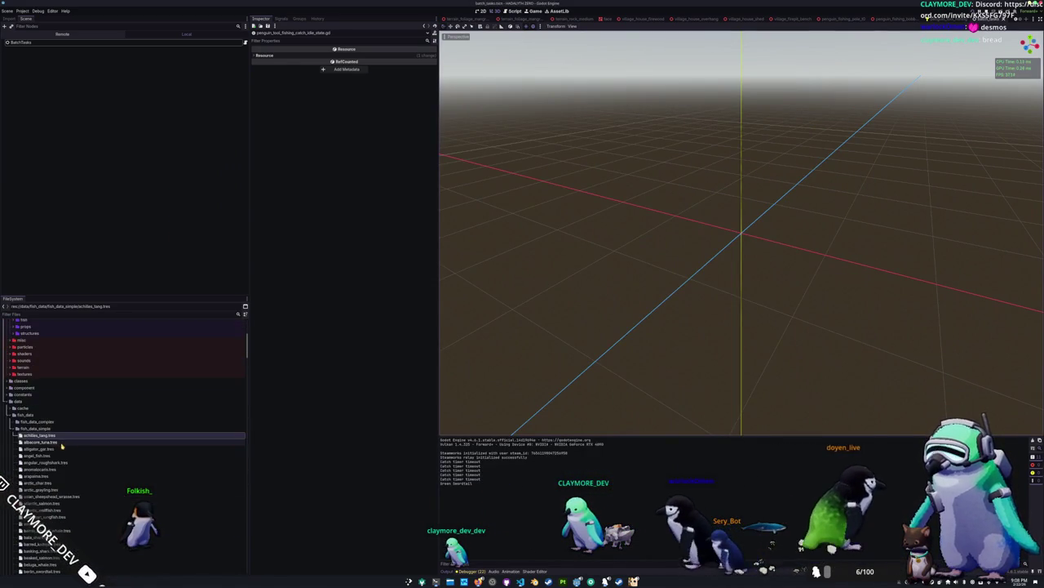
Open array_fish_data_simple.tres, page through its fish entries, peek at anemonecaris.tres, and return to page 1.
click(31, 428)
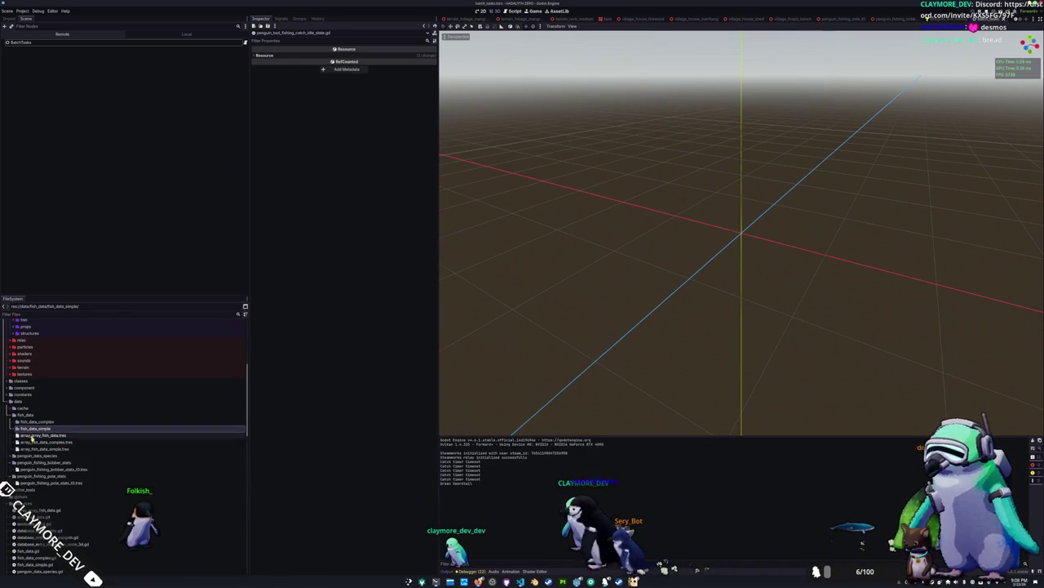
double_click(41, 448)
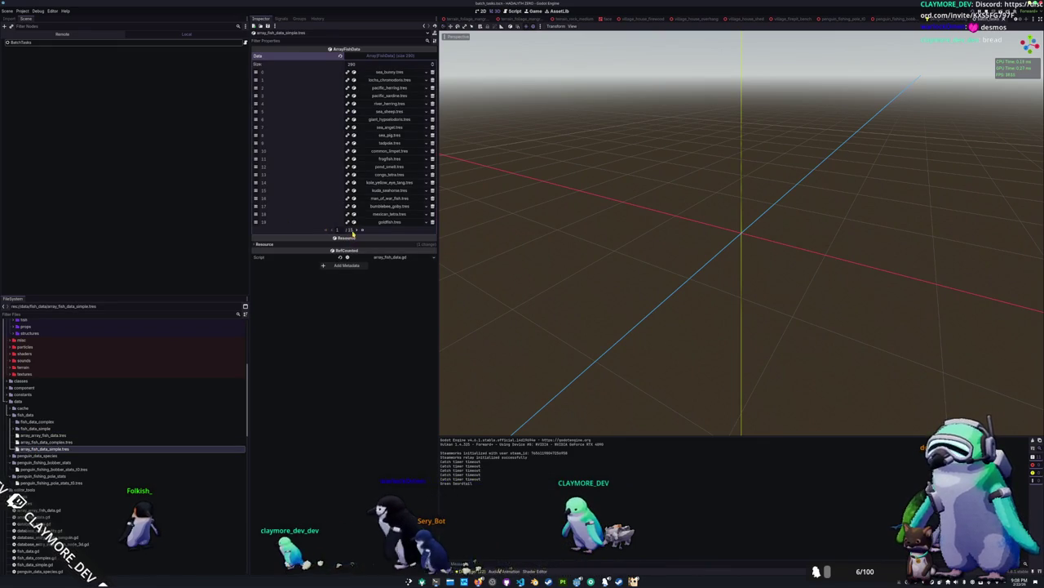
click(357, 229)
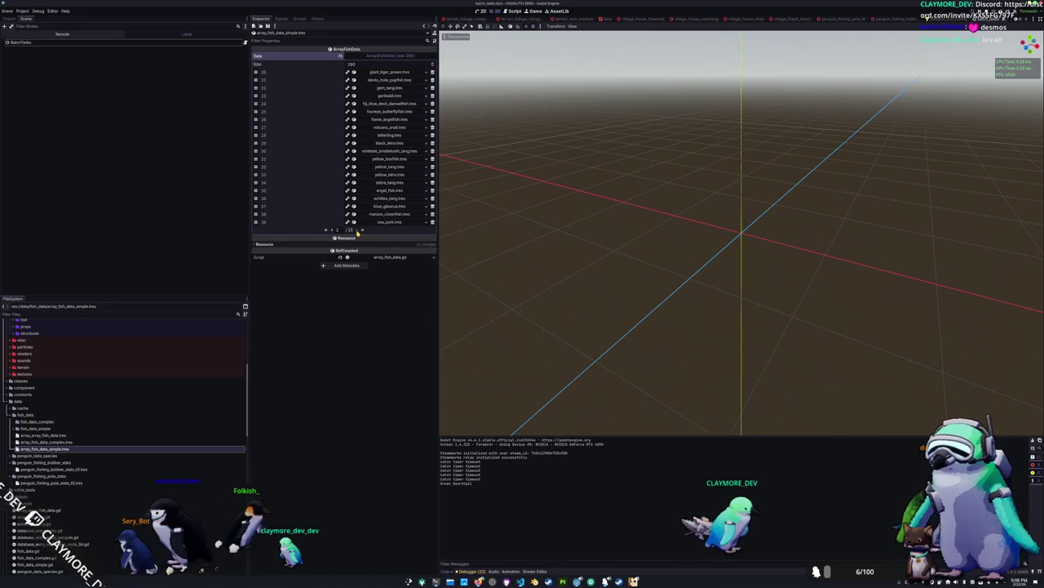
click(356, 230)
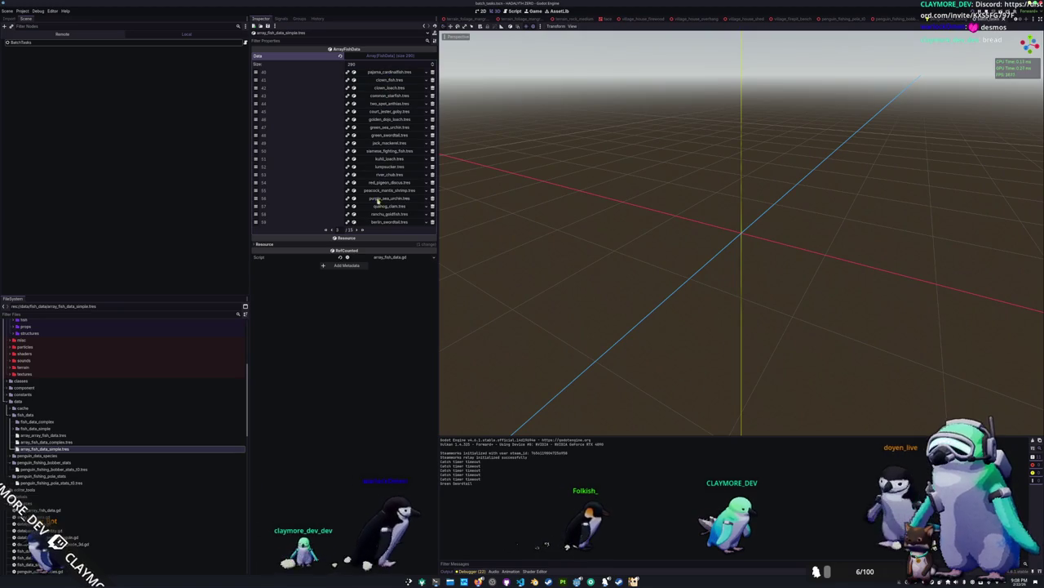
click(357, 230)
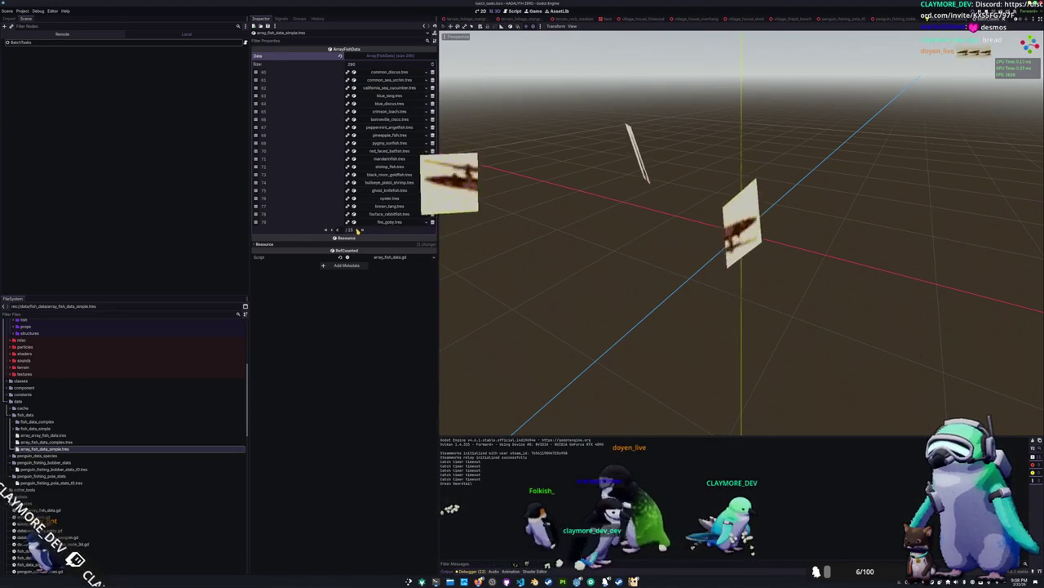
click(356, 231)
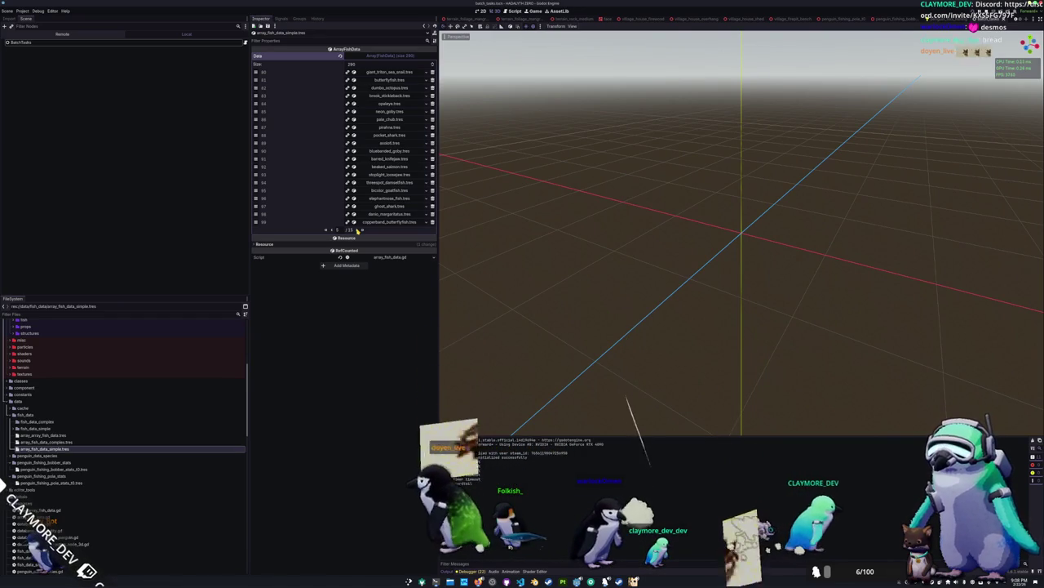
click(357, 230)
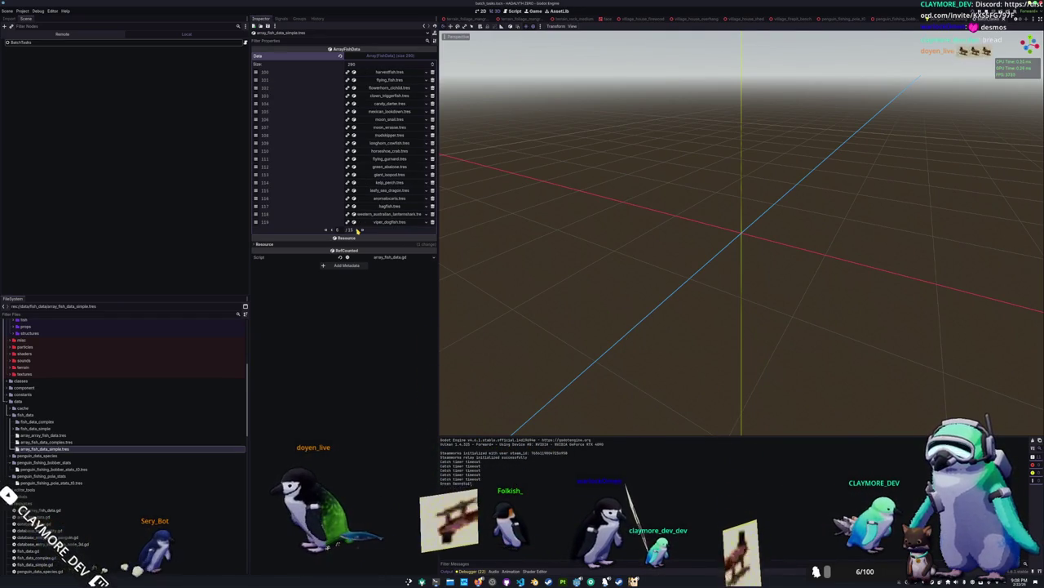
click(357, 230)
click(357, 231)
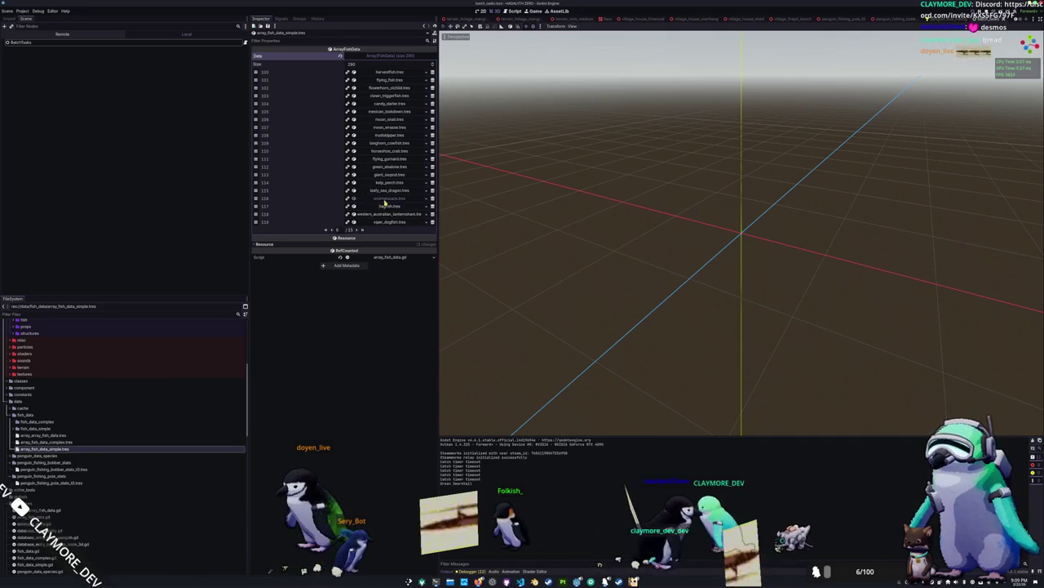
click(389, 199)
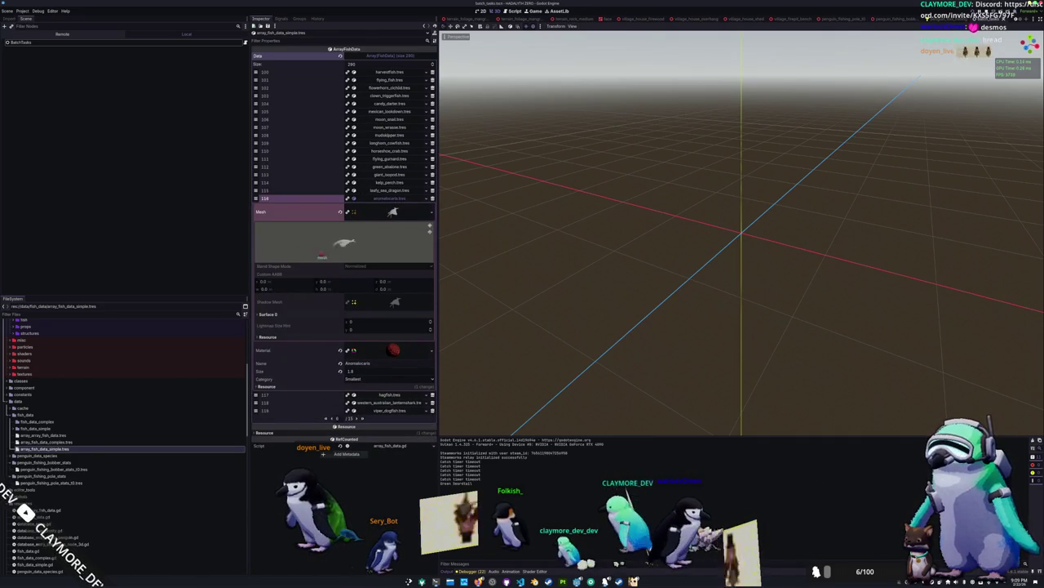
click(390, 199)
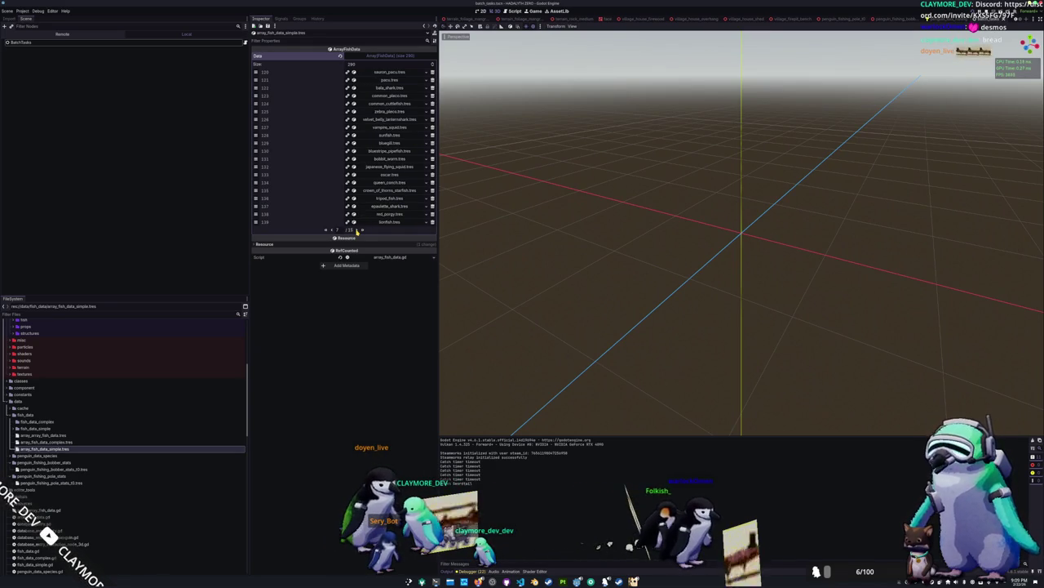
click(327, 230)
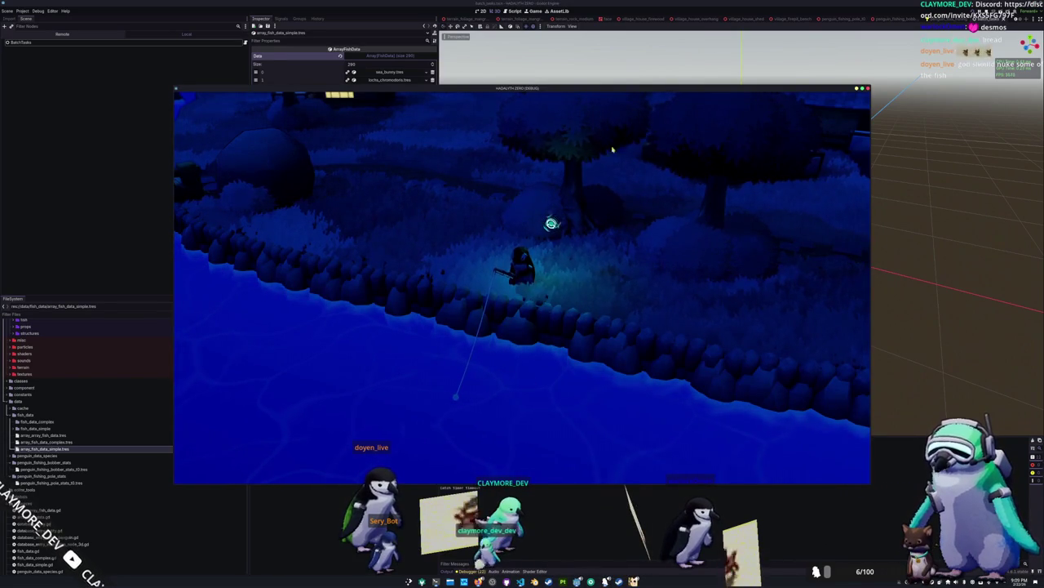
Move the game window up and left, then cast and reel in the fishing line several times.
drag(588, 95, 529, 47)
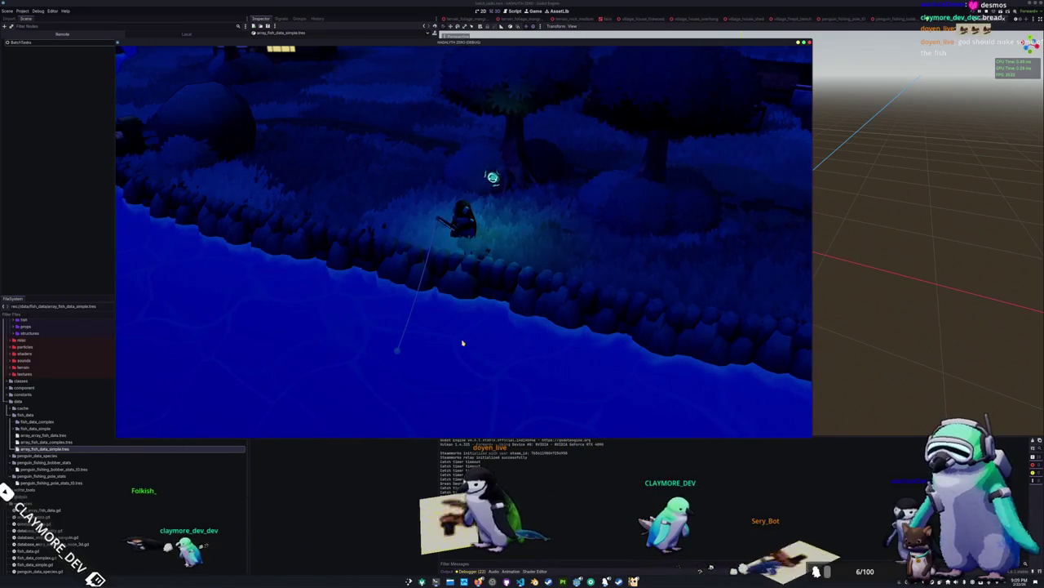
click(462, 343)
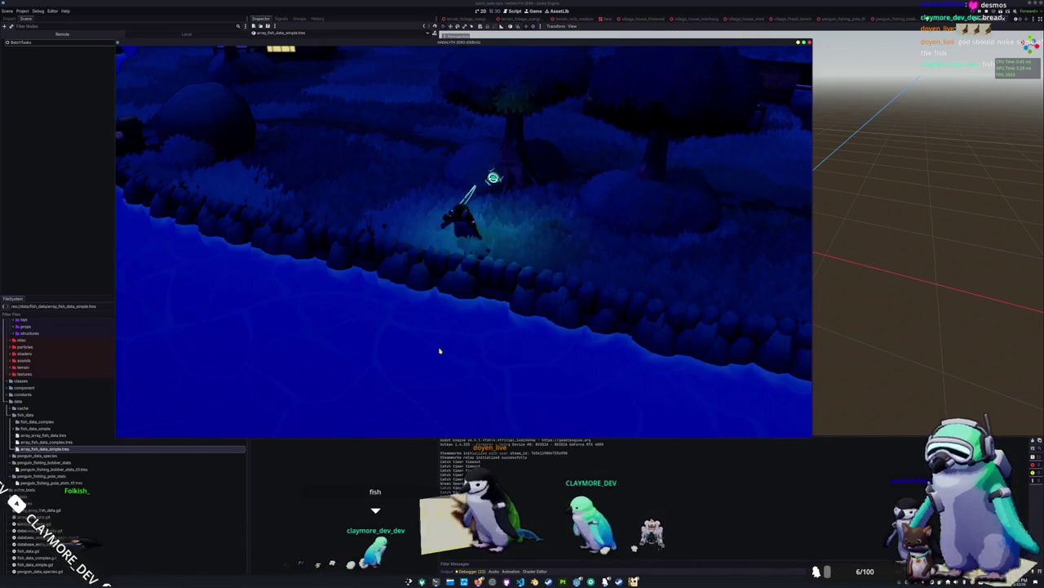
click(455, 349)
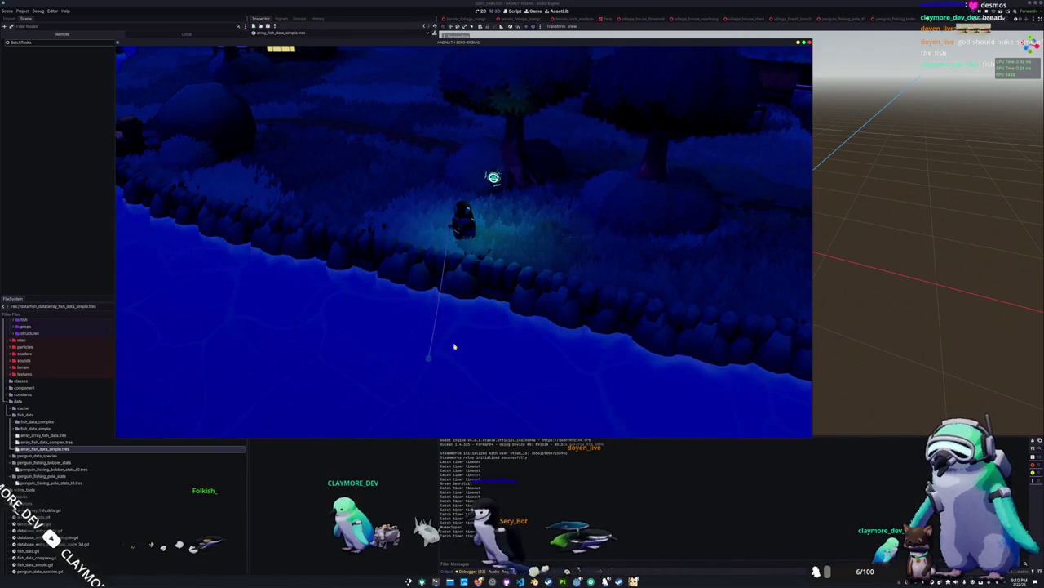
click(492, 296)
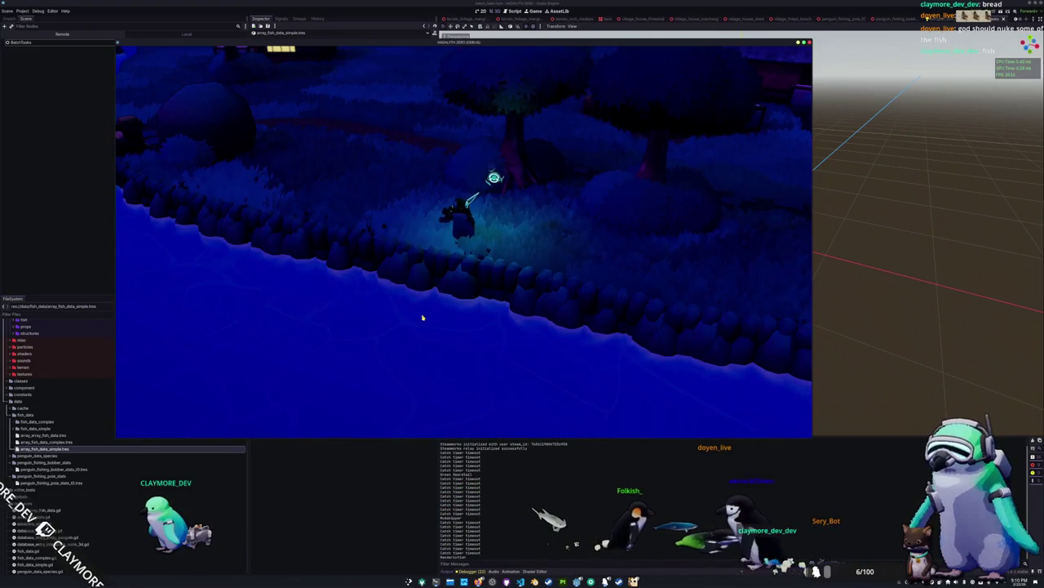
click(354, 330)
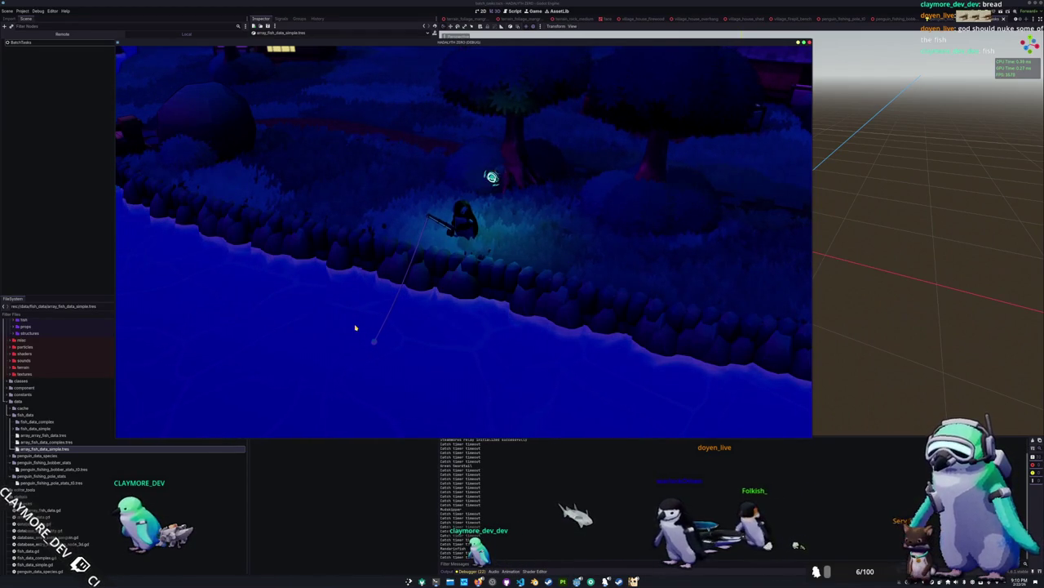
click(460, 342)
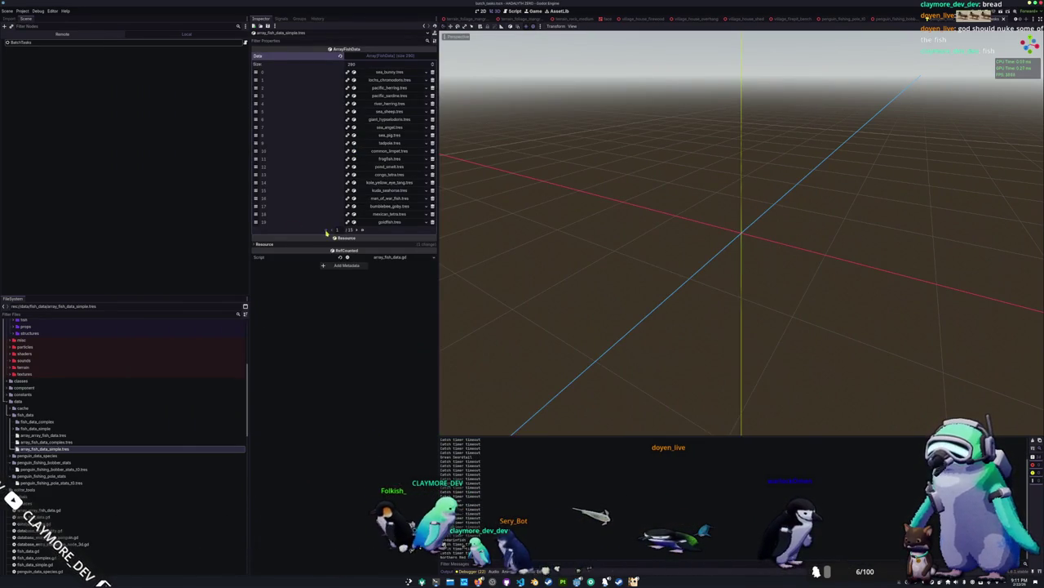
View penguin_fishing_pole_stats_t0.tres category weights in the Inspector, then go back to VS Code.
click(82, 482)
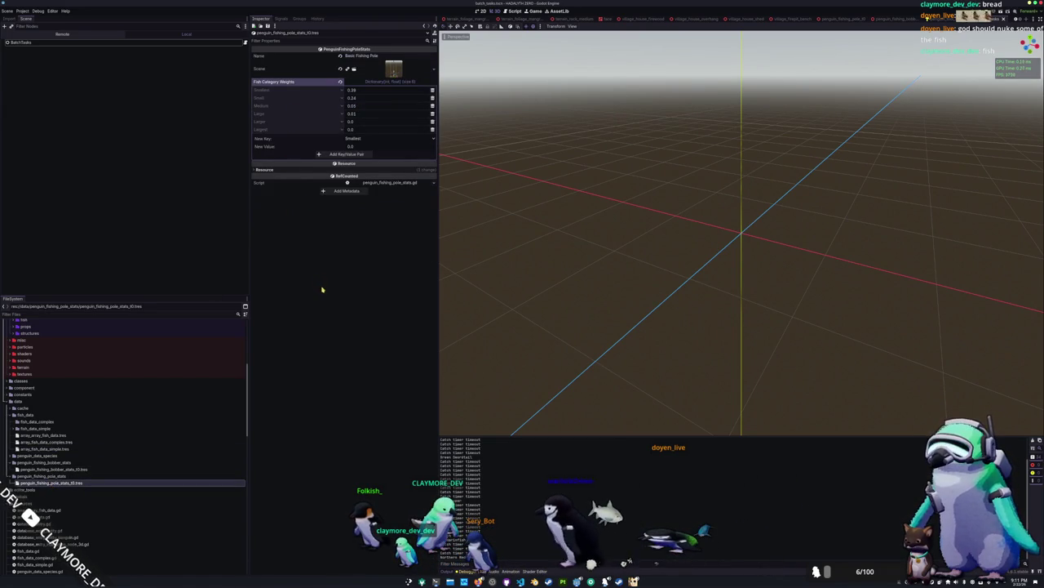
key(alt+Tab)
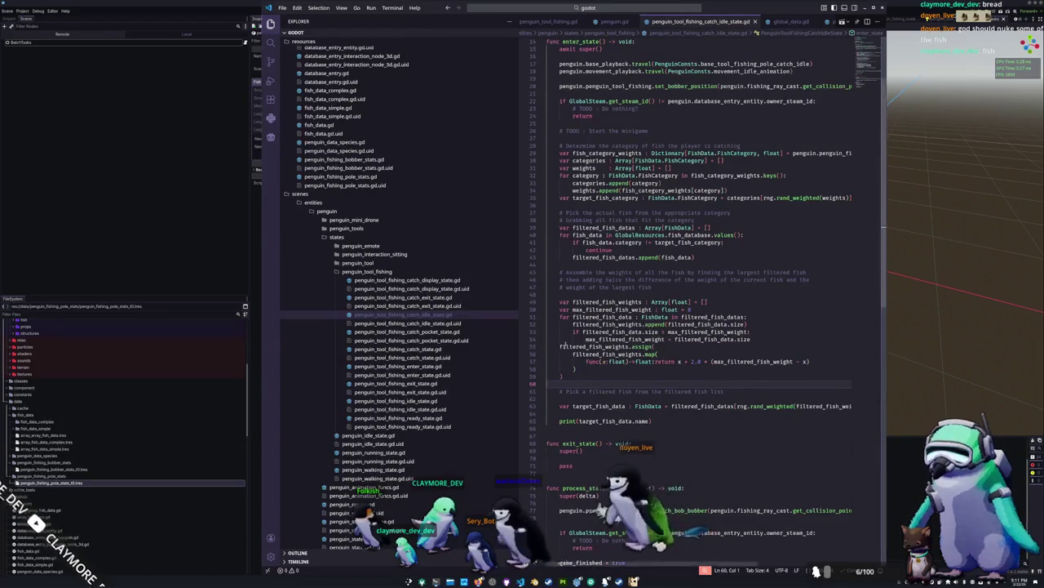
Add a print(target_fish_category) debug line on blank line 36 after the category pick.
click(575, 294)
scroll(575, 295, up, 2)
click(645, 306)
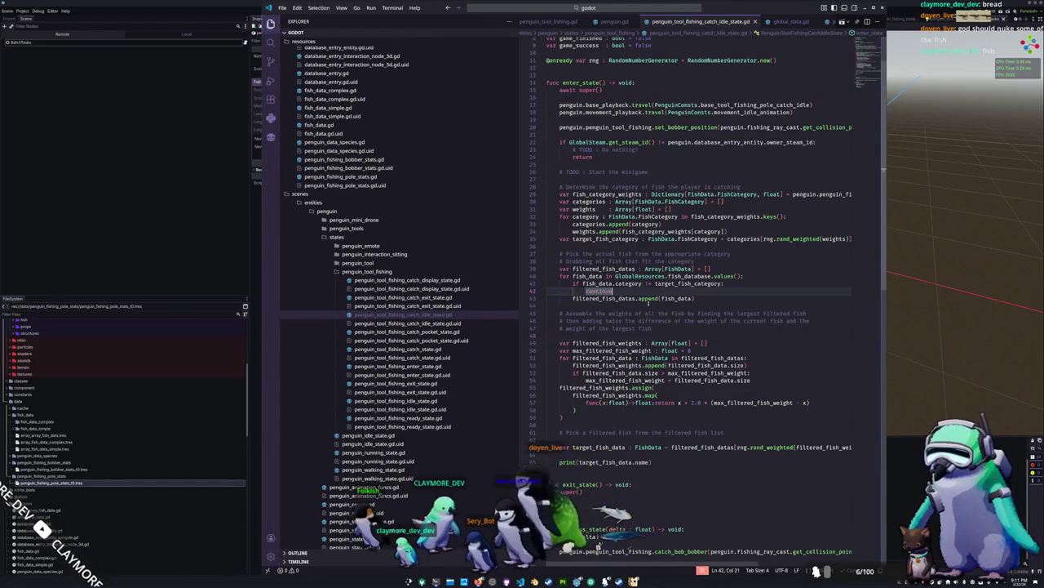
scroll(624, 295, up, 2)
click(596, 287)
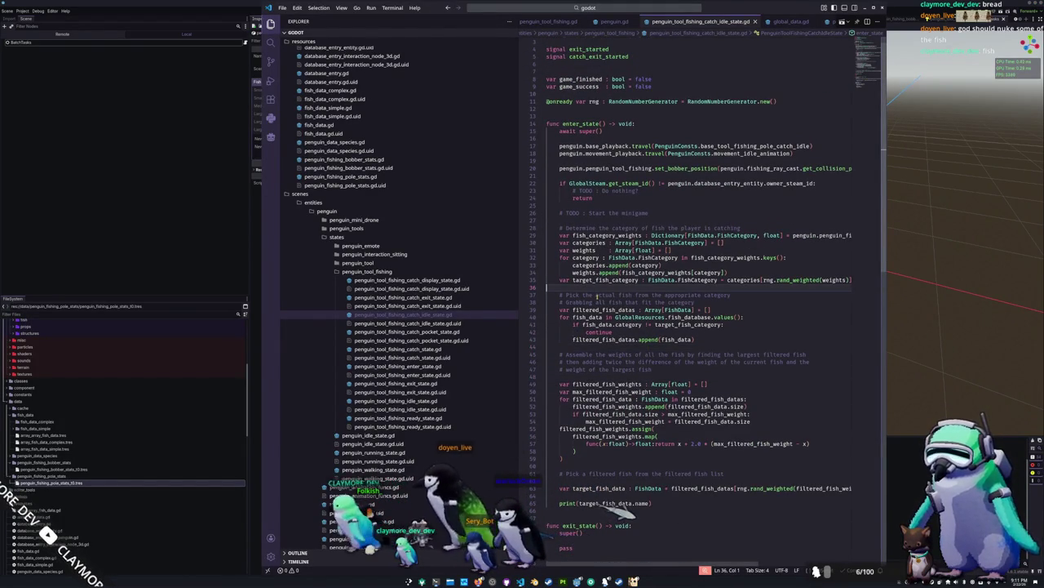
key(Up)
key(Up)
key(Up)
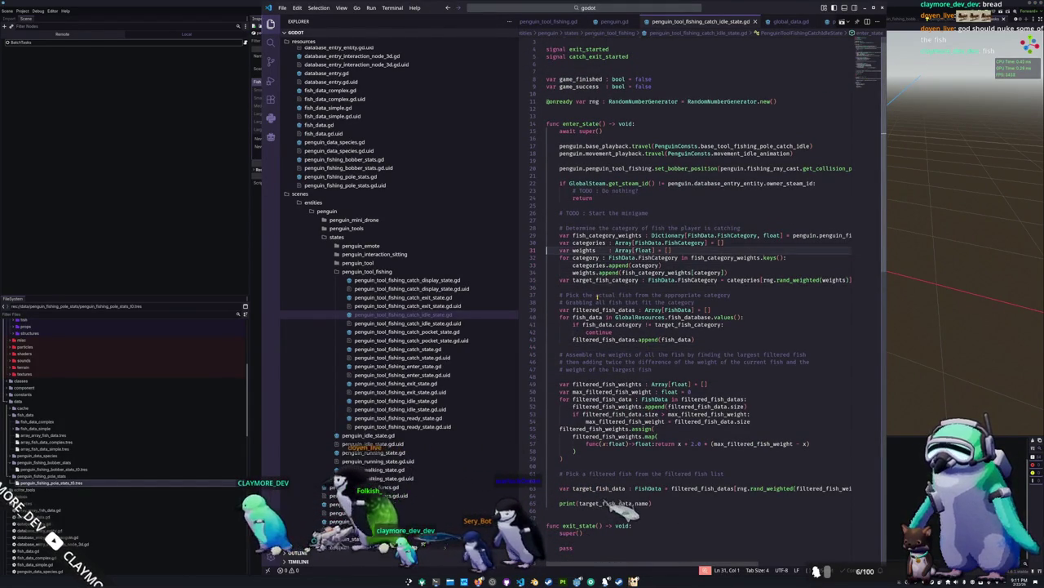
key(End)
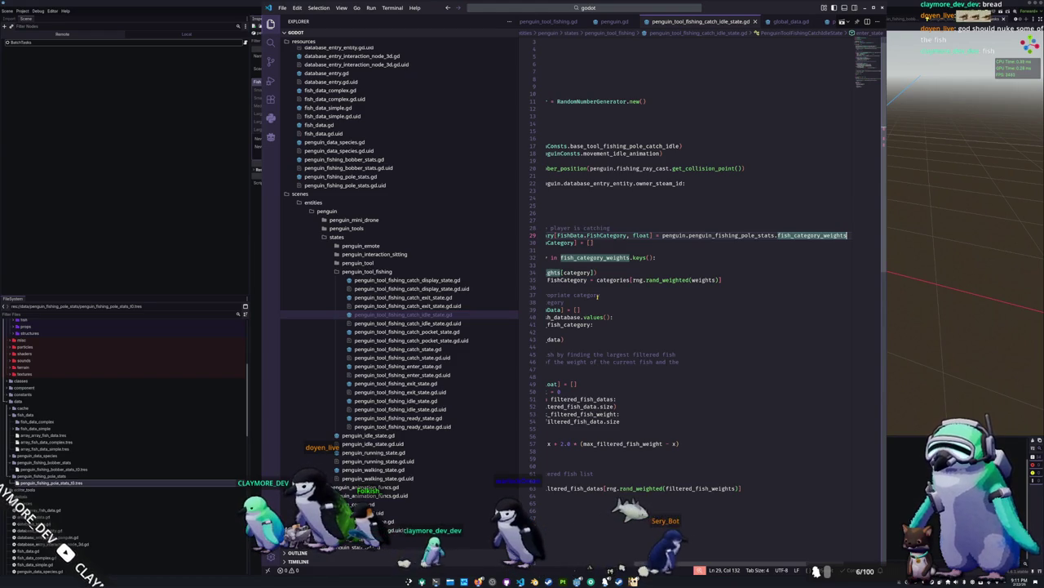
key(Down)
key(Home)
key(Home)
key(Down)
key(Down)
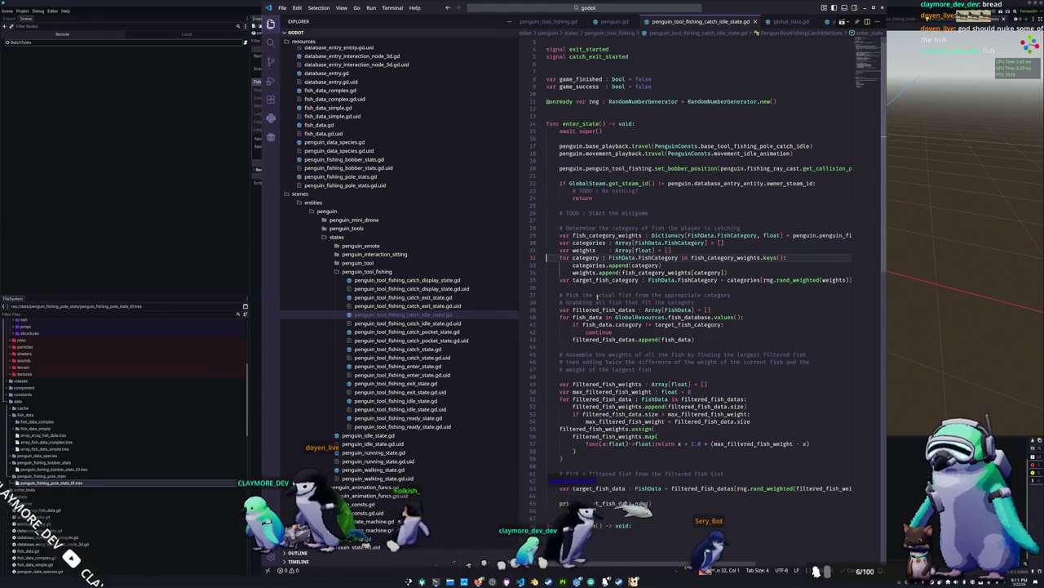
key(Down)
key(Down)
key(Down)
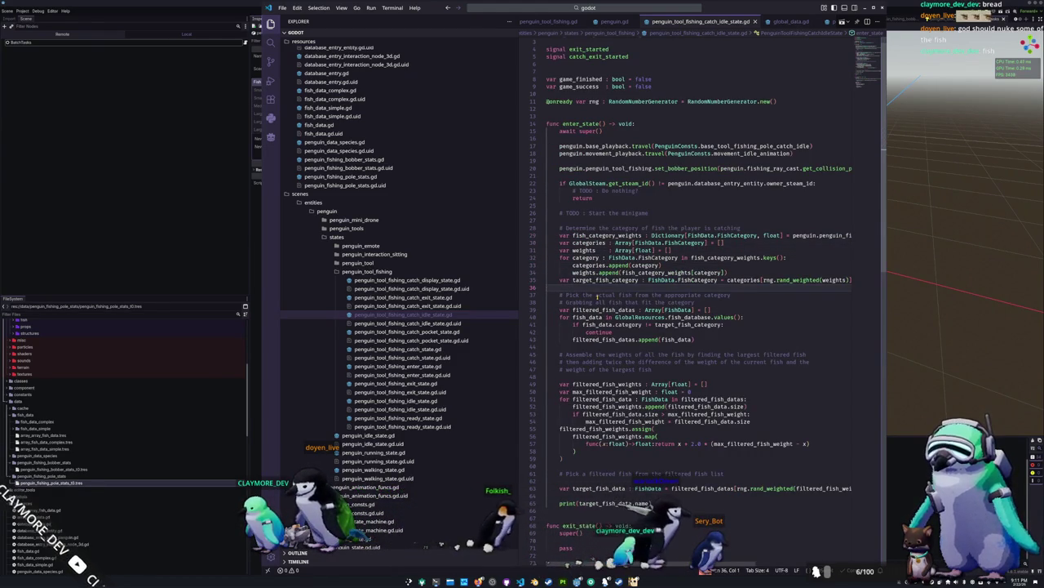
key(Return)
text(p)
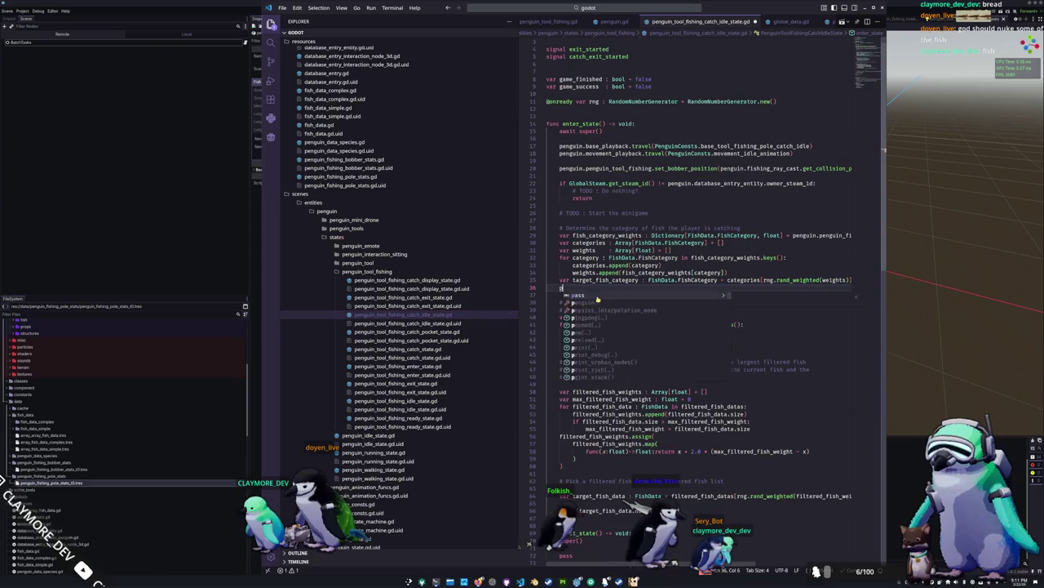
text(rint(target_fish_category))
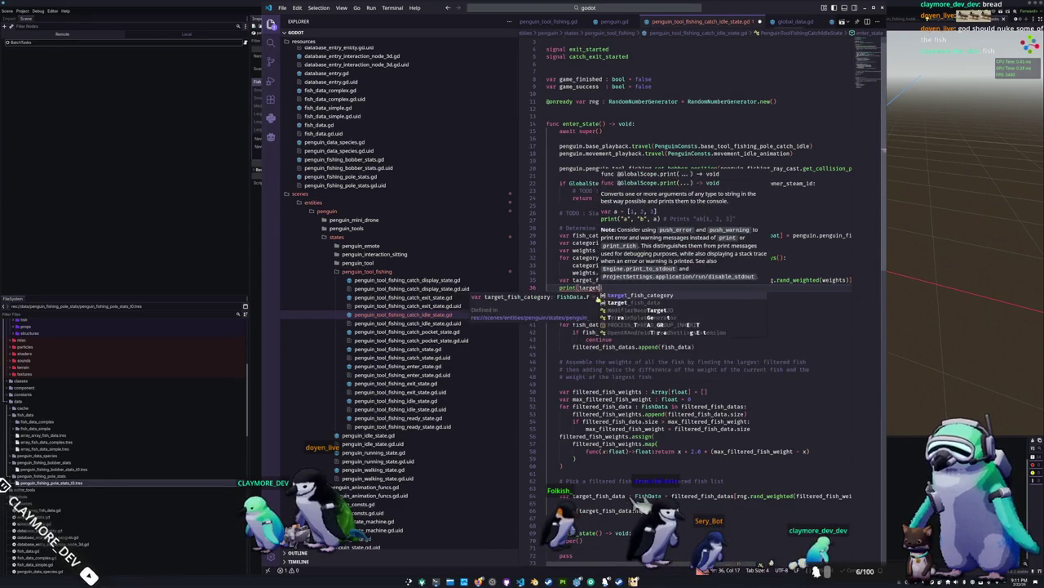
key(Return)
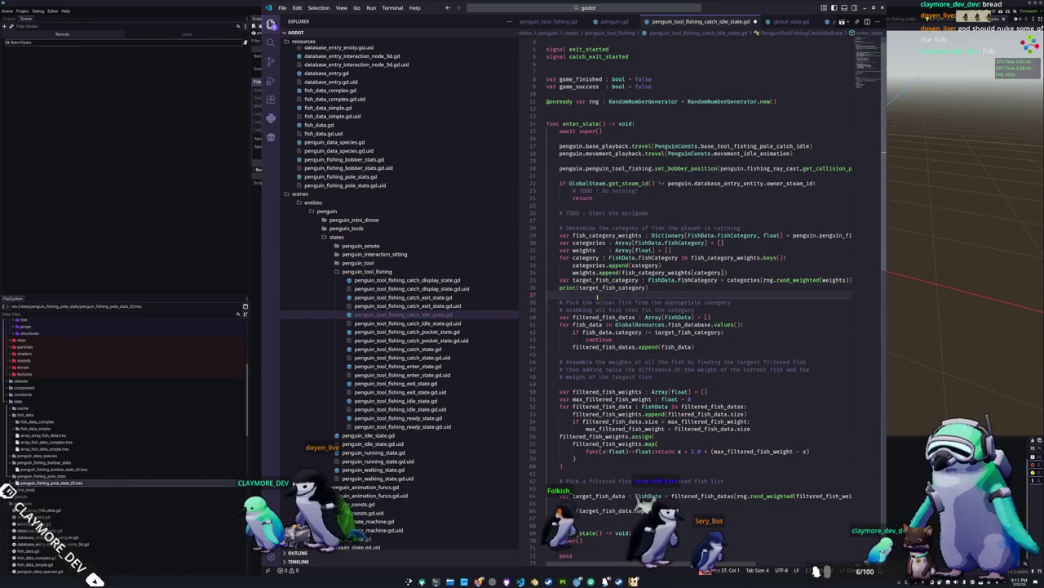
Reword it to print "Selected target fish category: %s" formatted with target_fish_category.
click(559, 287)
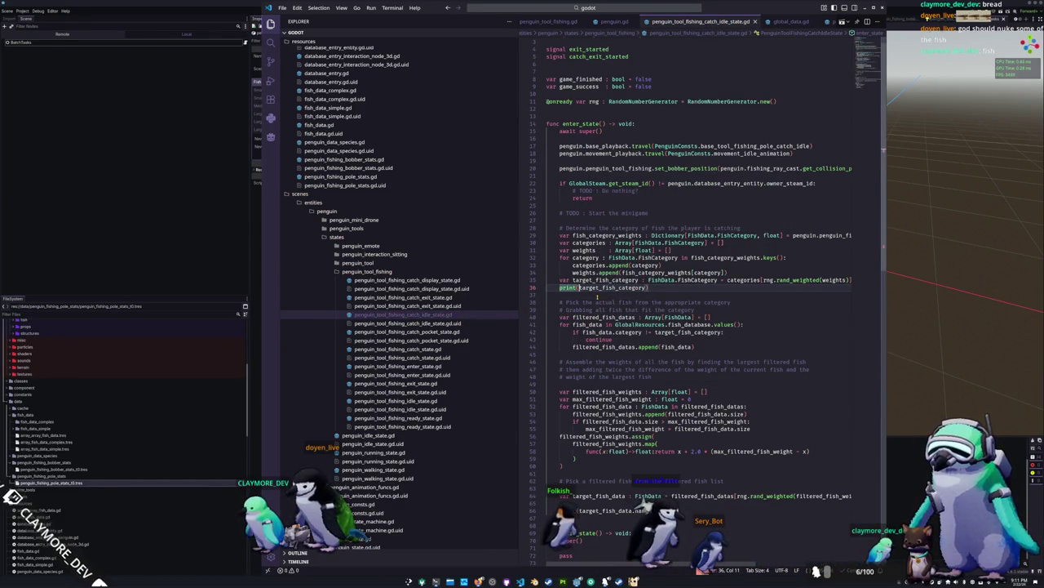
key(Right)
text(")
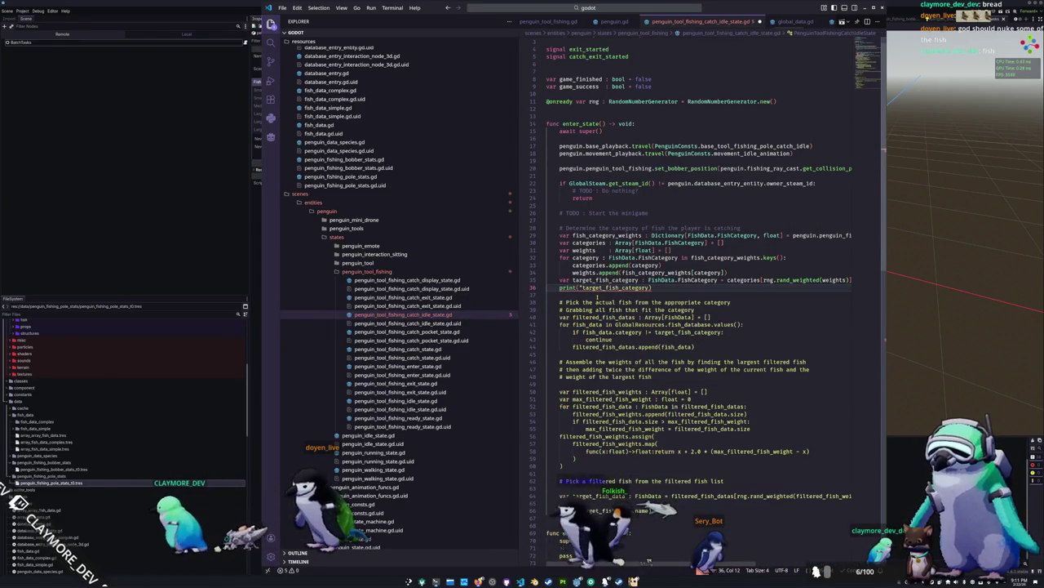
text(Selected target fish category:)
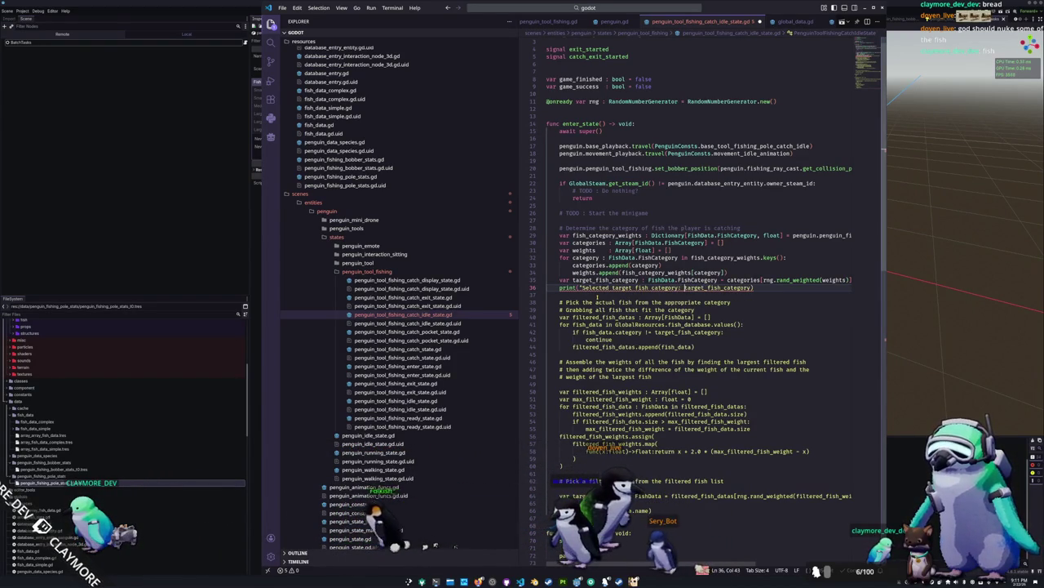
text(" %)
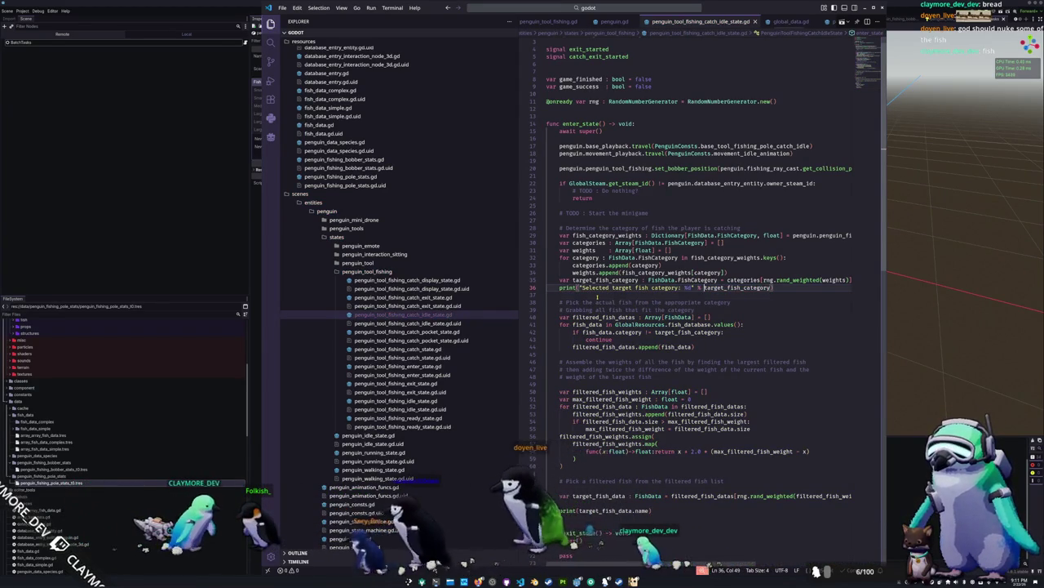
key(Down)
key(Down)
key(Down)
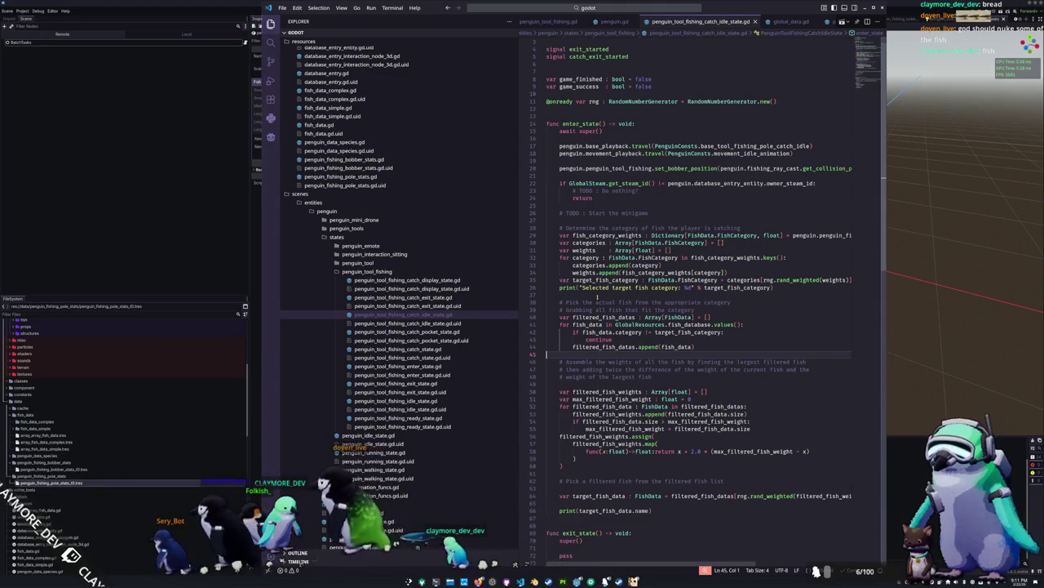
double_click(700, 480)
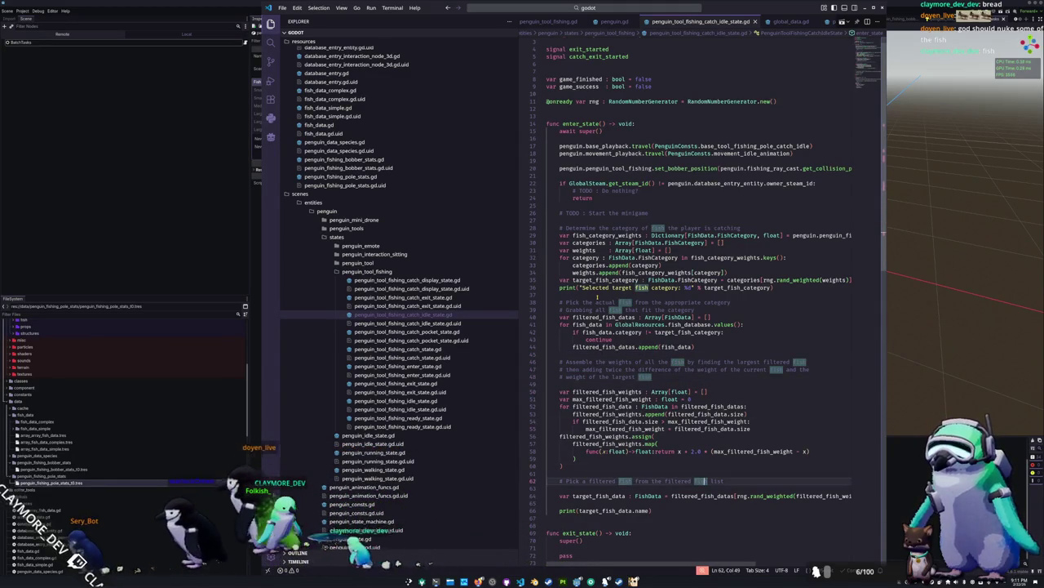
key(Down)
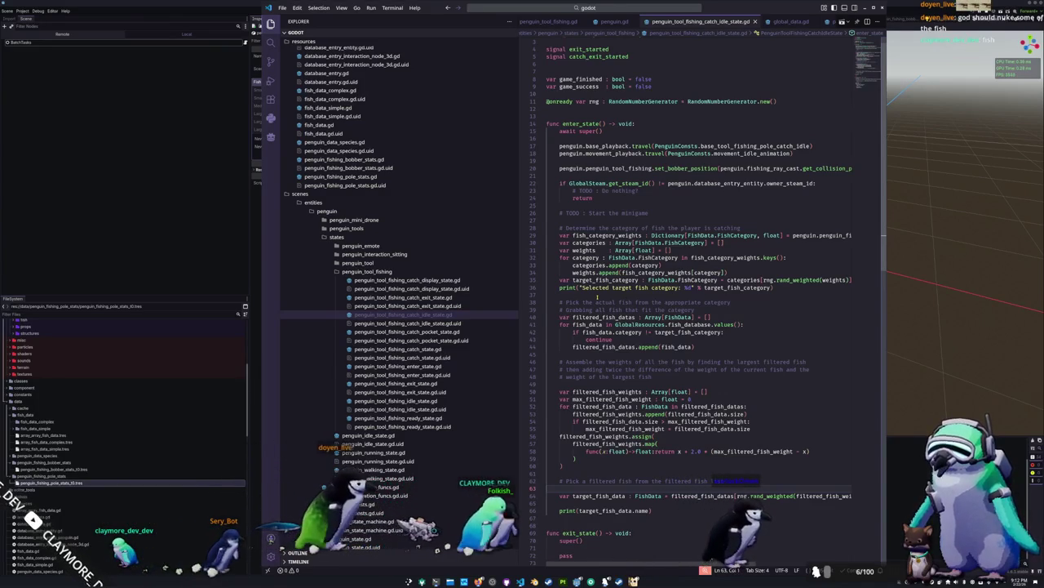
double_click(744, 280)
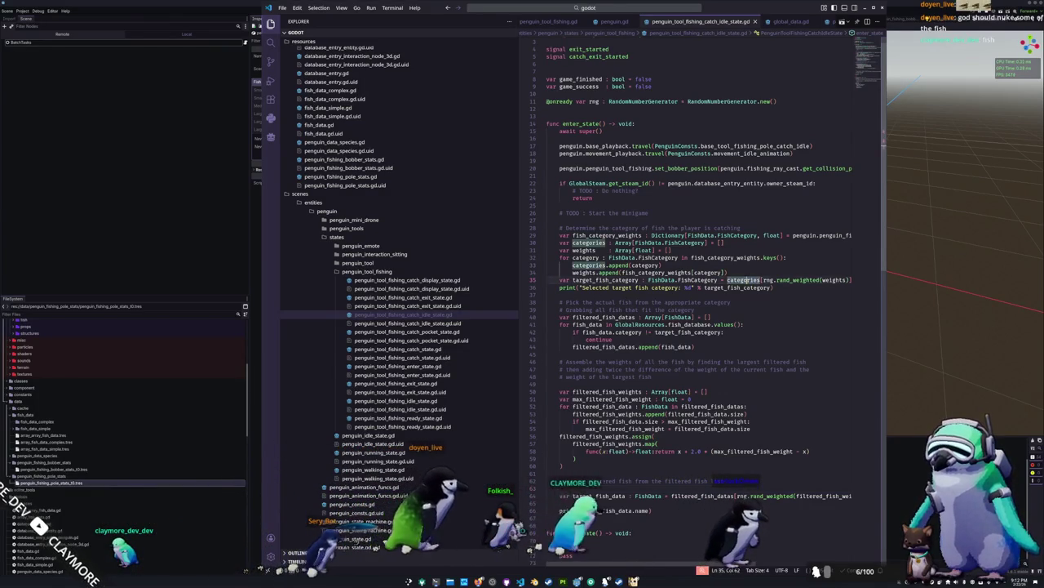
Insert print(categories) and print(weights) above the target_fish_category line, then return to Godot.
key(Up)
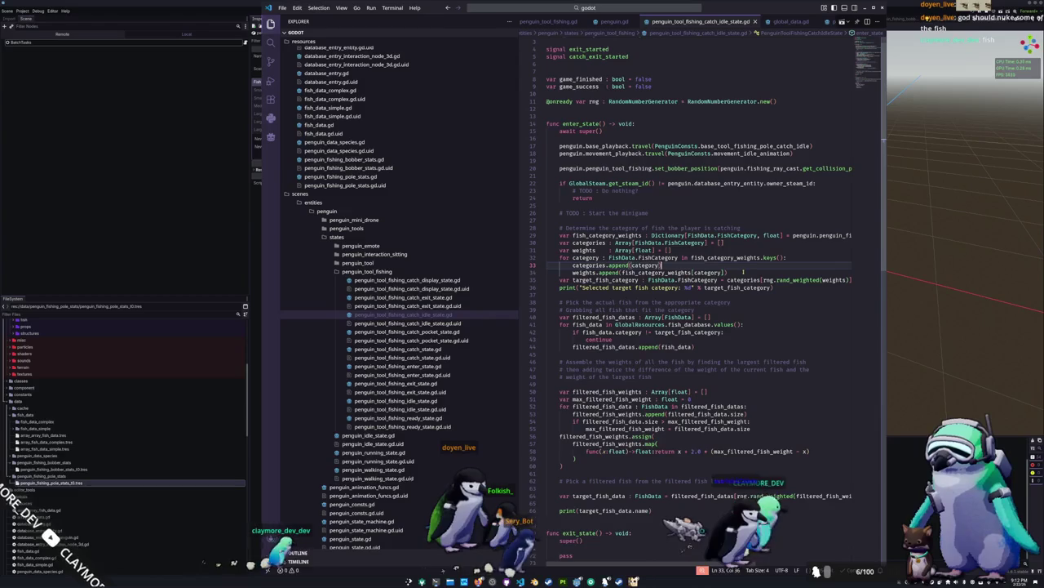
key(Return)
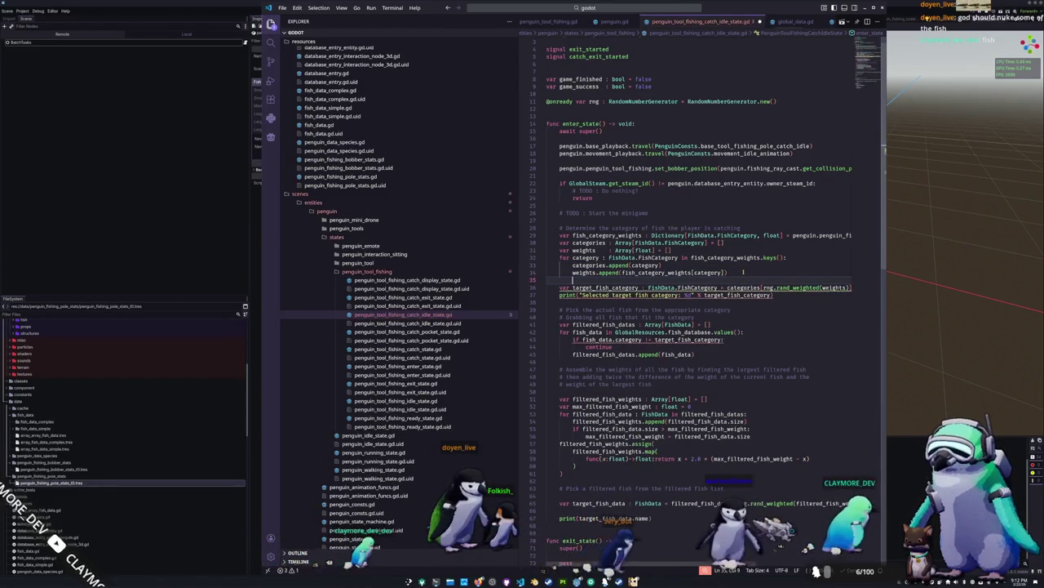
text(print()
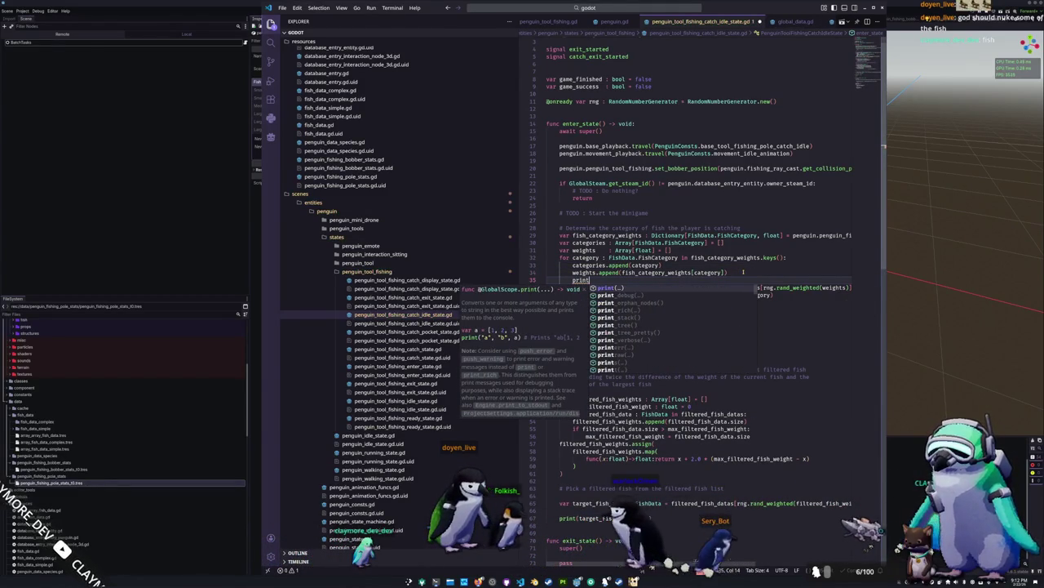
key(BackSpace)
key(BackSpace)
key(BackSpace)
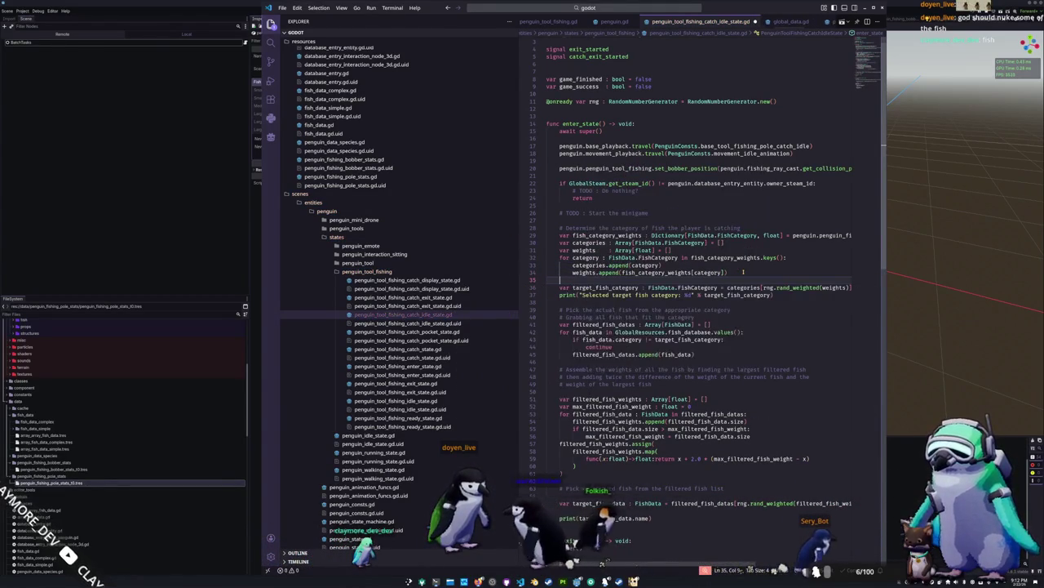
text(print(cate)
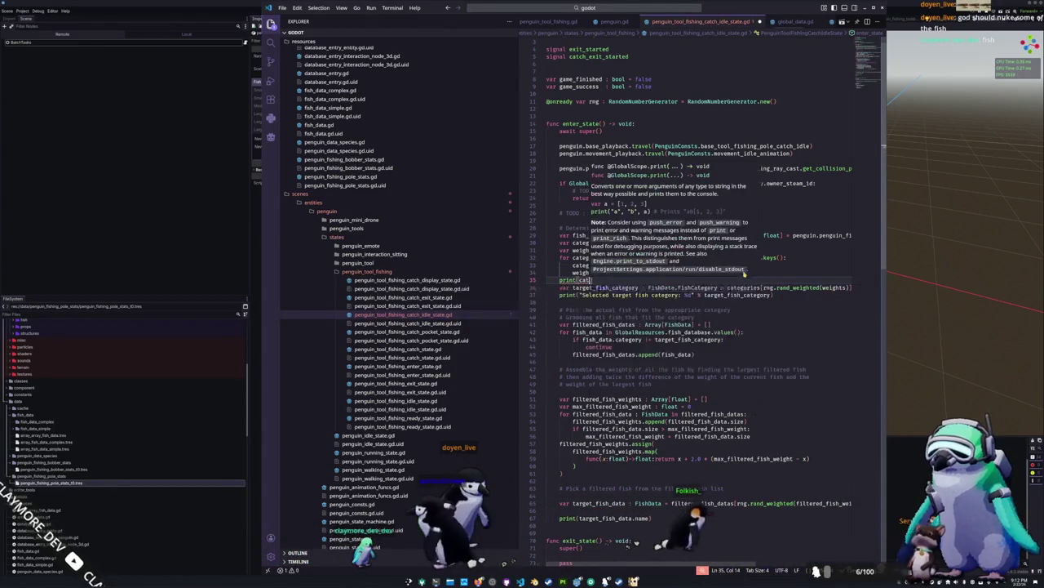
key(Tab)
text())
key(Return)
text(print(weights)
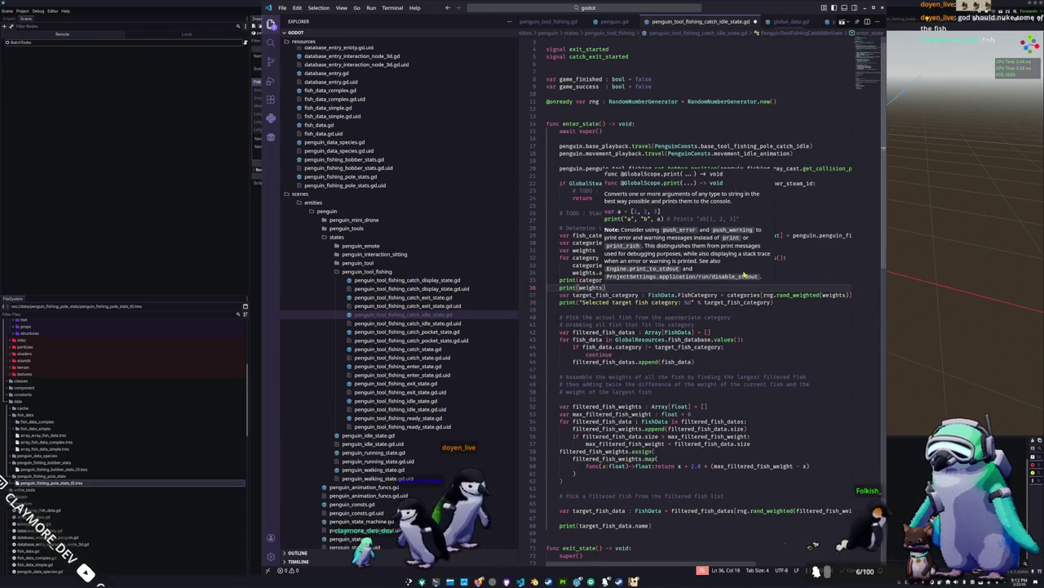
text())
key(alt+Tab)
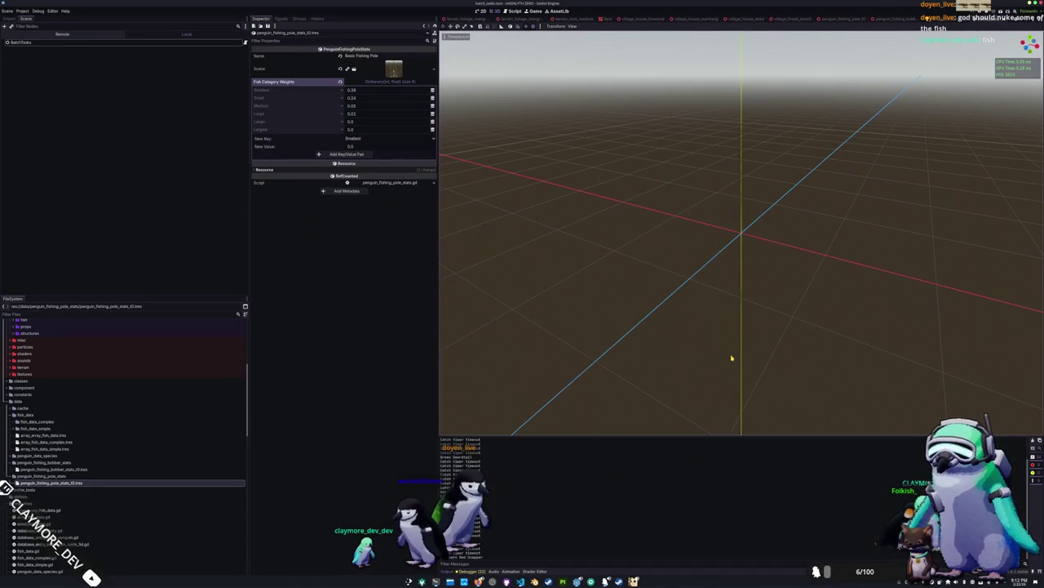
Launch the game in debug mode and walk the penguin to the water's edge.
key(F5)
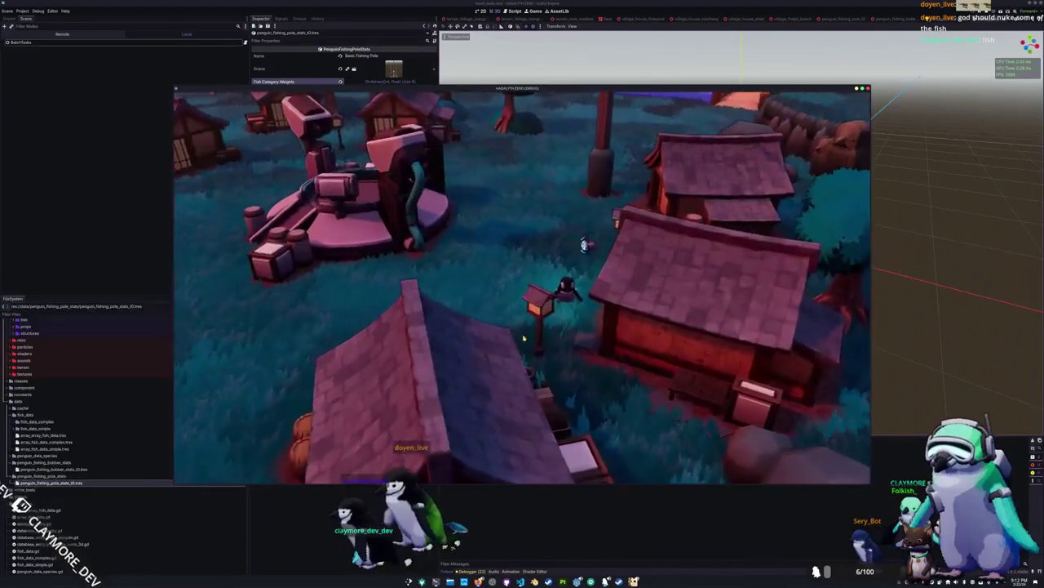
key(a)
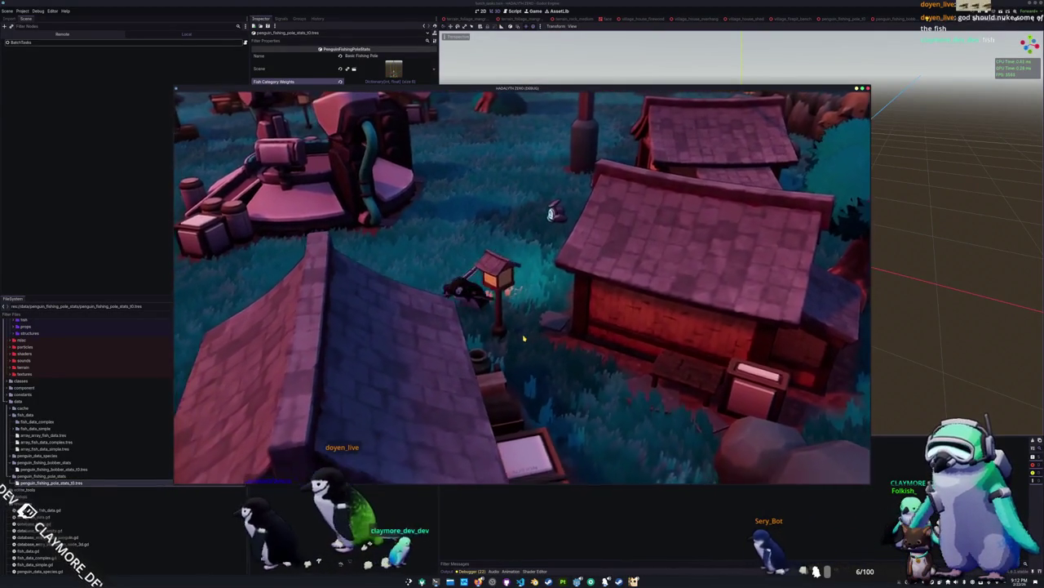
key(s)
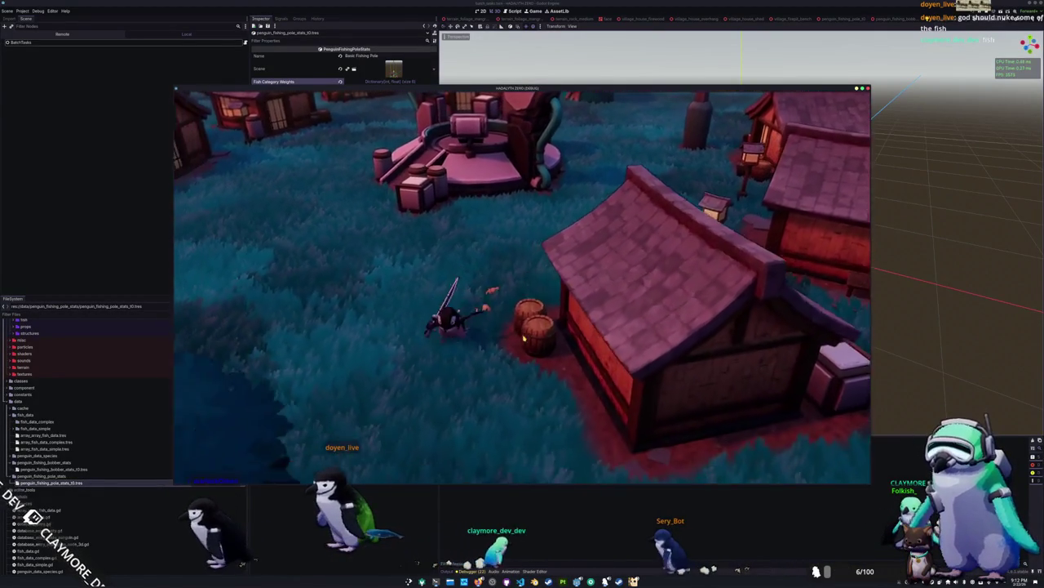
key(s)
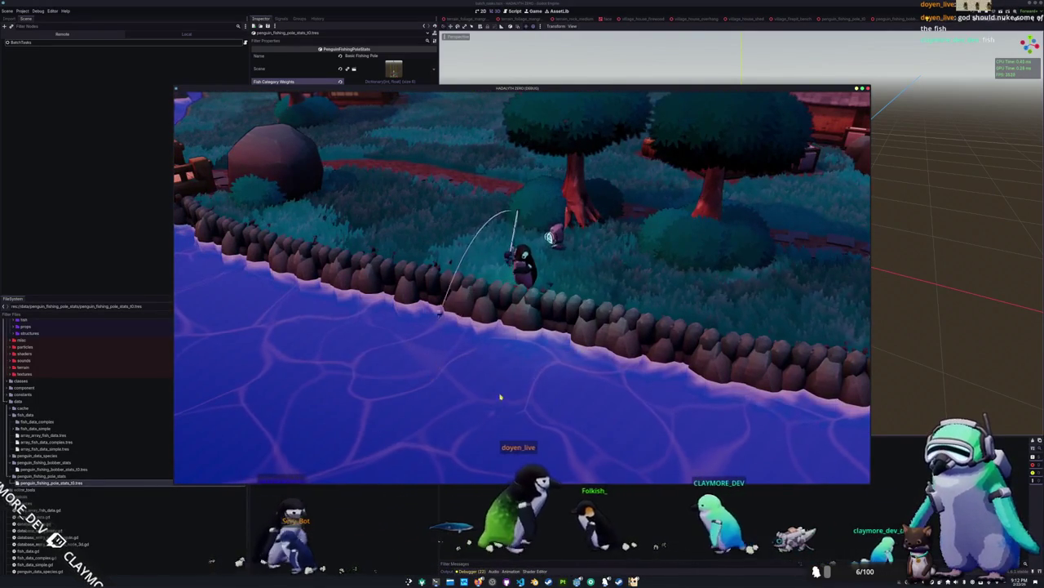
Cast and reel the fishing line repeatedly until the debugger halts on the error.
click(506, 385)
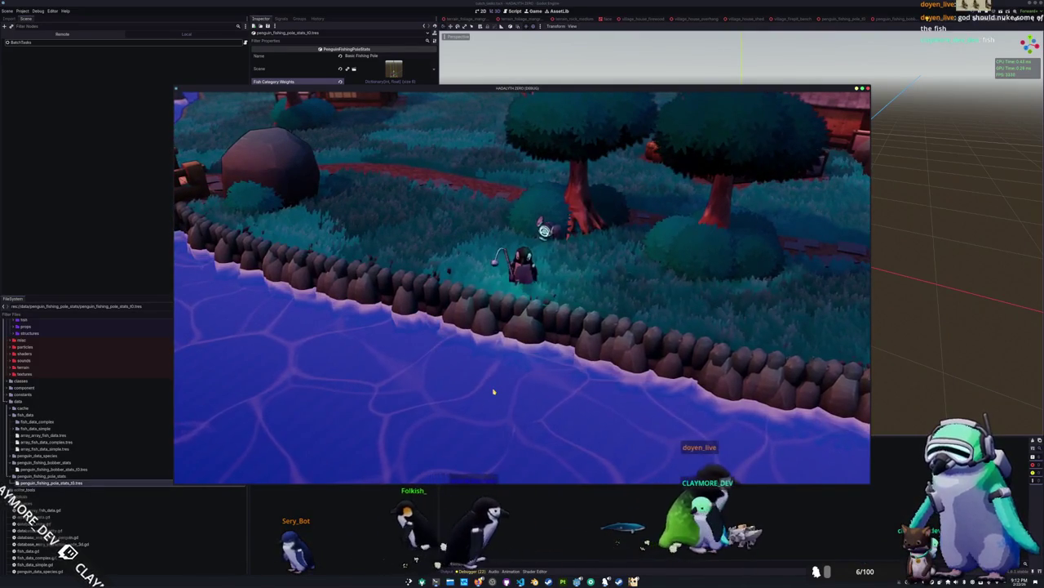
click(492, 393)
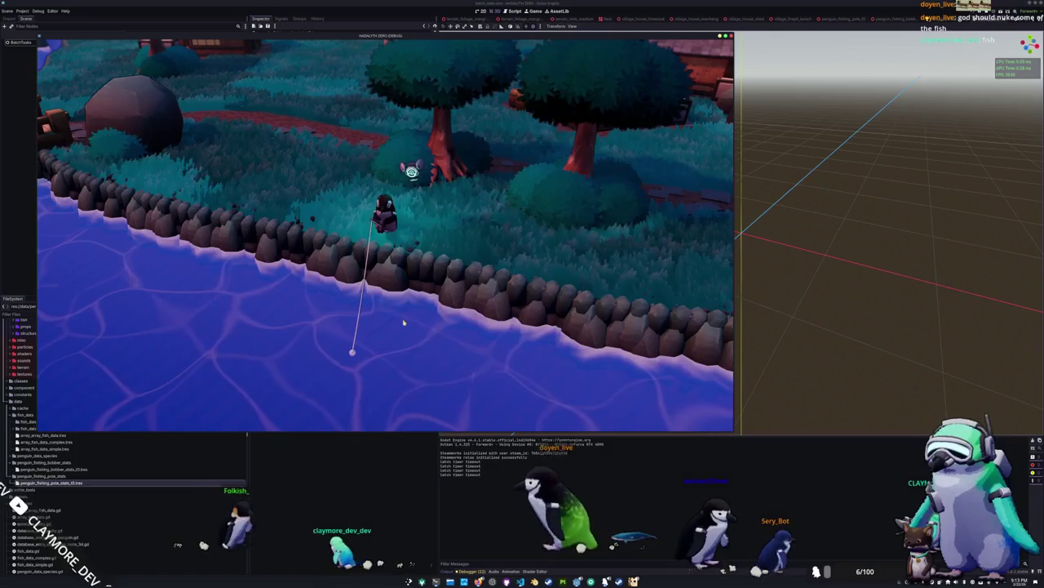
click(394, 323)
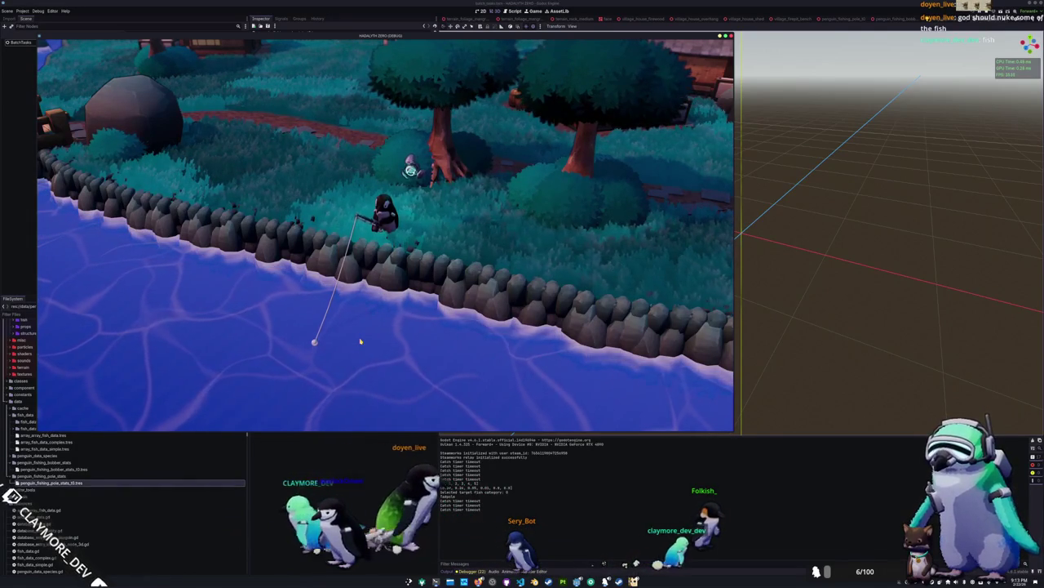
click(360, 341)
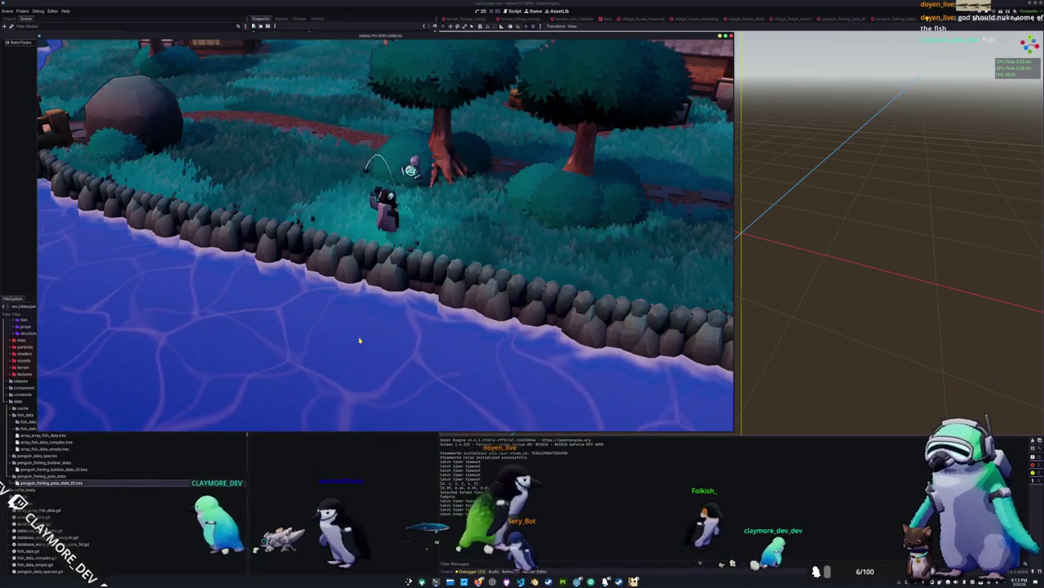
click(314, 359)
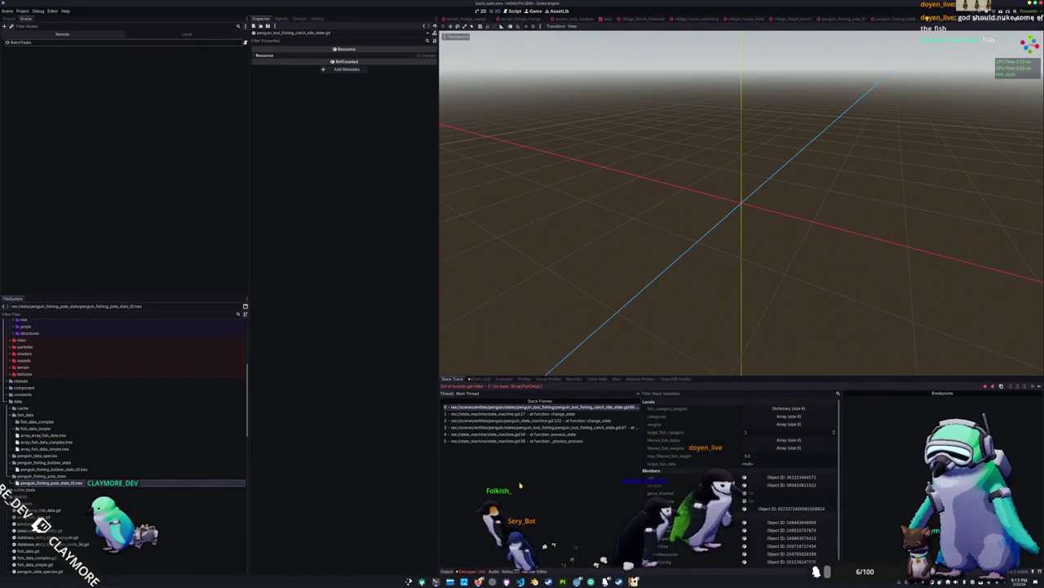
Review the out-of-bounds error across the game and debugger, ending on the catch idle script.
key(alt+Tab)
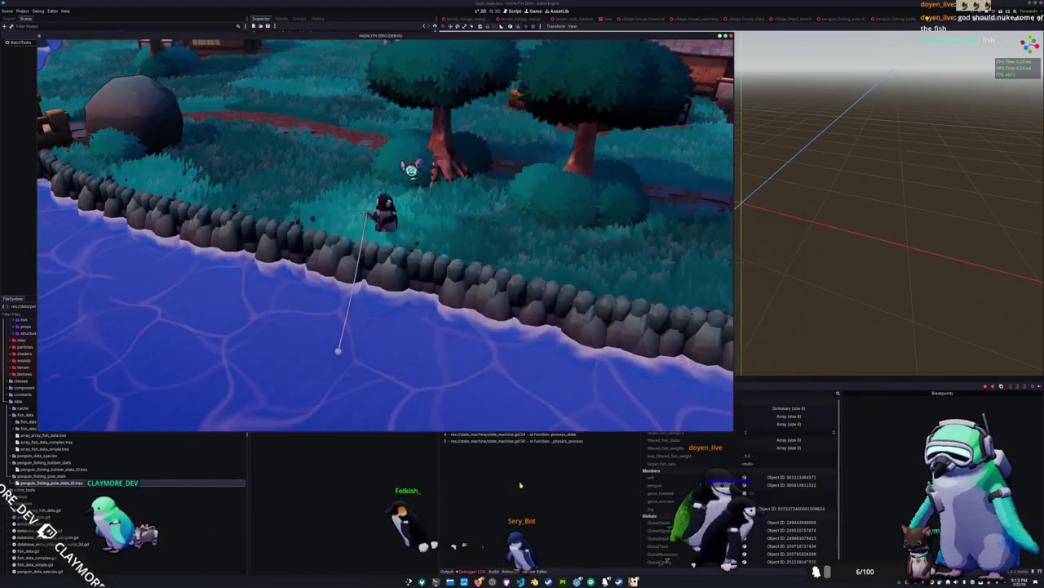
key(alt+Tab)
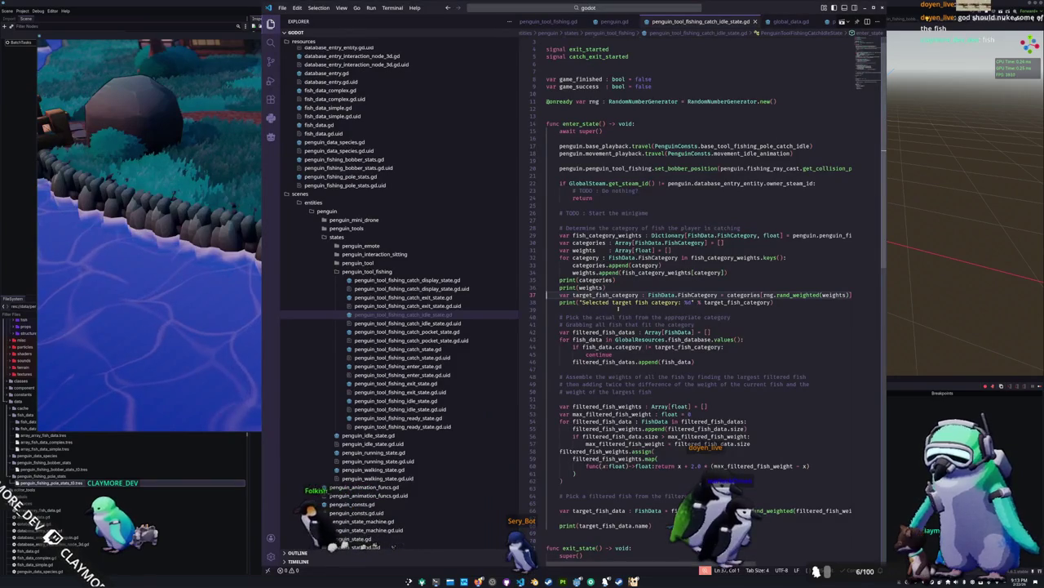
mouse_move(752, 294)
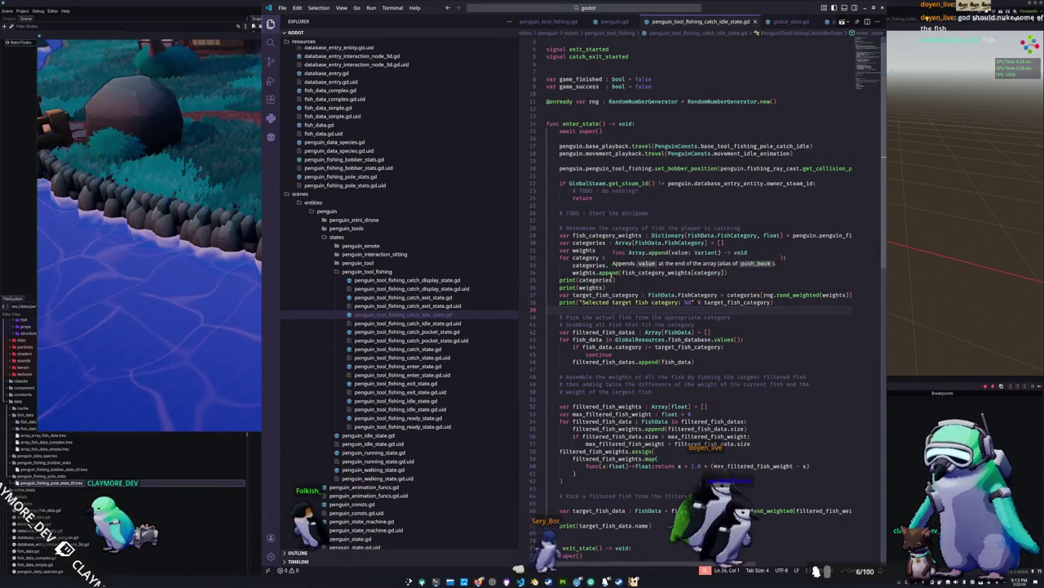
key(alt+Tab)
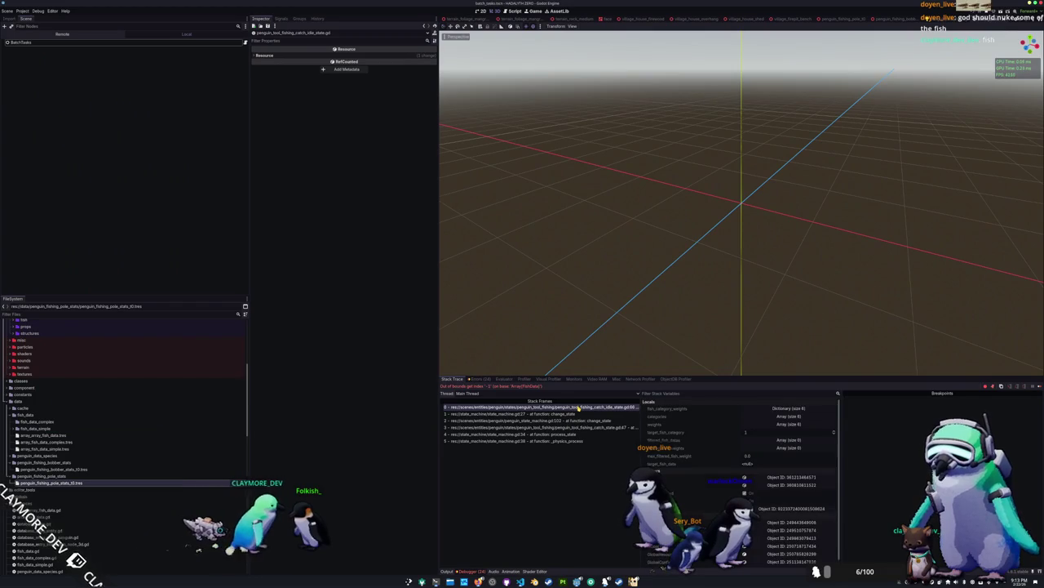
key(alt+Tab)
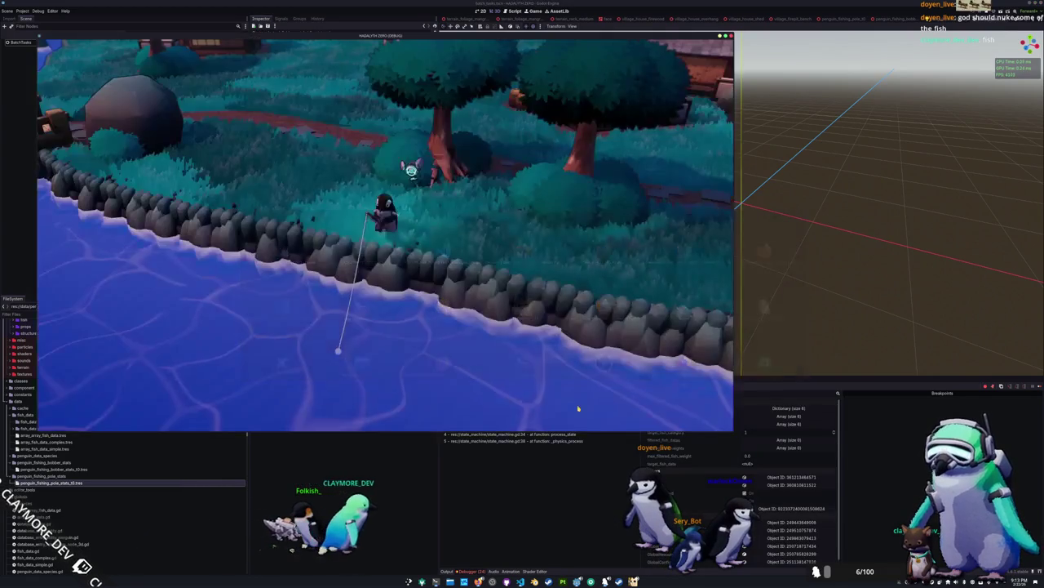
key(alt+Tab)
scroll(654, 311, down, 2)
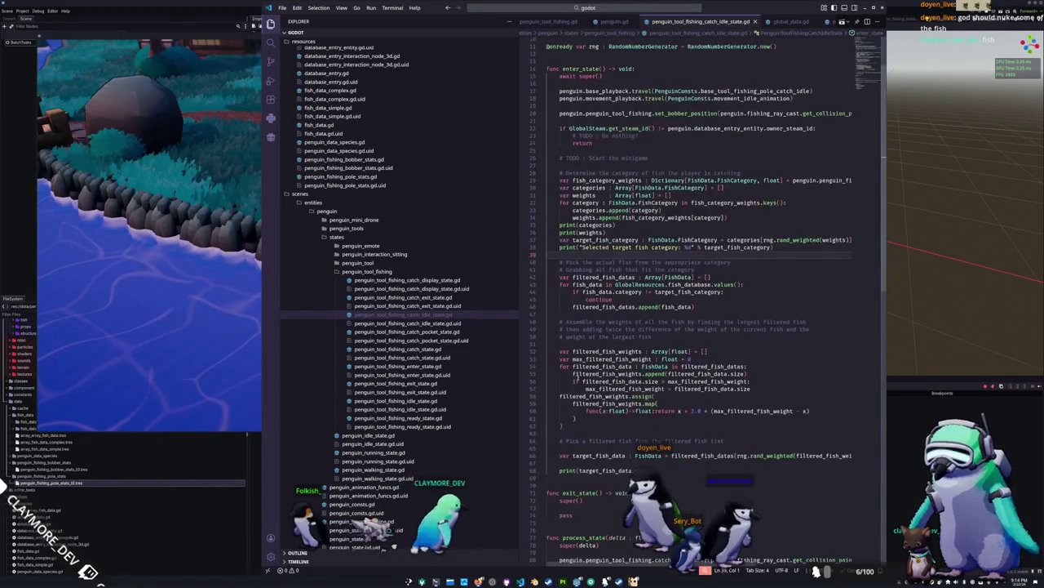
click(612, 462)
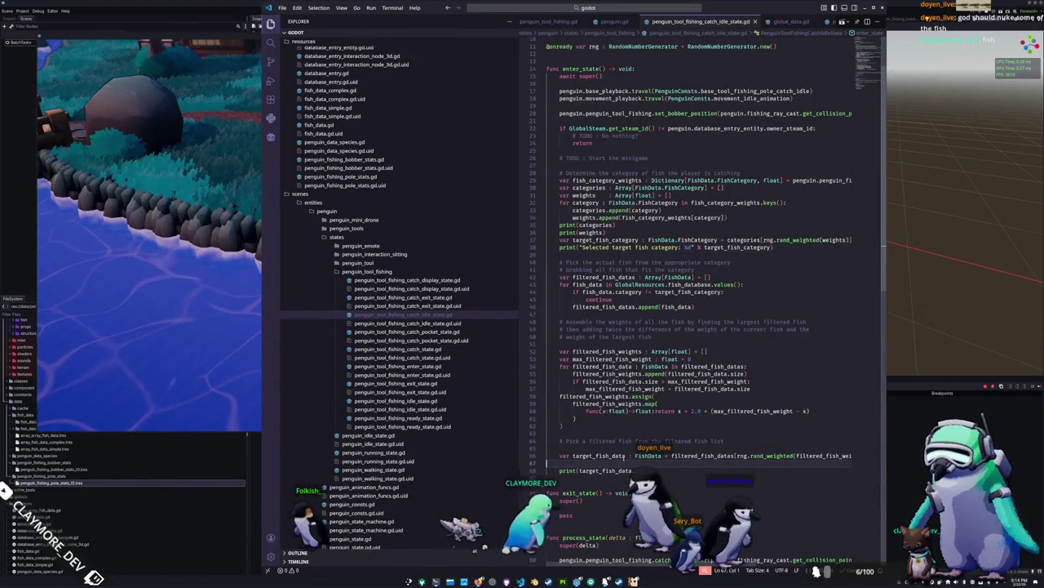
key(Up)
key(End)
key(Left)
key(Left)
key(ctrl+shift+Left)
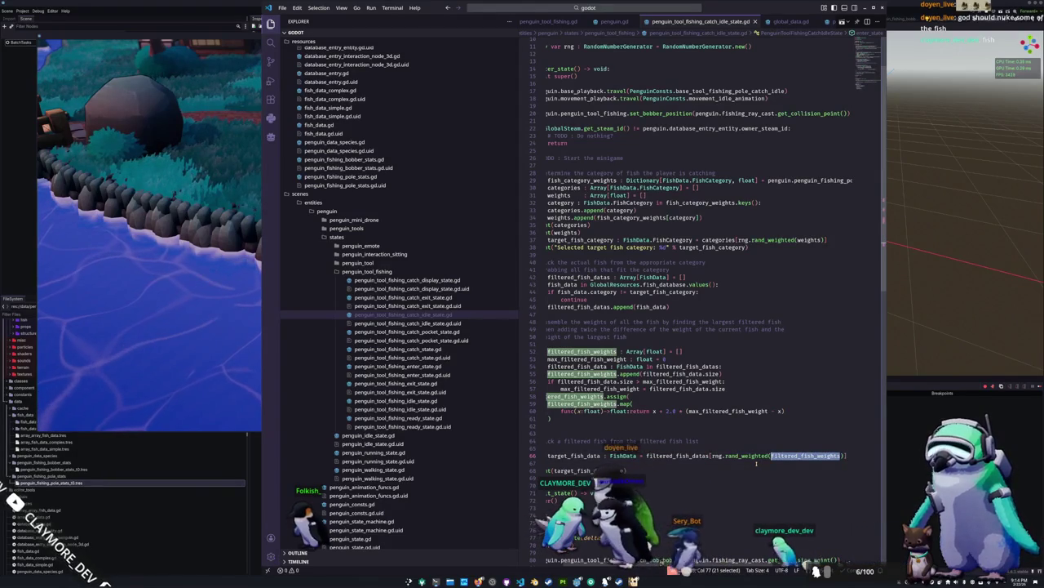
key(Up)
key(Up)
key(Up)
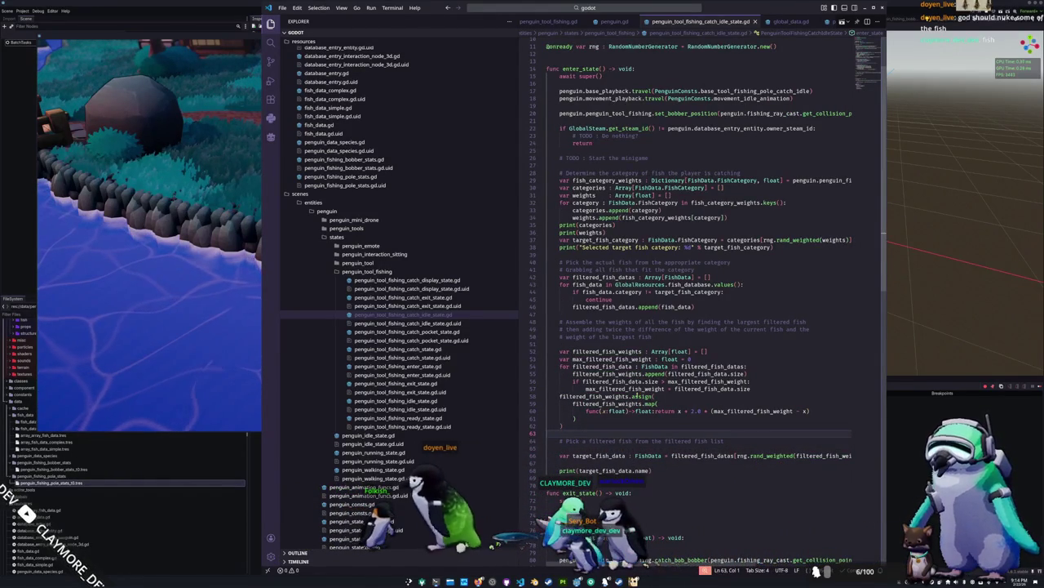
mouse_move(635, 396)
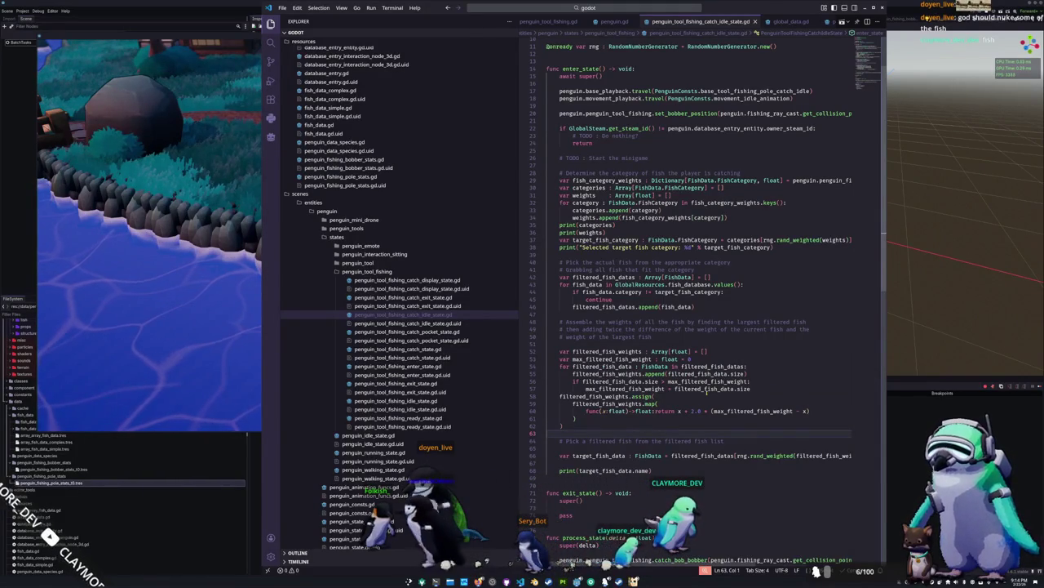
click(699, 402)
click(700, 397)
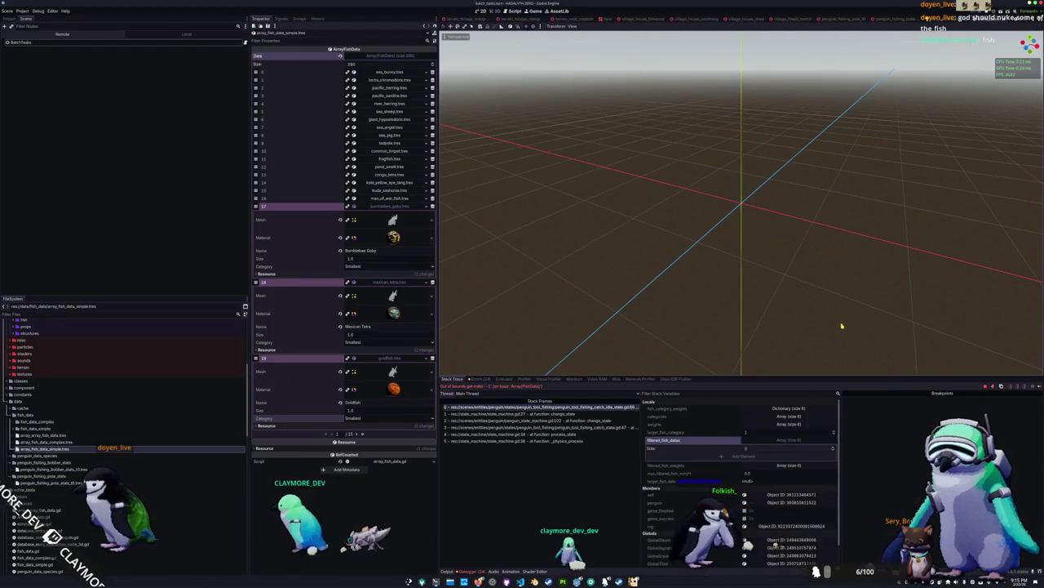
Stop the running game with F8 and start a fresh debug run with F5.
key(F8)
key(F5)
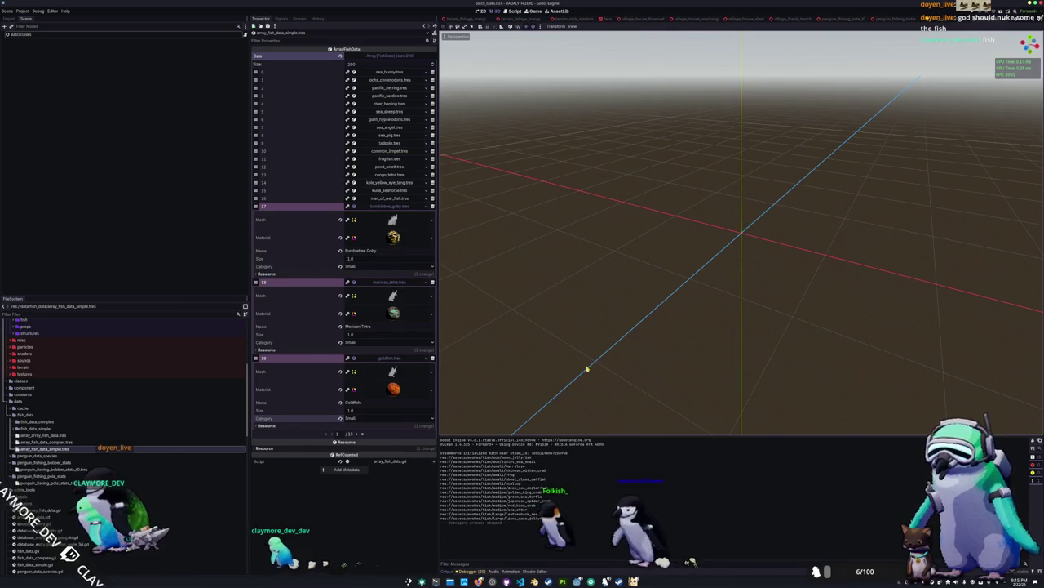
key(F5)
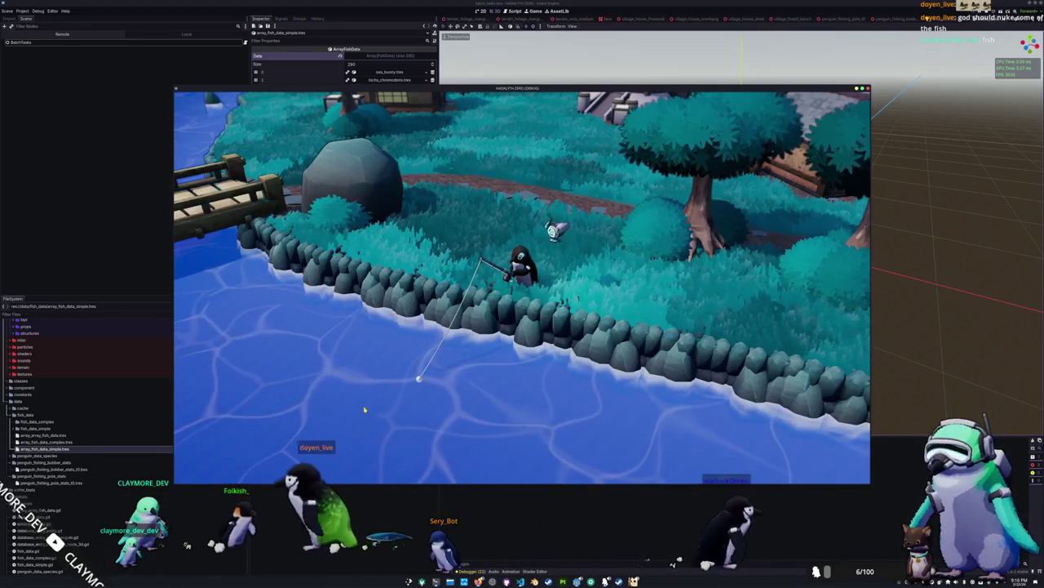
Run more test casts in the game, moving its window aside to watch the Output log.
click(408, 408)
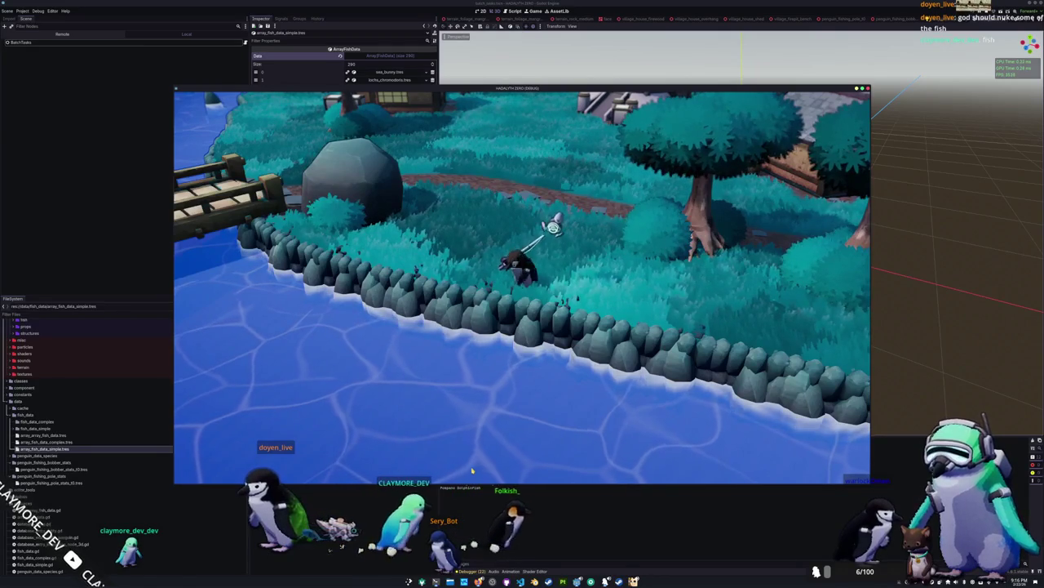
drag(503, 88, 577, 50)
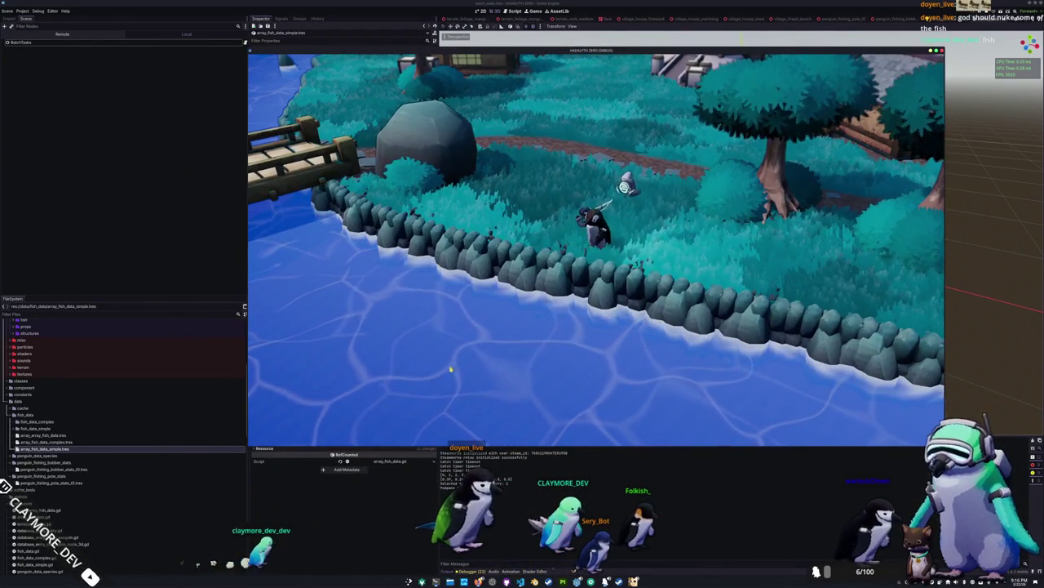
click(545, 372)
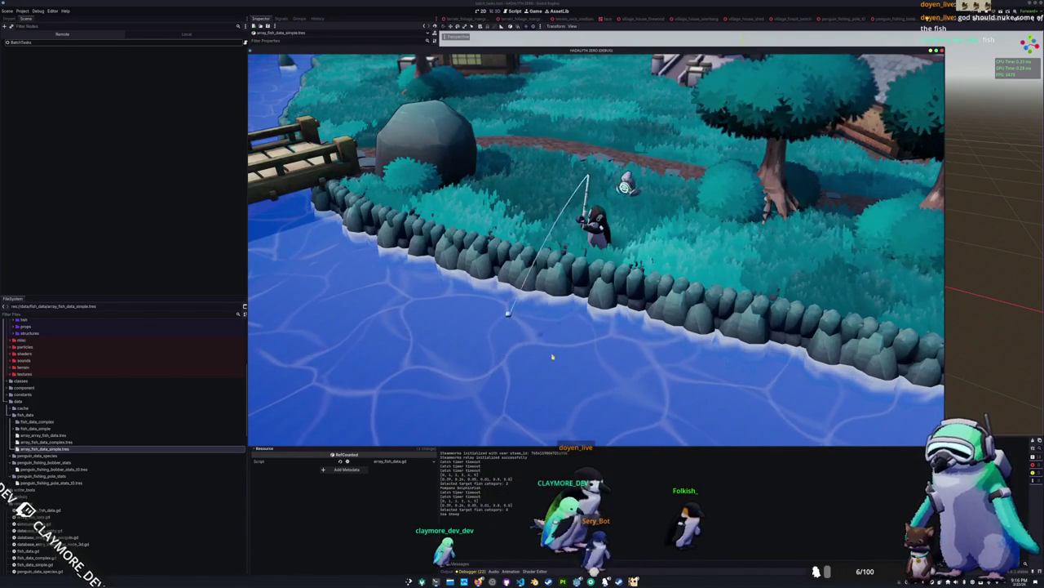
click(489, 336)
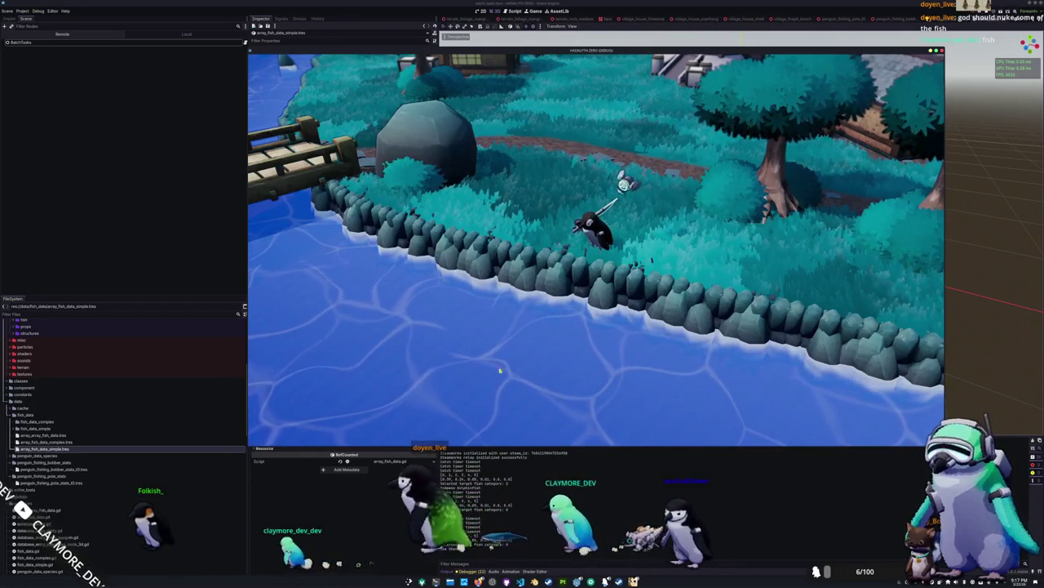
Switch to VS Code and scroll up through batch_tasks.gd.
key(alt+Tab)
scroll(702, 327, up, 5)
scroll(391, 274, up, 3)
scroll(391, 274, up, 5)
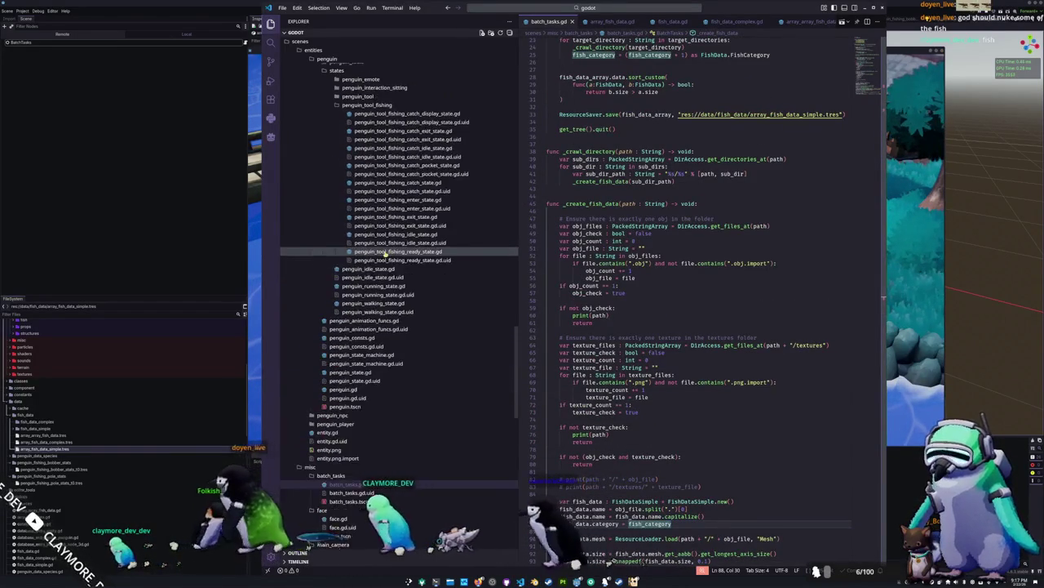
Browse the catch, exit, enter and fishing idle state scripts in the Explorer.
click(390, 216)
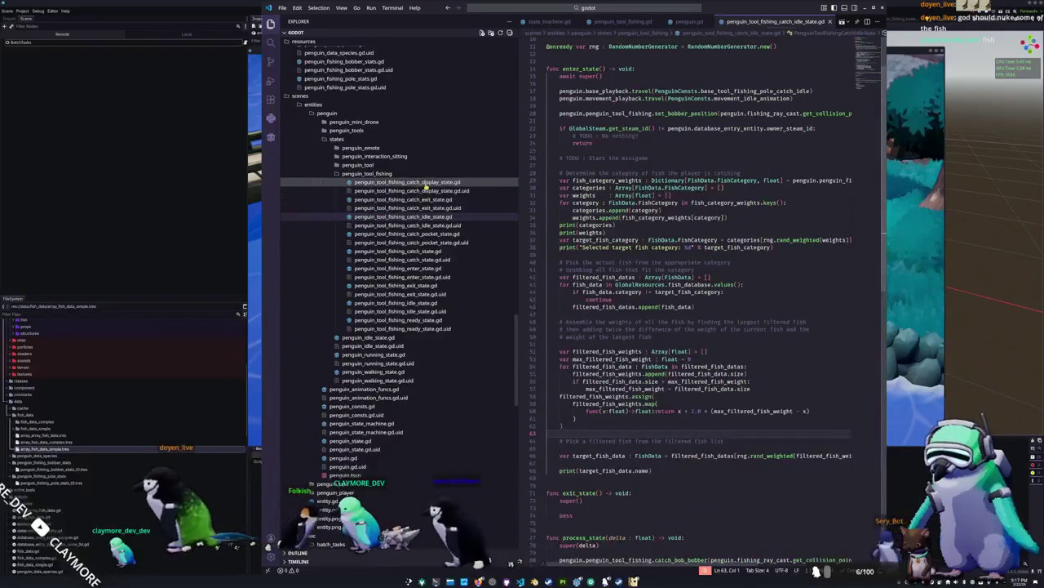
click(392, 182)
click(392, 199)
click(396, 233)
click(396, 250)
click(384, 267)
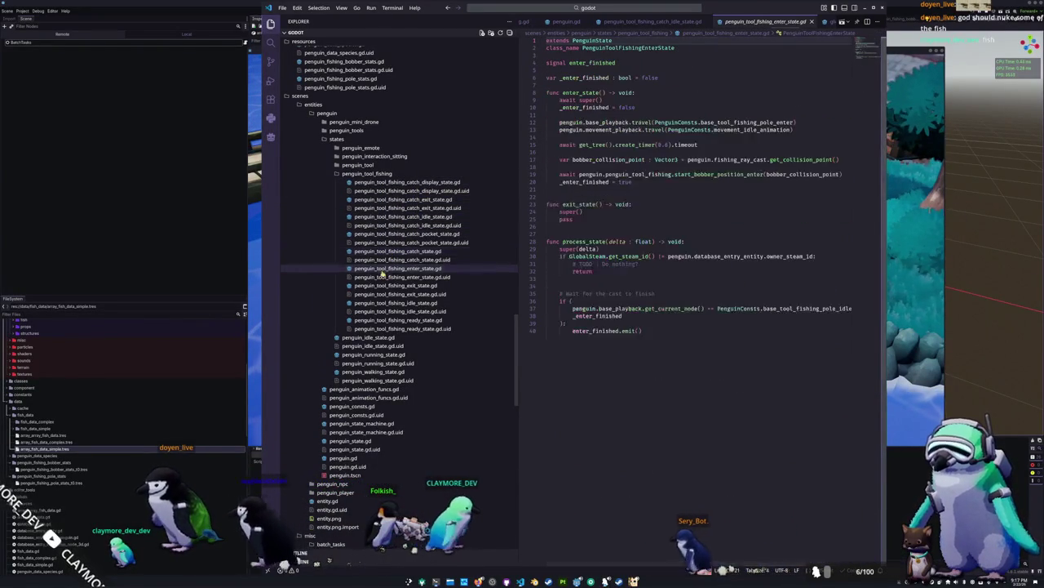
click(379, 285)
click(375, 303)
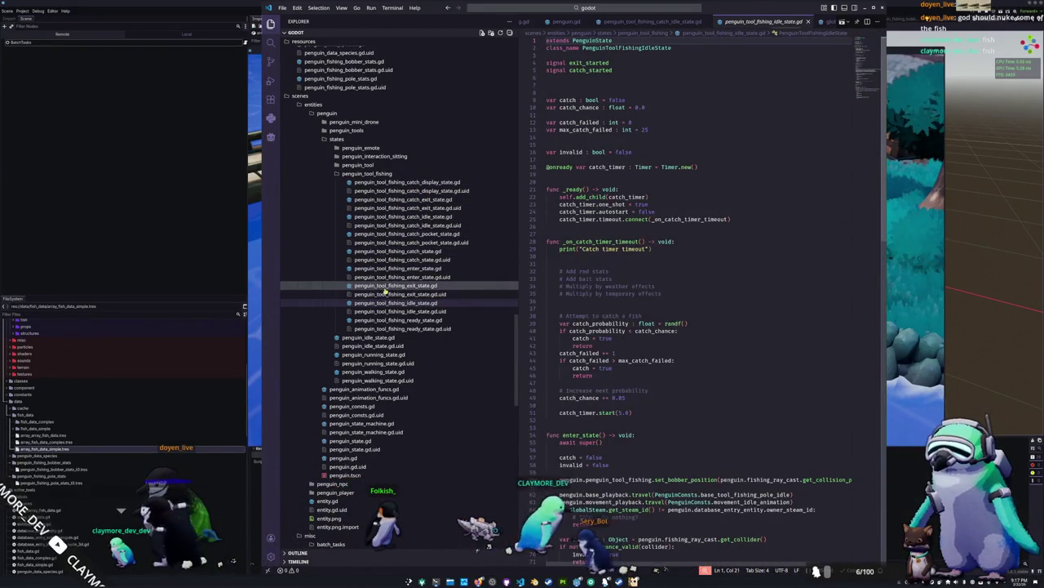
Open penguin_tool_fishing_catch_idle_state.gd and place the cursor after the fish-name print line.
click(420, 218)
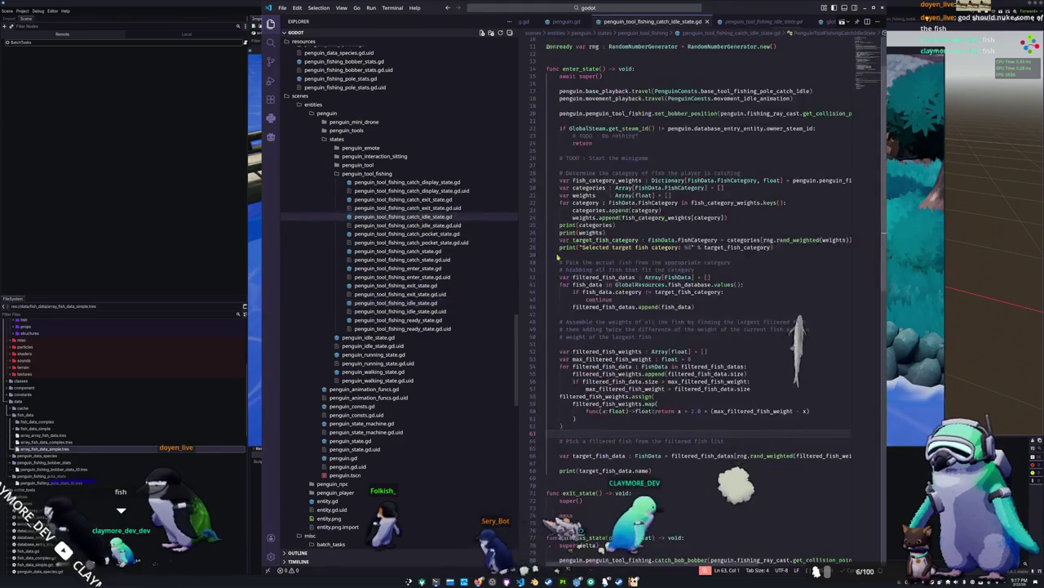
scroll(573, 410, down, 3)
click(573, 411)
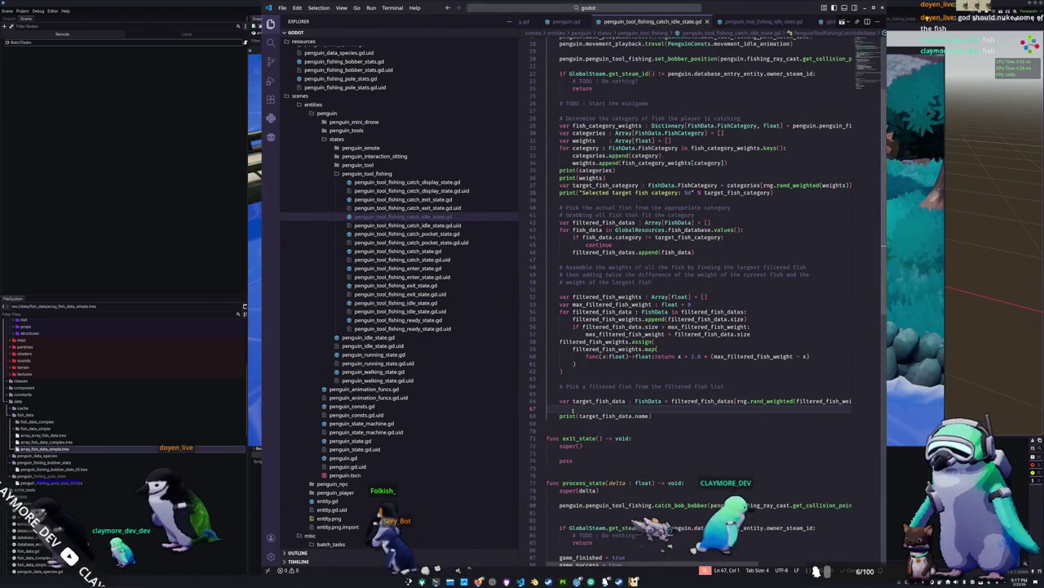
key(Down)
key(Down)
Add a GlobalData.send_penguin_fish_update(penguin, target_fish_data) call below the print line.
key(Return)
text(GlobalData.update_)
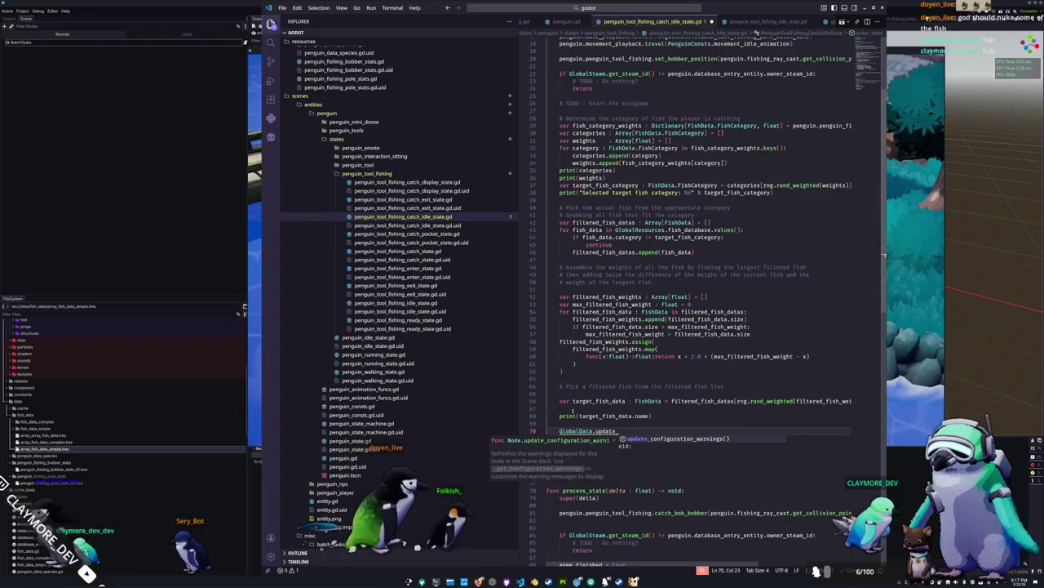
key(BackSpace)
key(BackSpace)
key(BackSpace)
text(penguin)
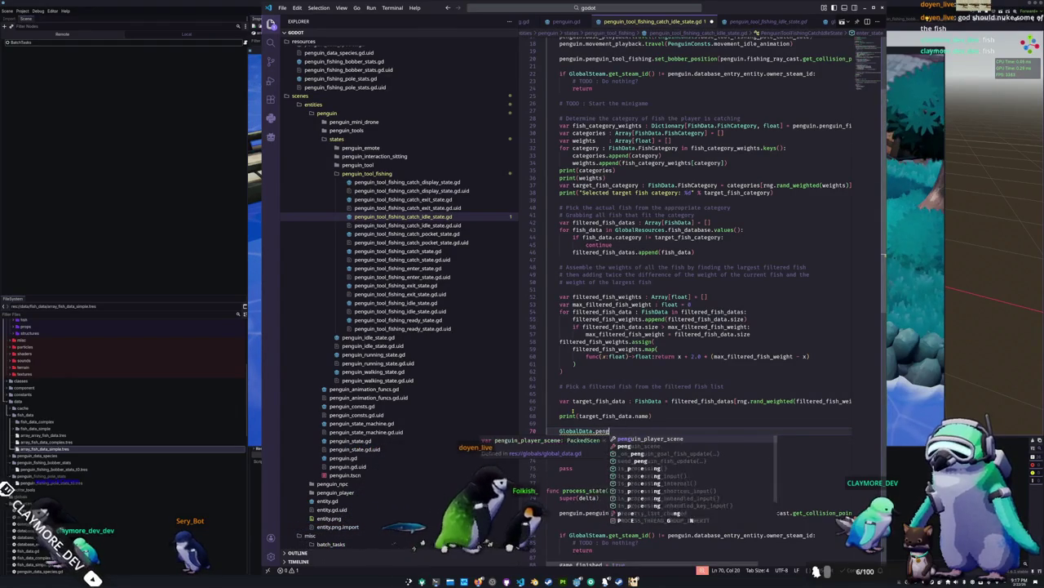
key(Down)
key(Down)
key(Down)
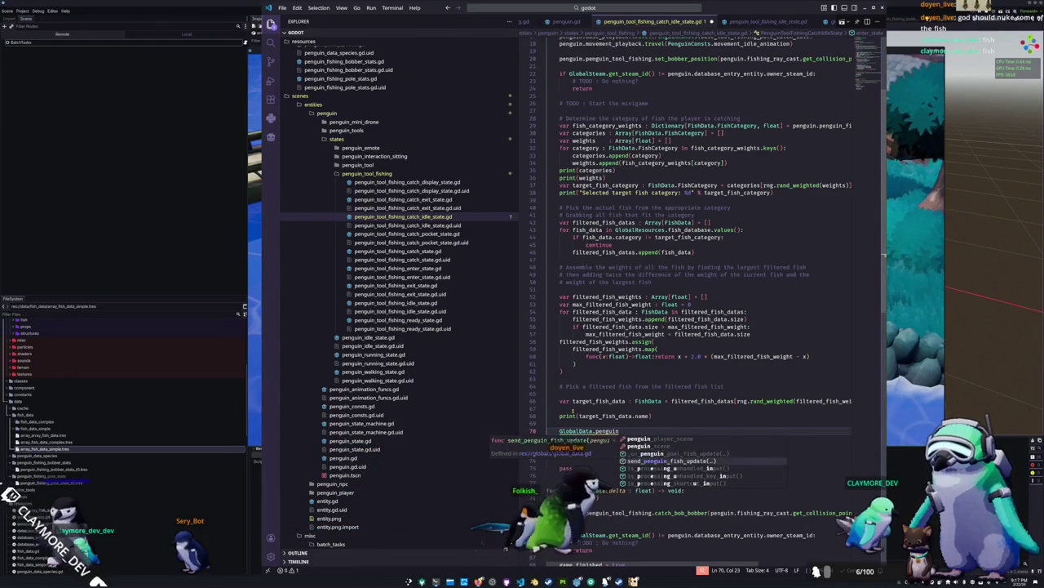
key(Return)
text(penguin)
text(, target_fish_data))
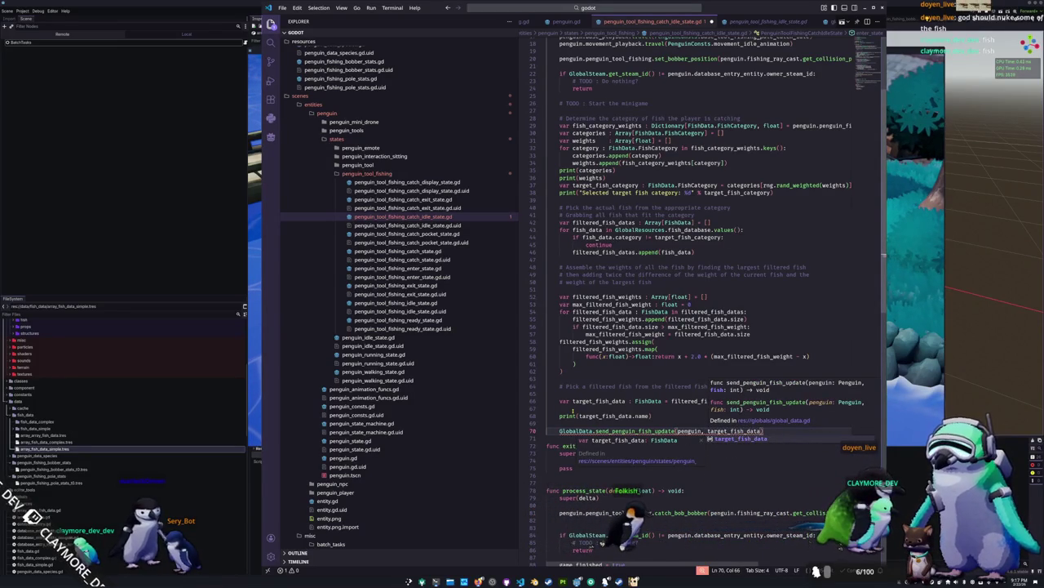
key(Return)
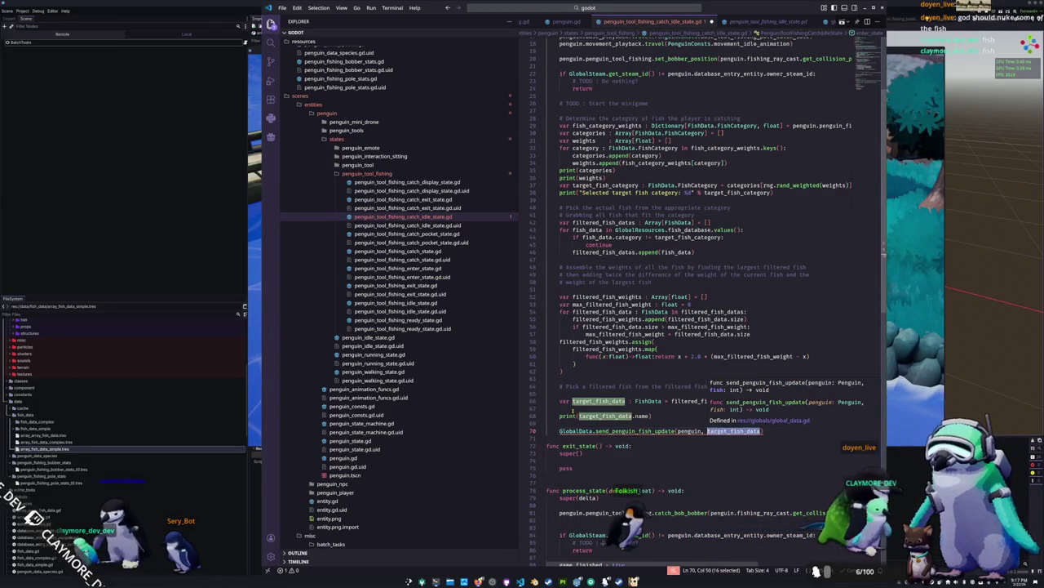
Assign penguin.goal_fish from GlobalResources.fish_database.find_key on the target fish.
text(penguin.goal)
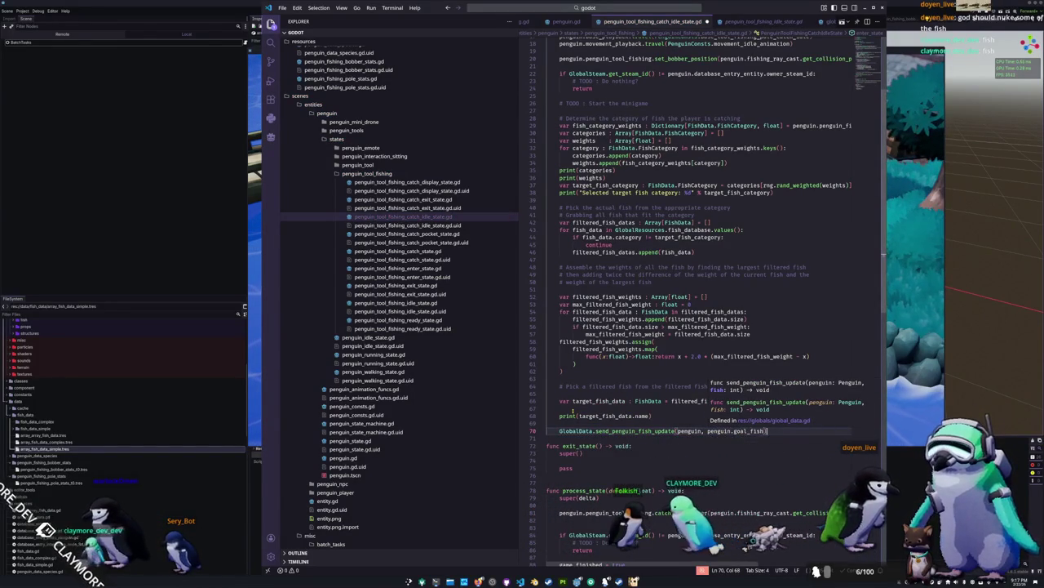
key(Return)
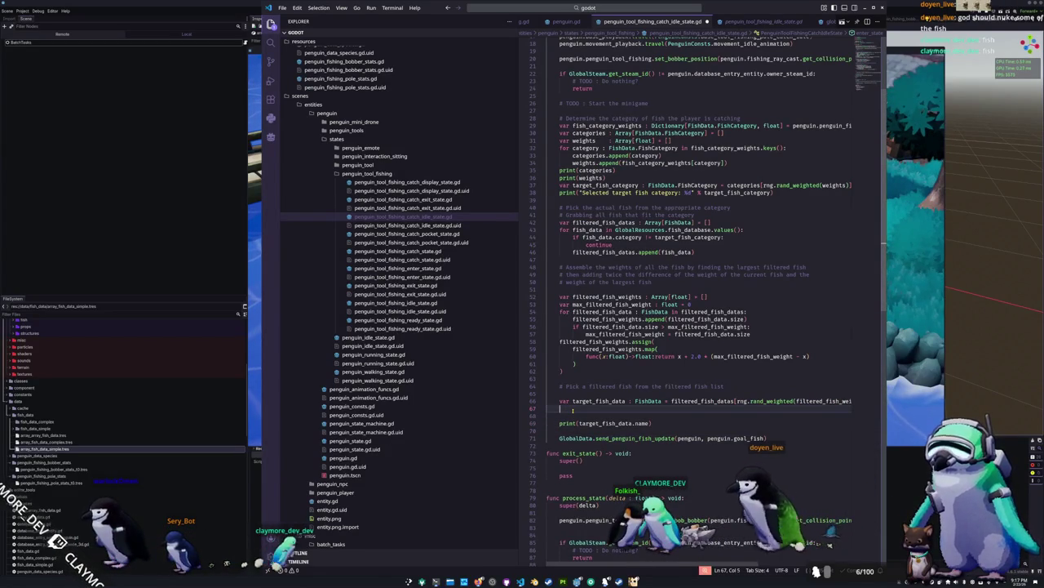
text(penguin)
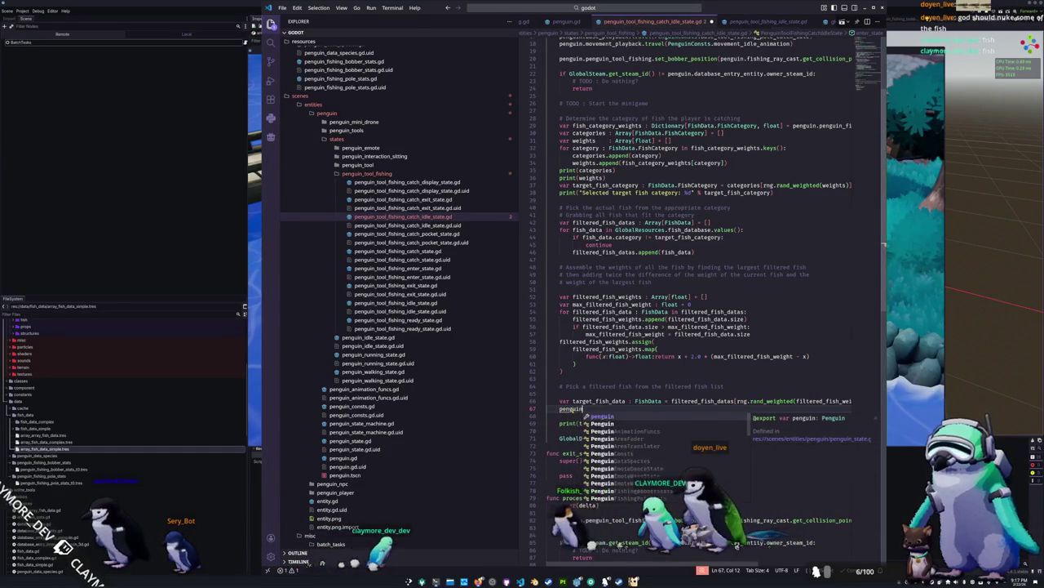
text(._oal_fish = )
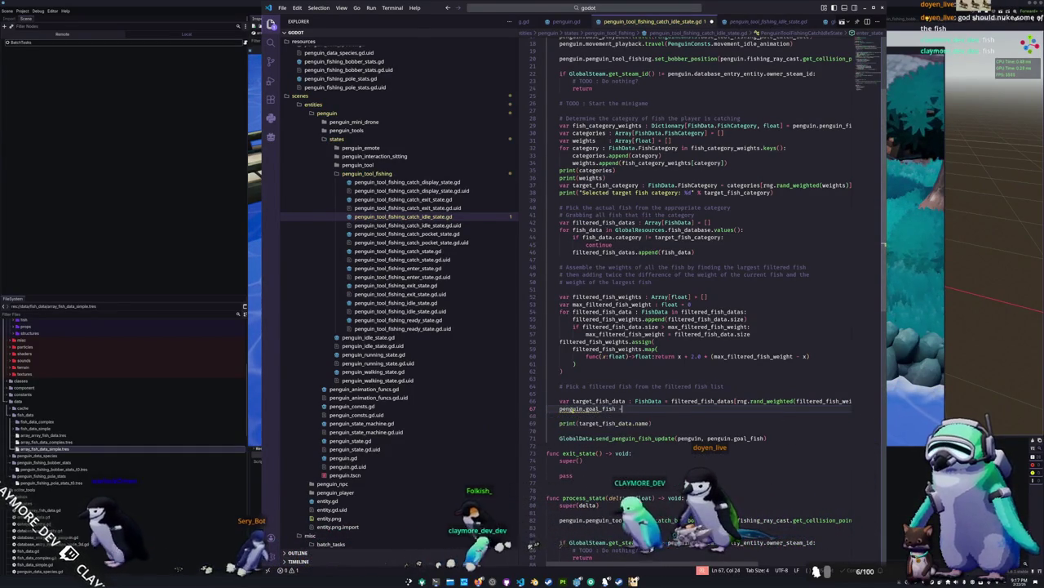
text(Glob)
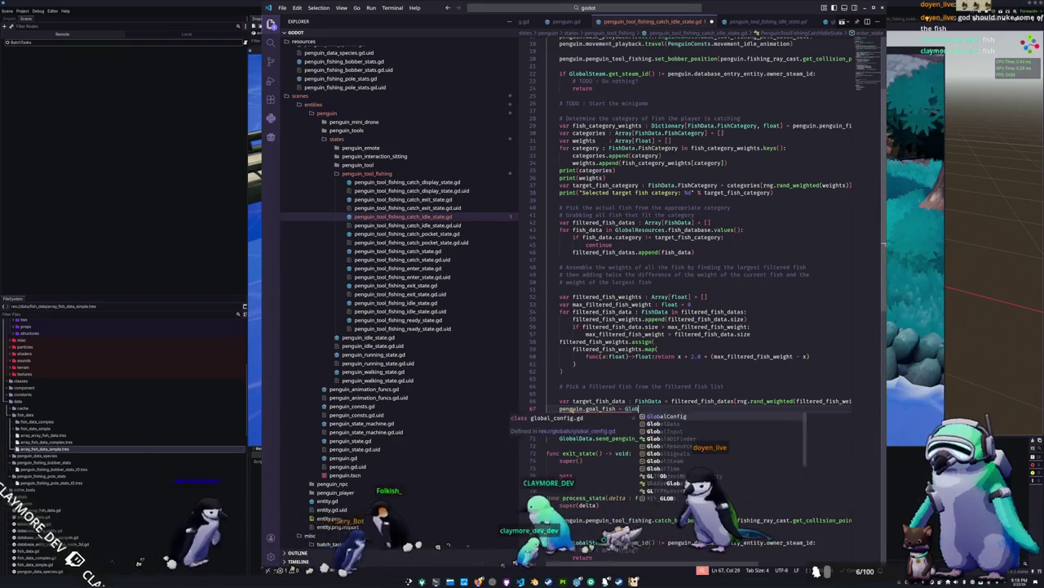
text(alResources.g)
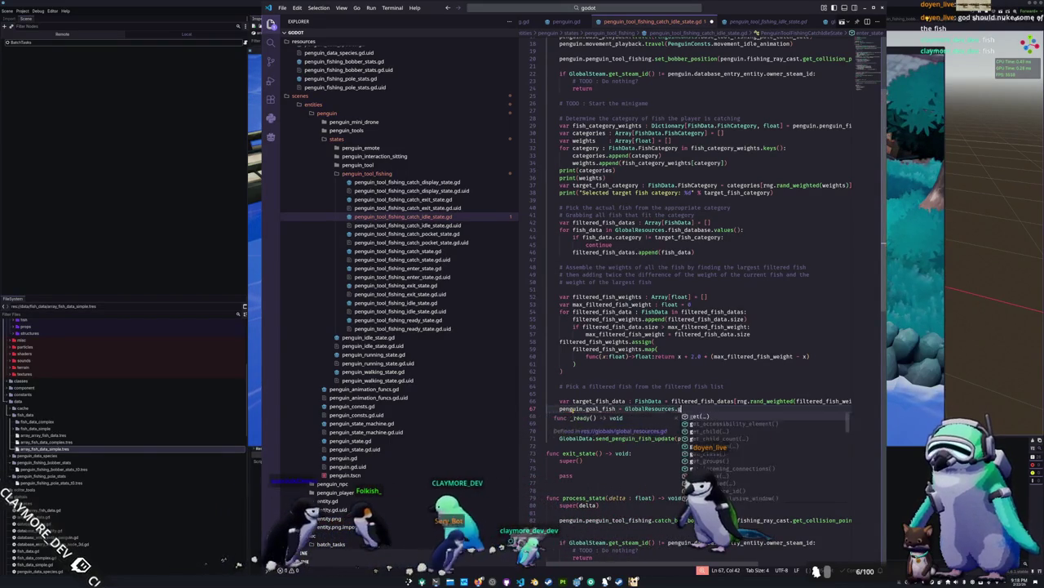
text(et_key)
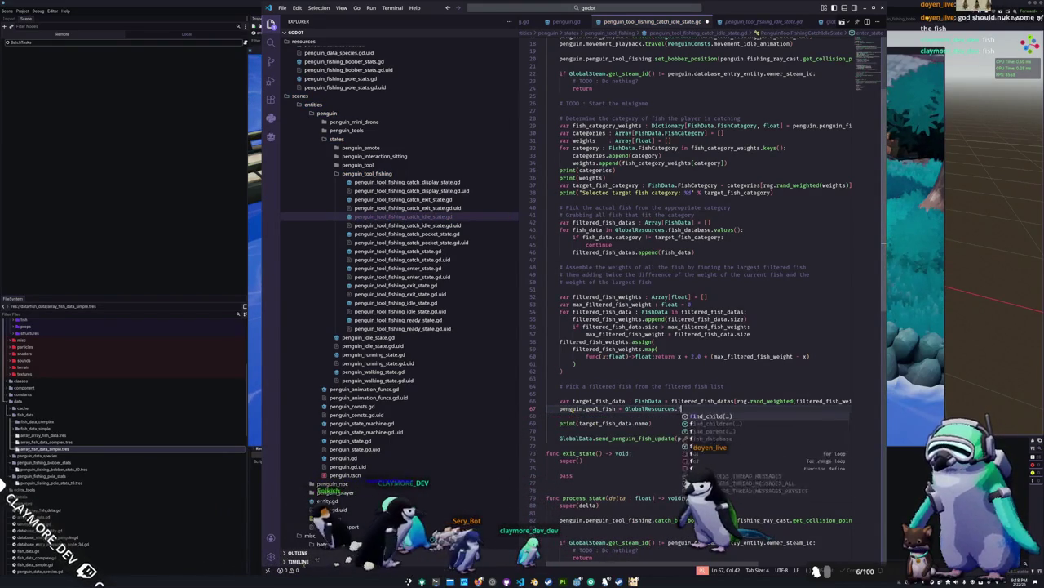
key(BackSpace)
key(BackSpace)
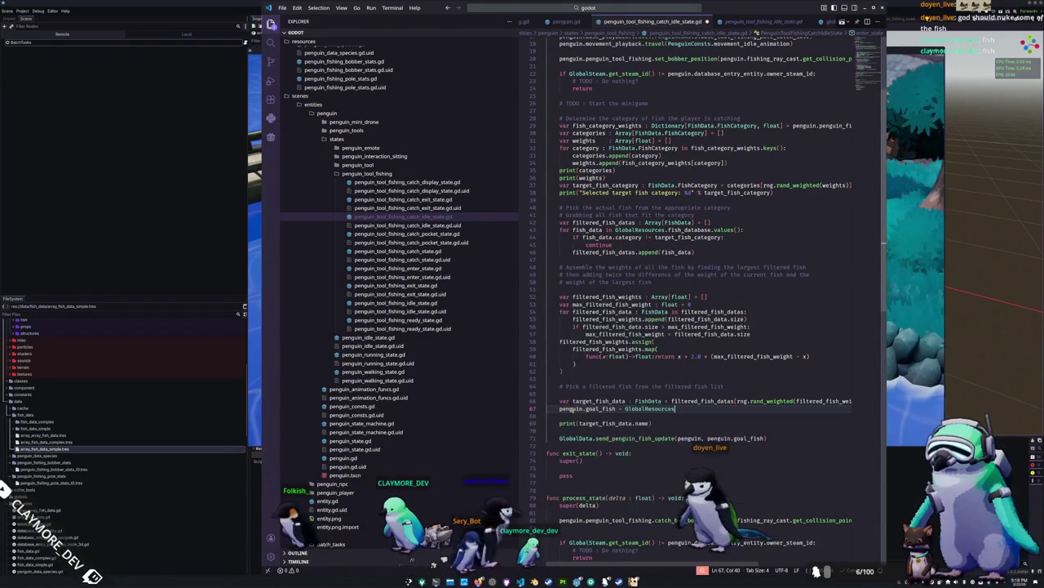
text(.fish_database.find_key(t)
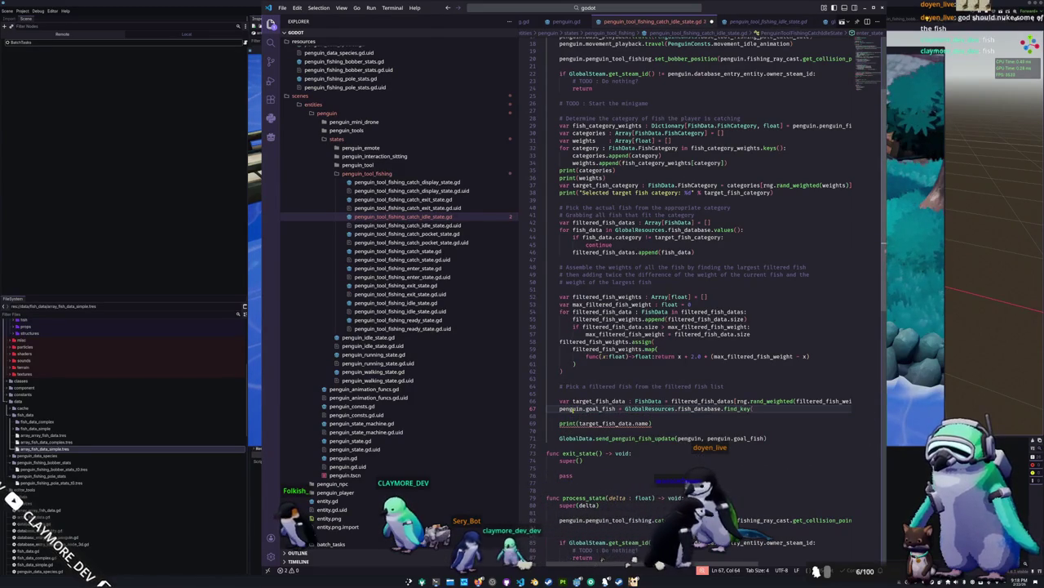
text(arget_fish_data)
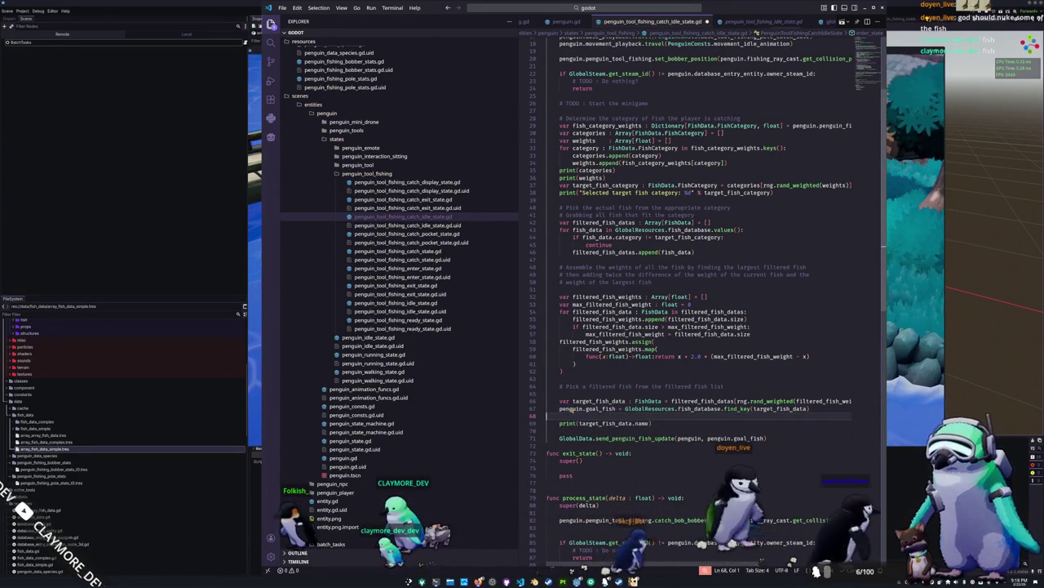
Move the print line above the goal_fish assignment and tidy the surrounding blank lines.
key(Down)
key(Down)
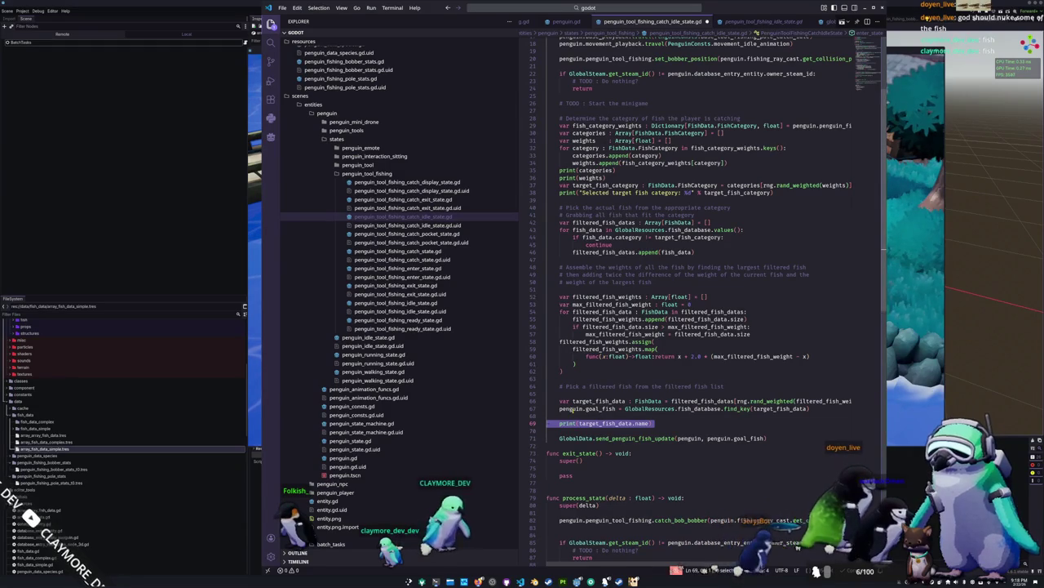
key(alt+Up)
key(alt+Up)
key(End)
key(Return)
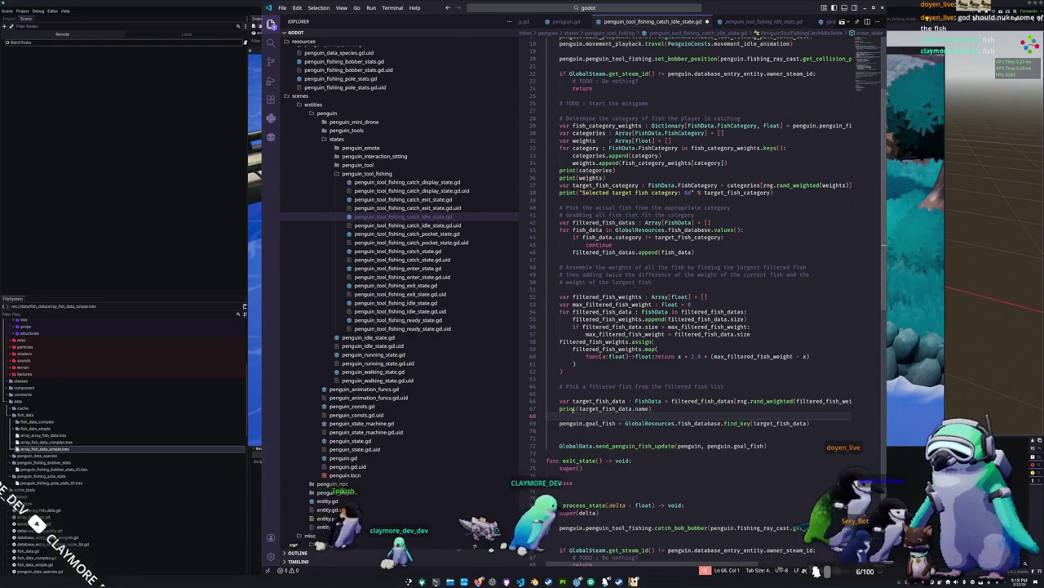
key(Delete)
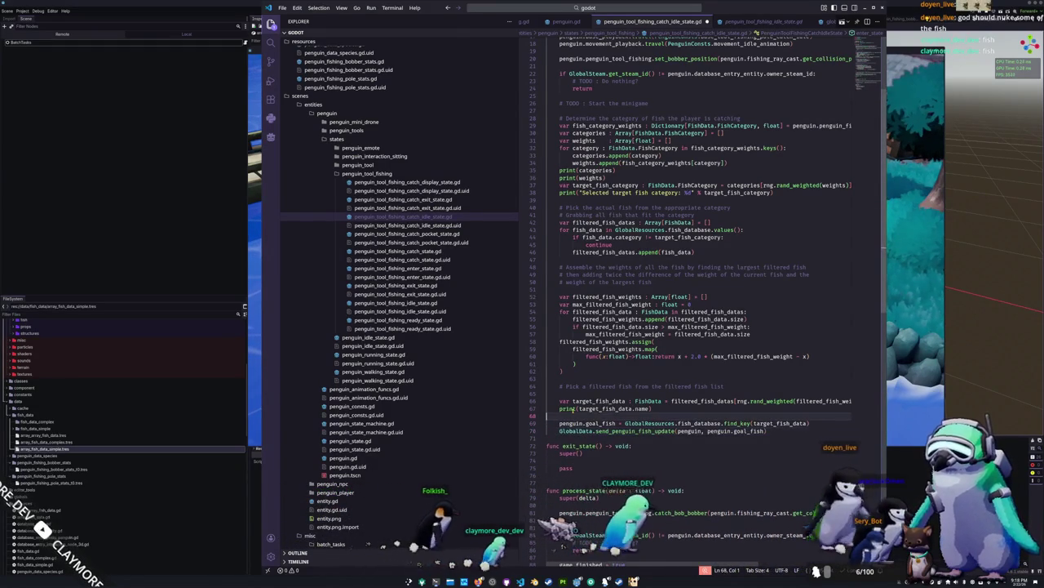
key(BackSpace)
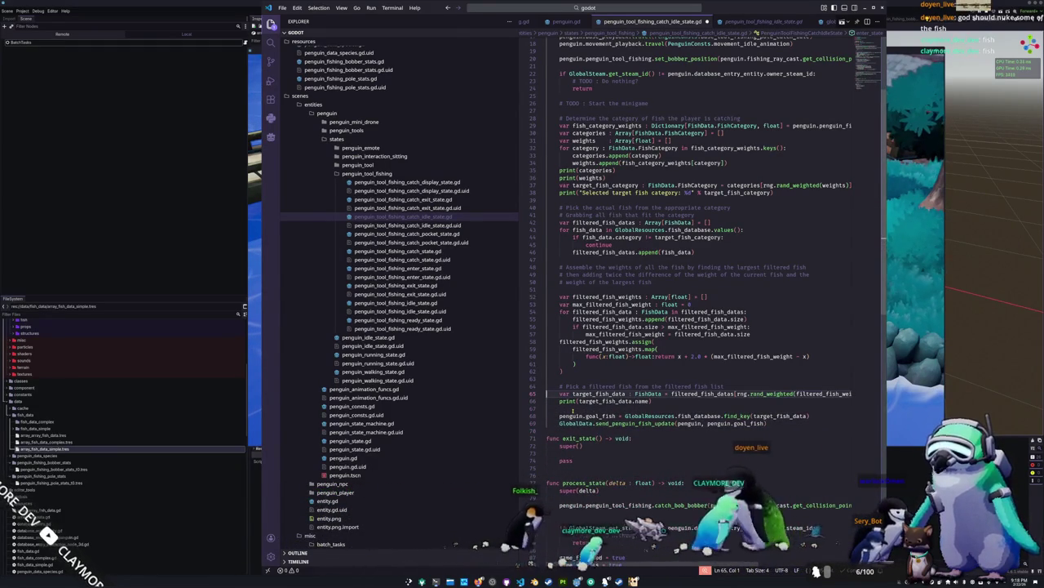
Add a network comment above the update call and spacing before func exit_state.
key(Return)
text(# Send the chosen fish over to)
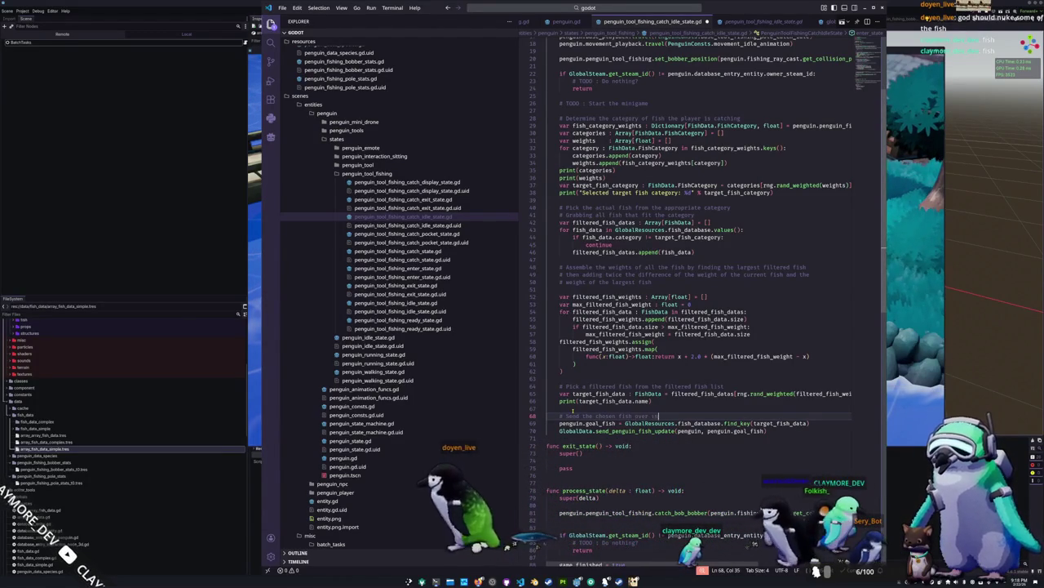
text(e network)
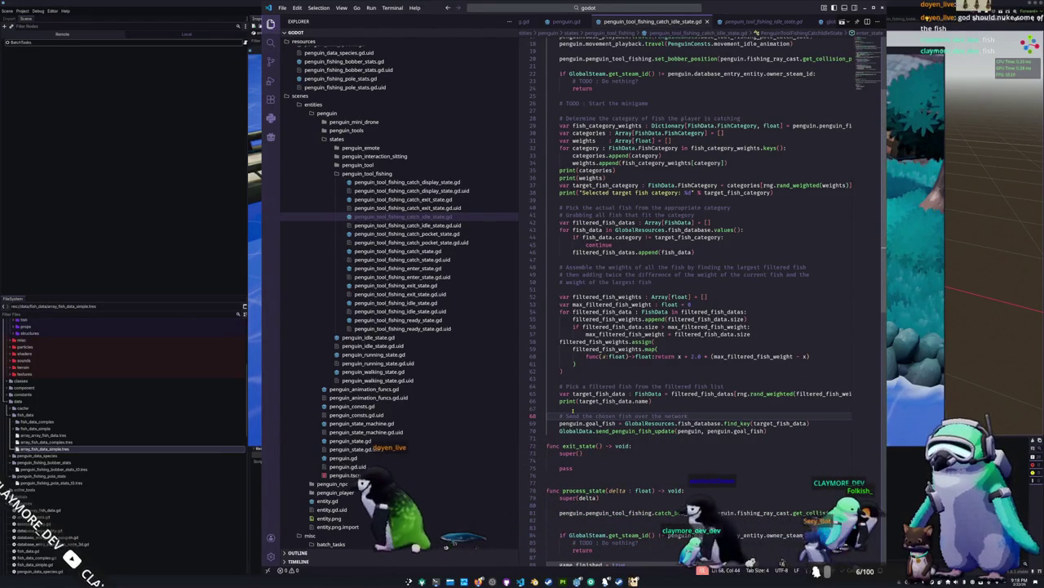
key(Down)
key(Down)
key(Down)
key(Return)
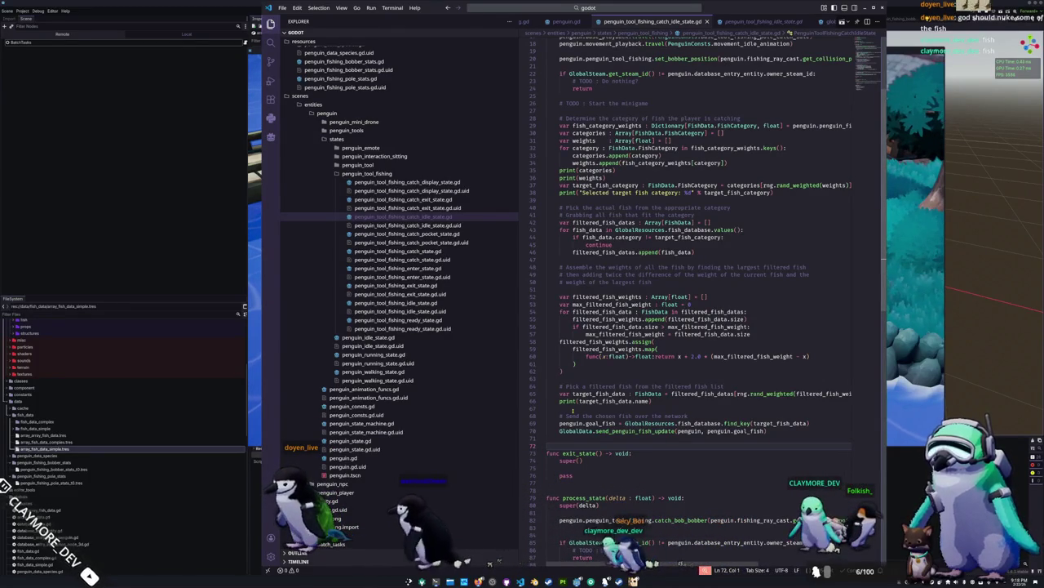
scroll(603, 347, down, 5)
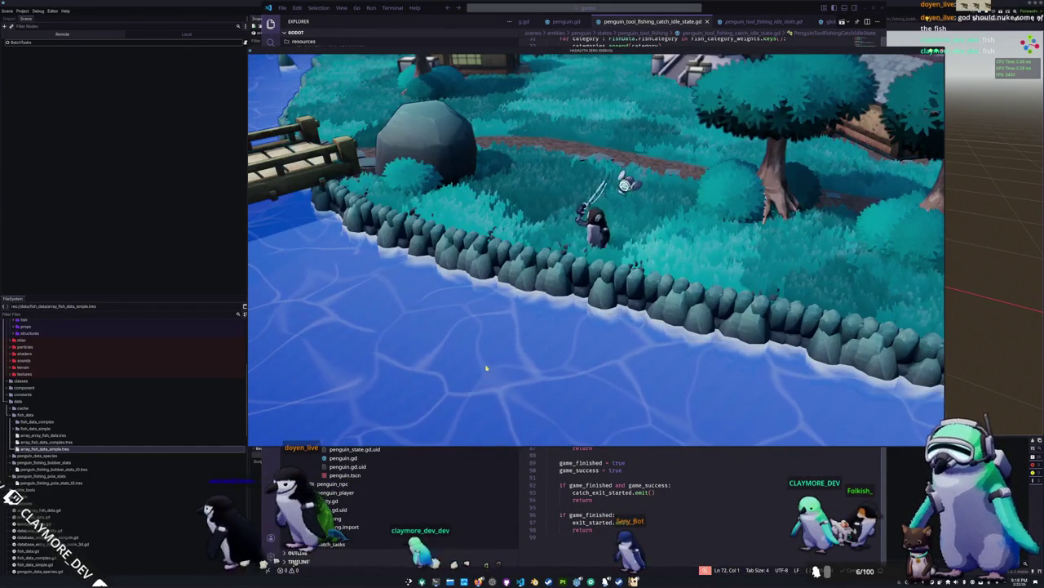
Cast and reel in the fishing line once more, then stop the game with F8.
click(616, 351)
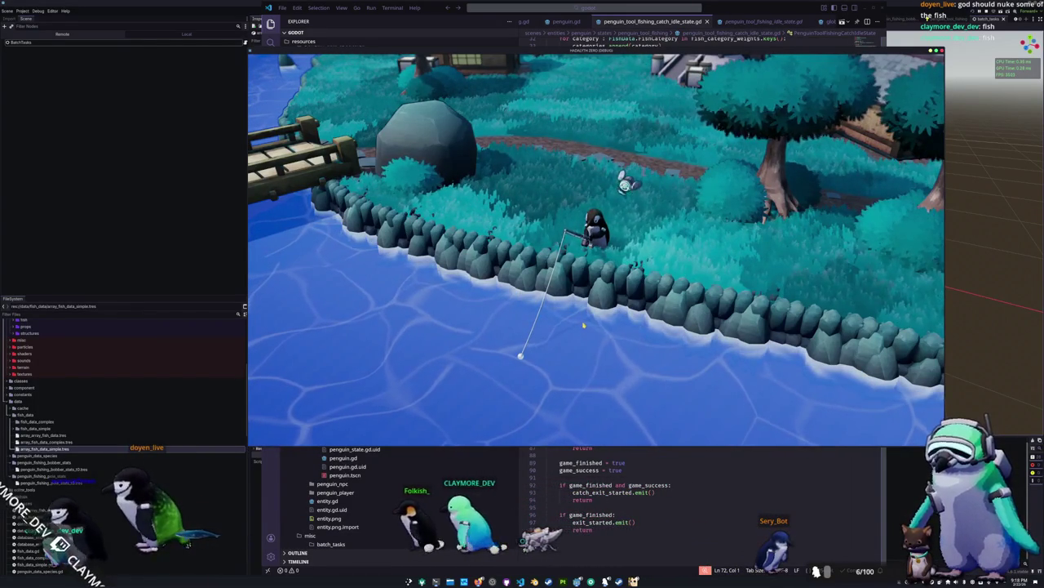
click(583, 325)
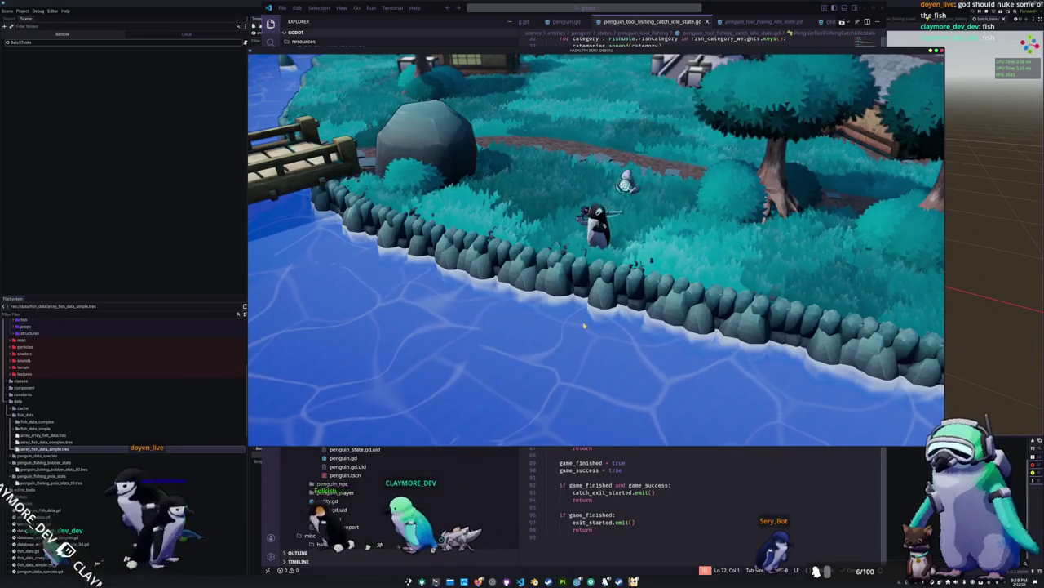
key(F8)
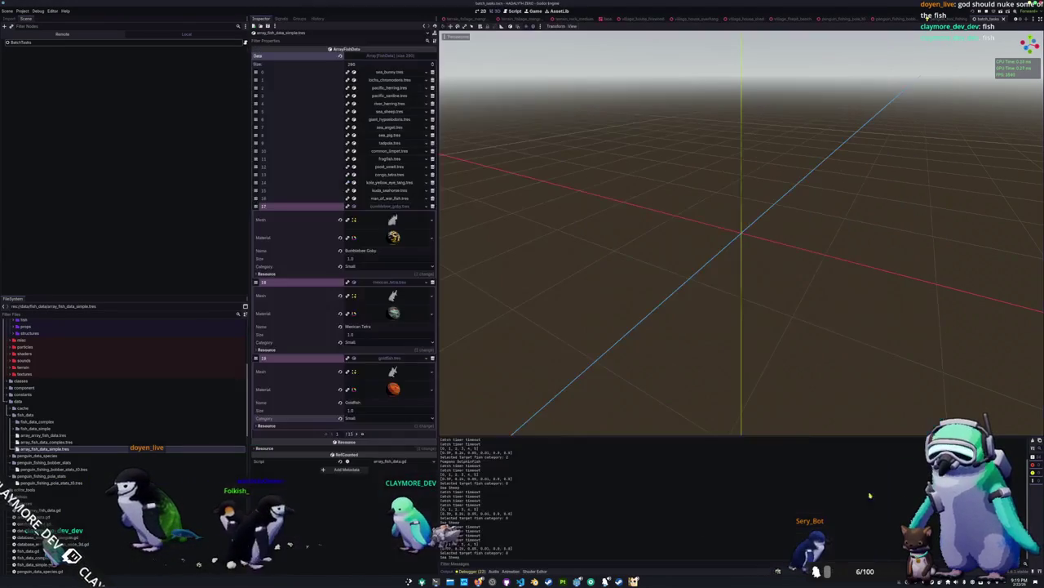
Bring the running game window to the front from its taskbar preview.
mouse_move(577, 581)
click(640, 548)
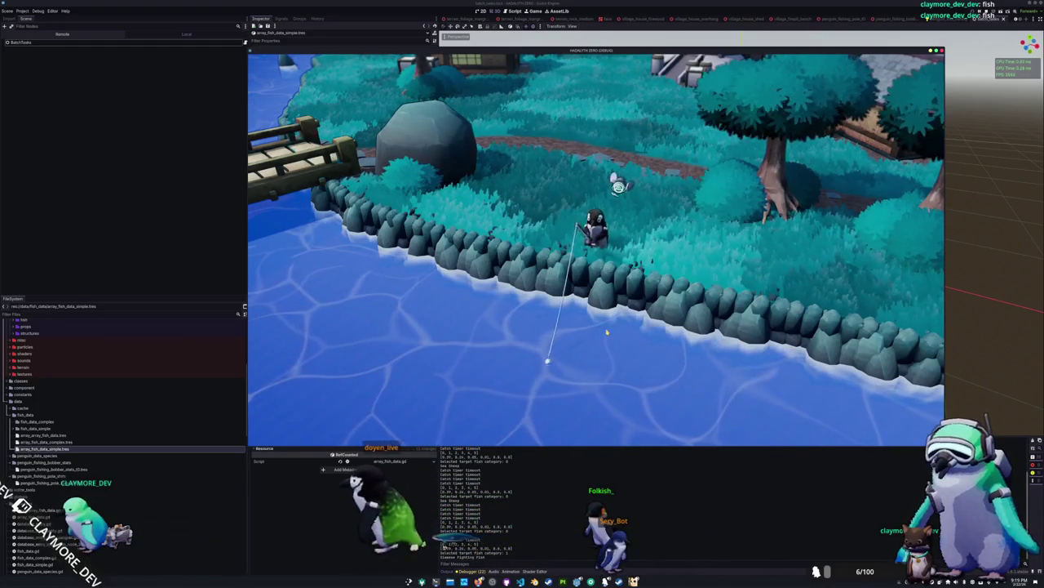
Test three more fishing casts, then stop the game with F8.
click(559, 351)
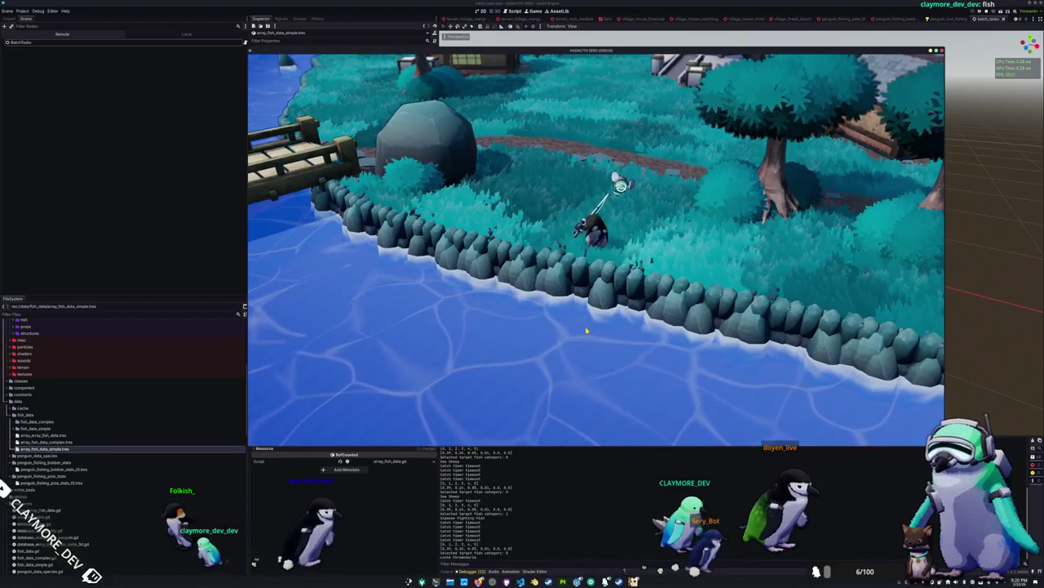
click(507, 348)
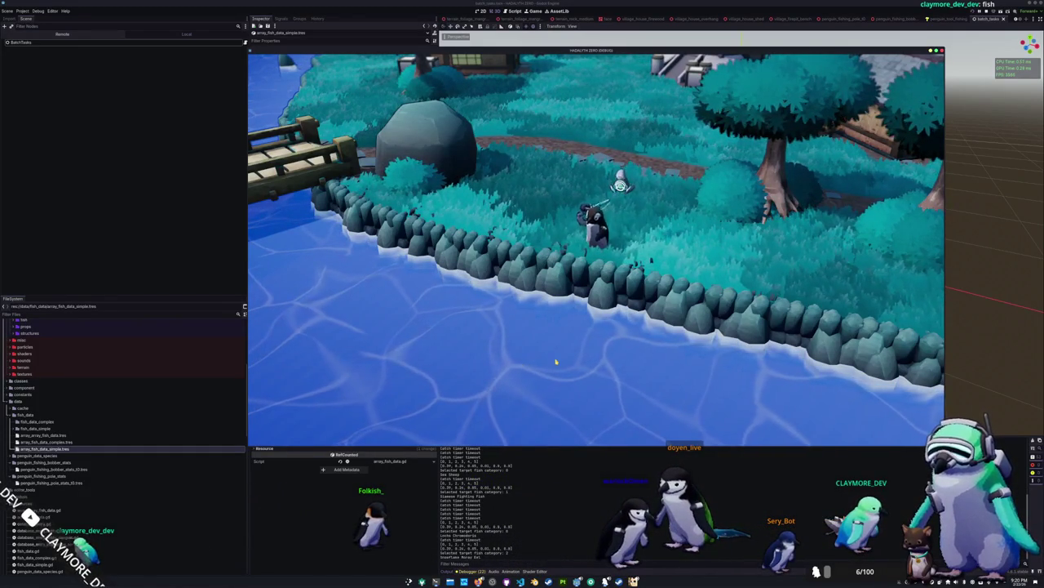
click(559, 356)
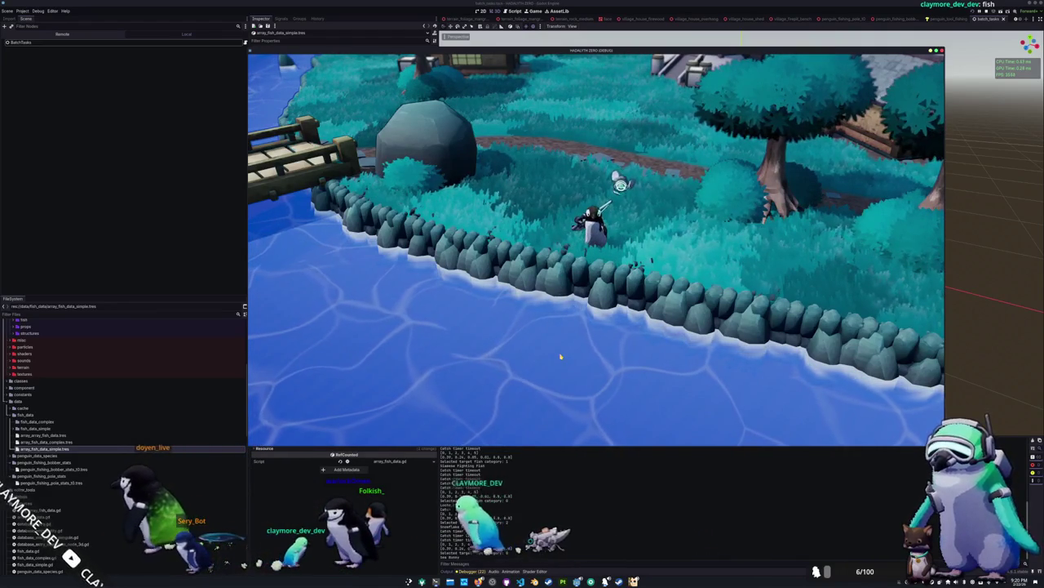
key(F8)
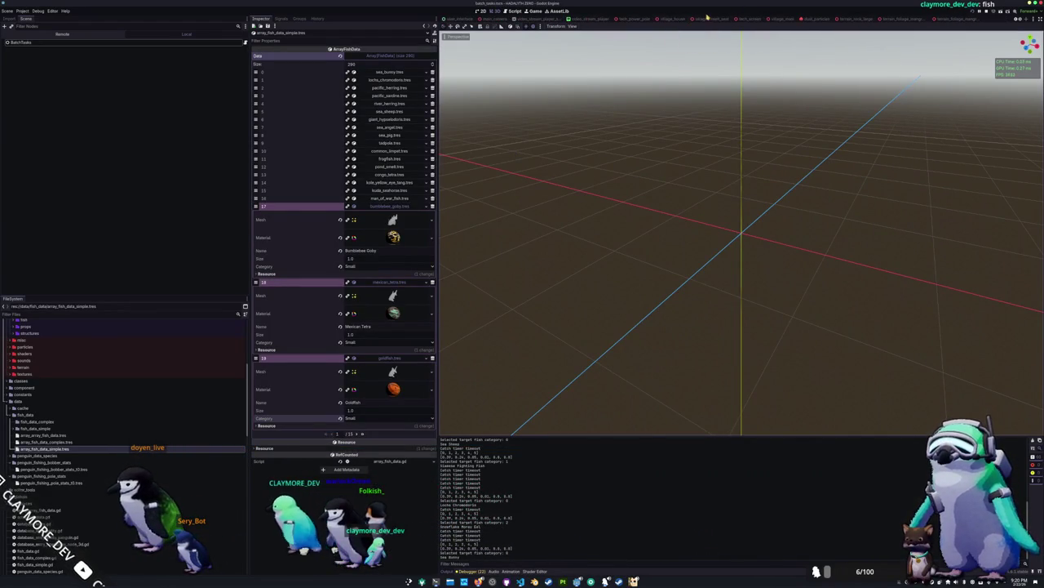
Open the user_interface scene, adjust its canvas view, and glance back at the script.
click(459, 18)
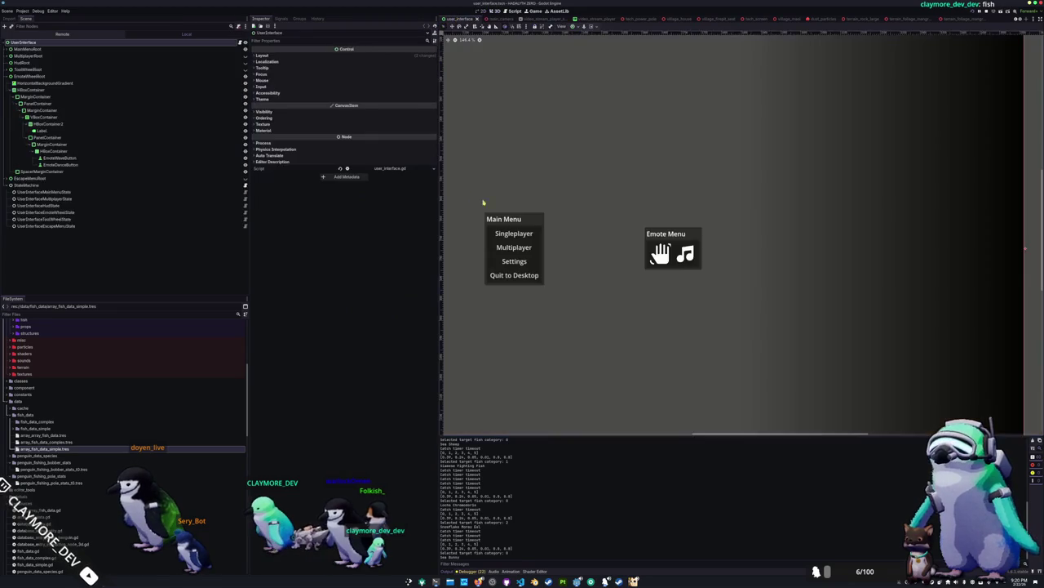
scroll(645, 175, down, 4)
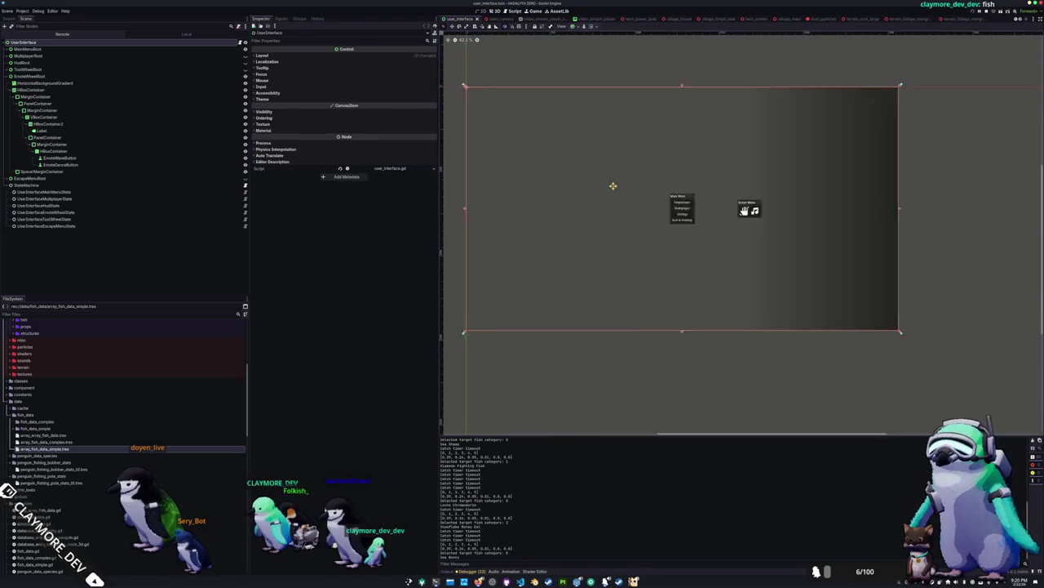
drag(637, 199, 639, 209)
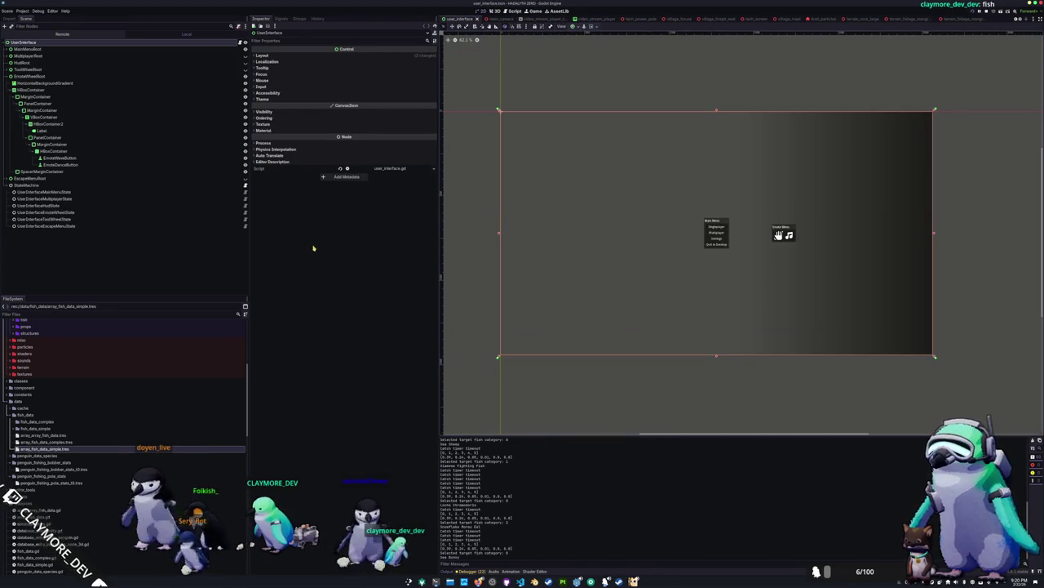
key(alt+Tab)
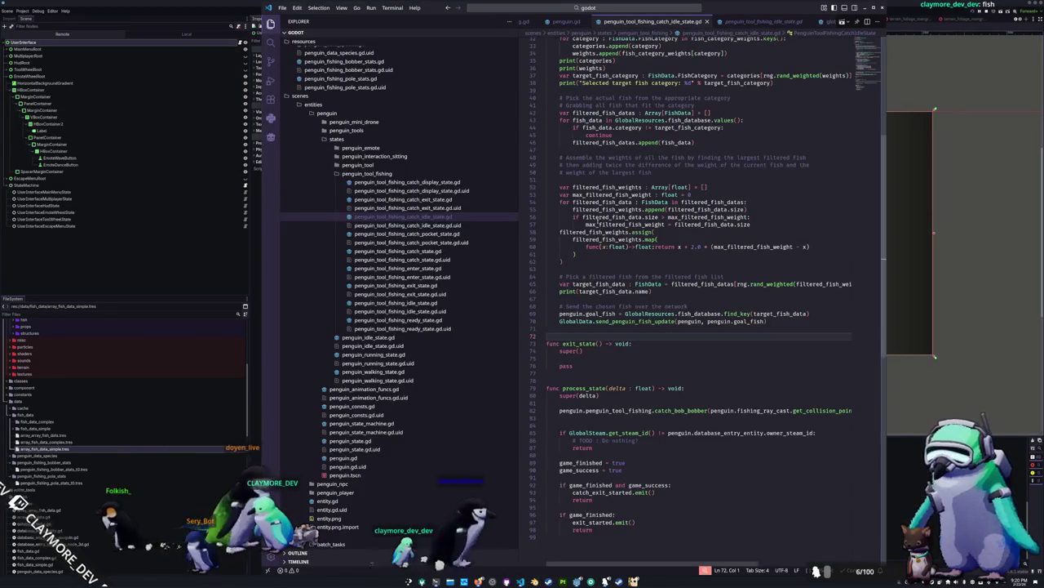
key(alt+Tab)
Add player_minigame_up, _down, _left and _right actions in Project Settings' Input Map.
click(21, 12)
click(45, 29)
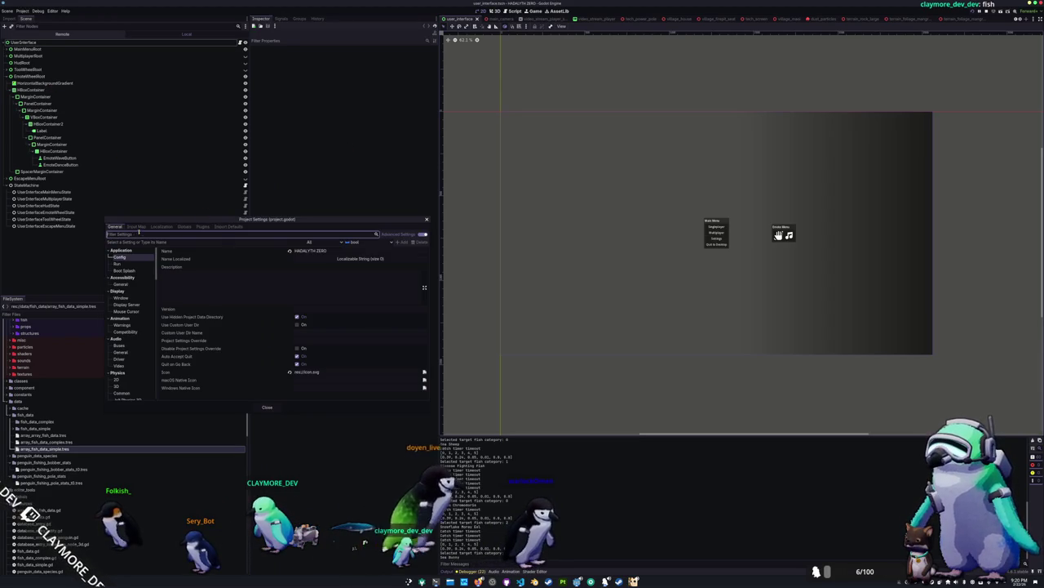
click(137, 226)
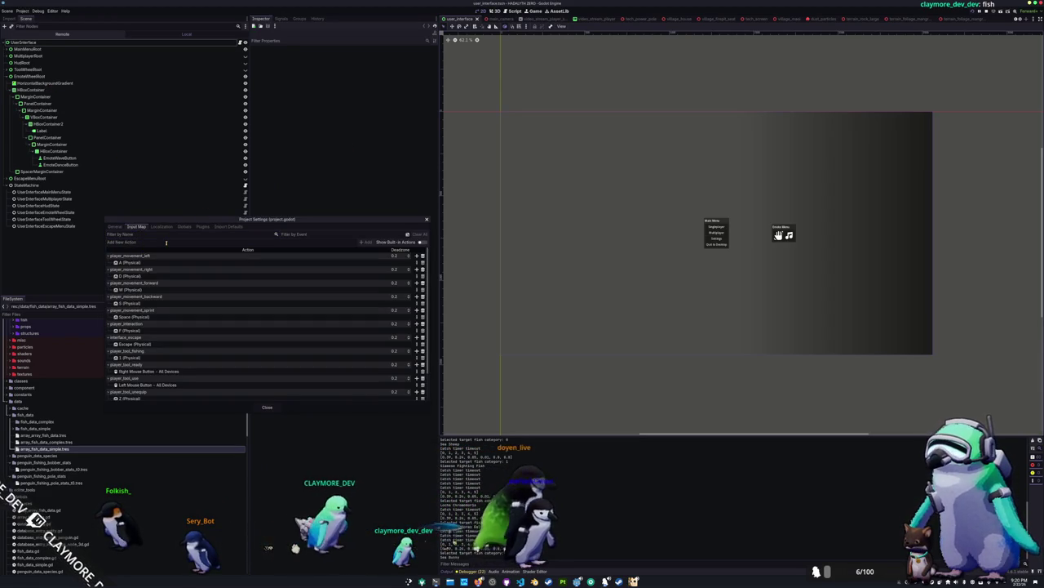
text(player_minig)
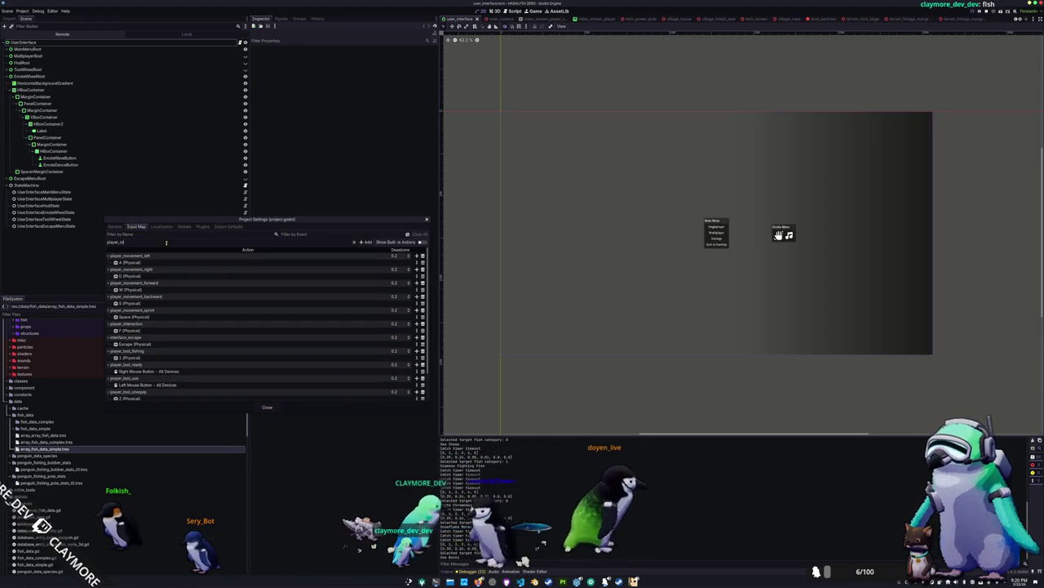
text(am)
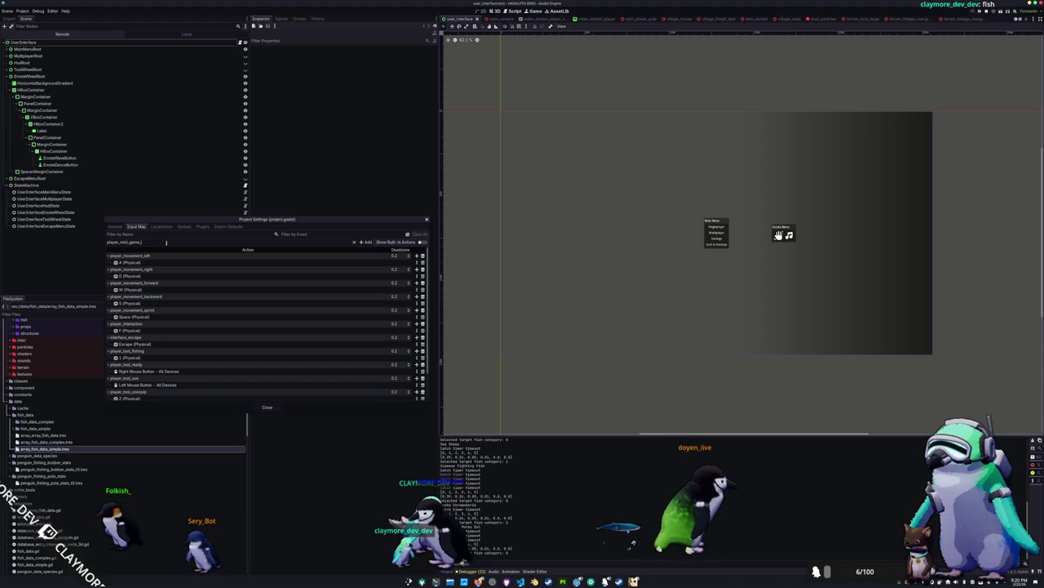
text(e_ui)
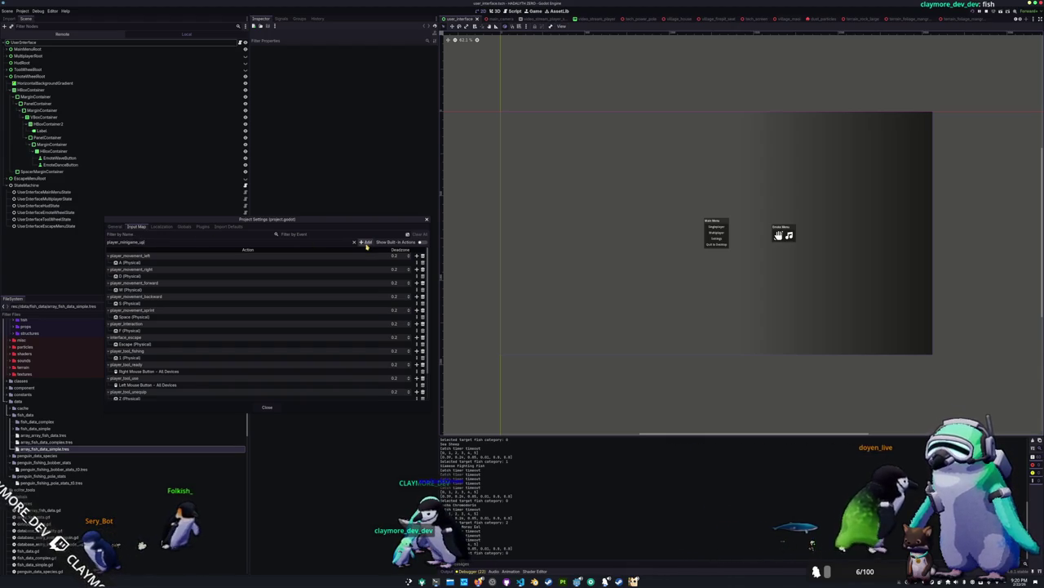
scroll(253, 315, down, 3)
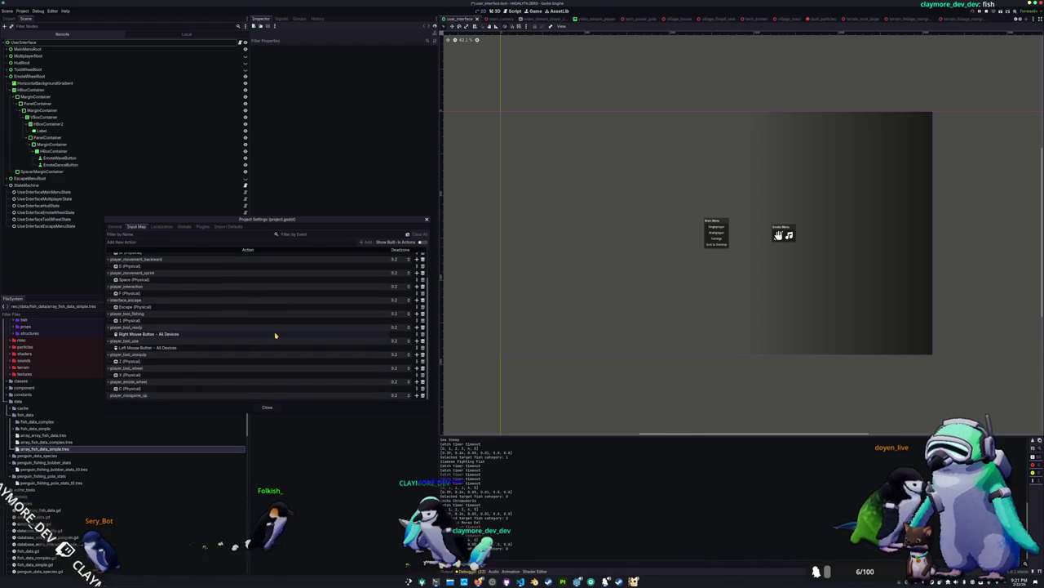
text(player_minigame_down)
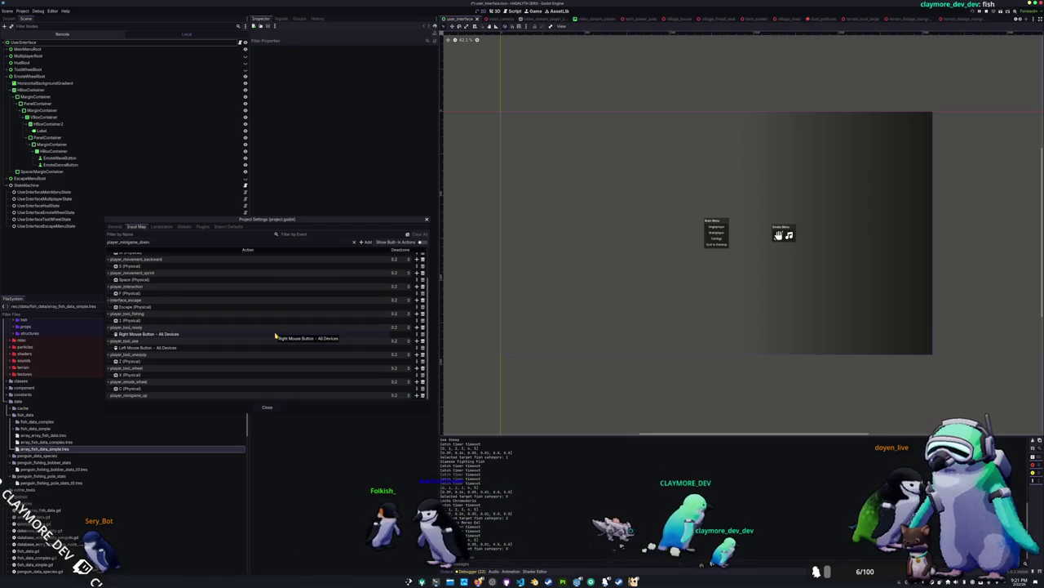
click(365, 242)
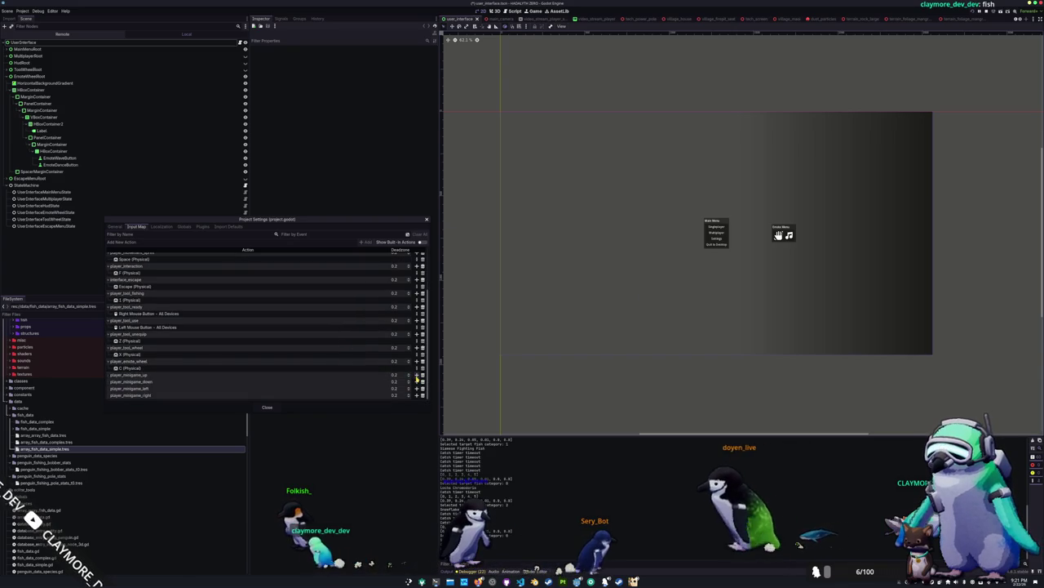
Bind W, S, A and D to the minigame up, down, left and right actions.
click(417, 376)
key(w)
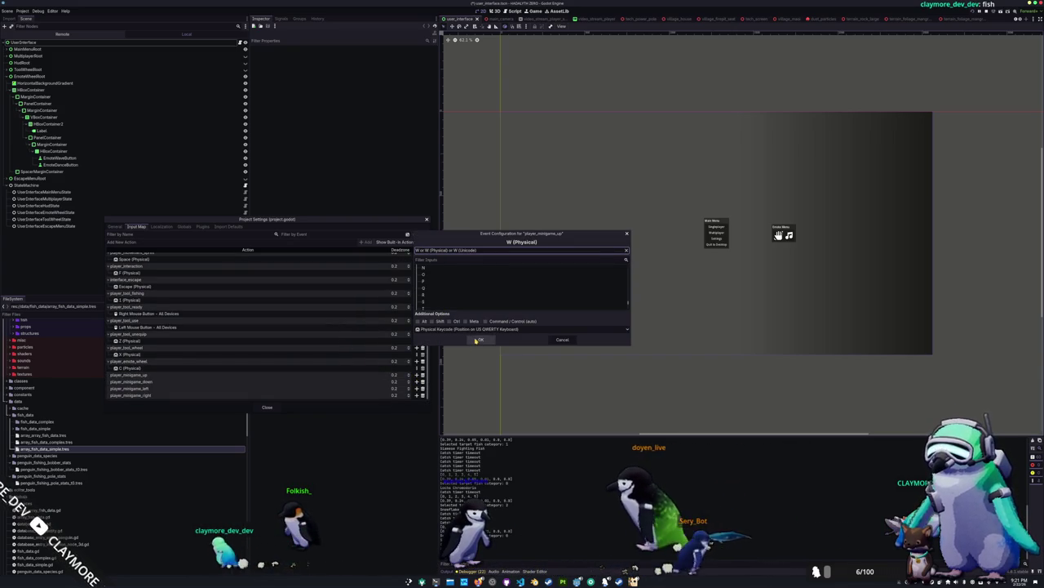
click(478, 340)
click(417, 388)
key(s)
click(481, 339)
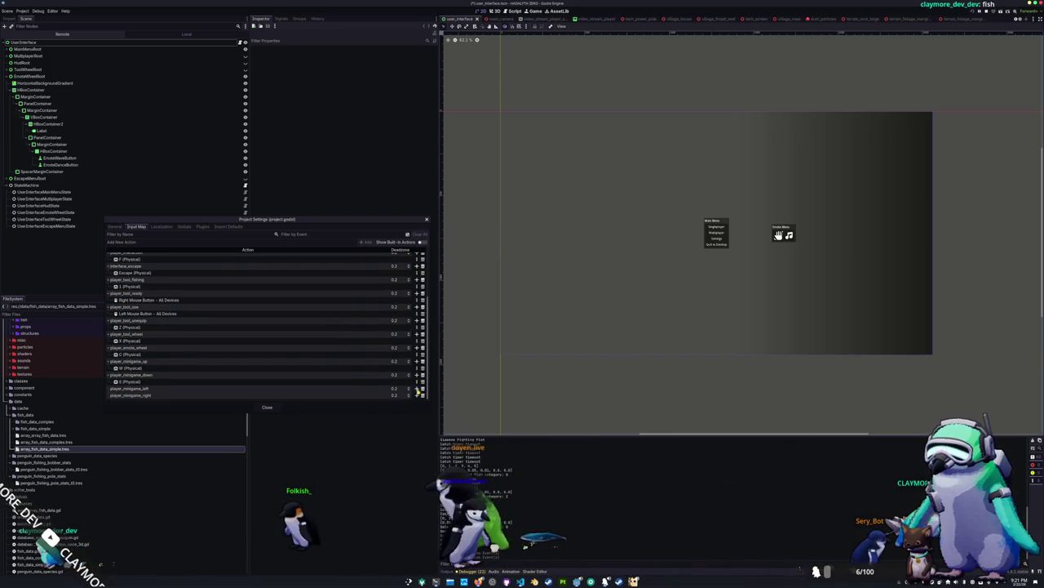
click(417, 388)
key(a)
click(480, 339)
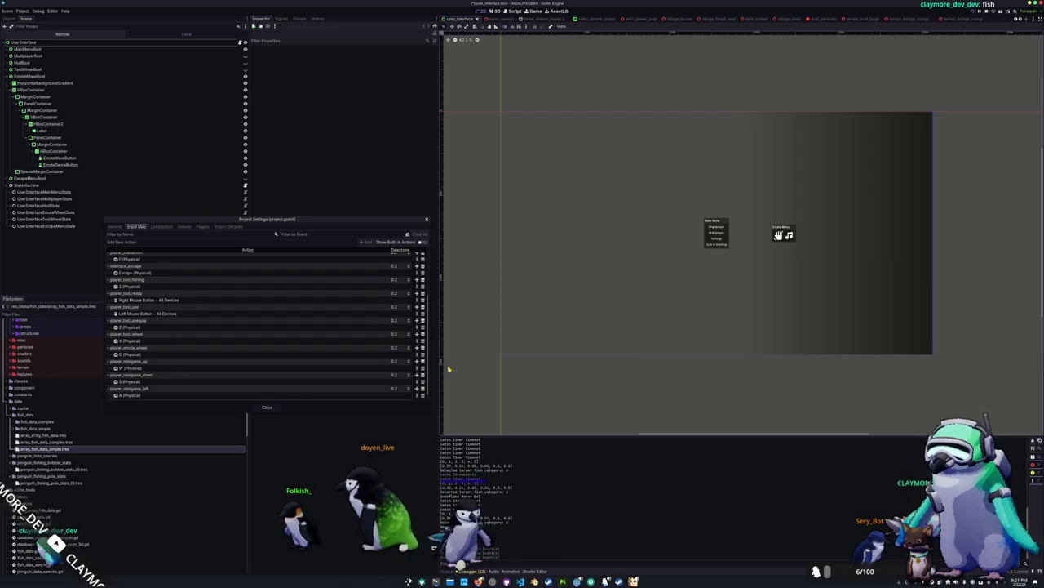
click(417, 395)
key(d)
click(480, 339)
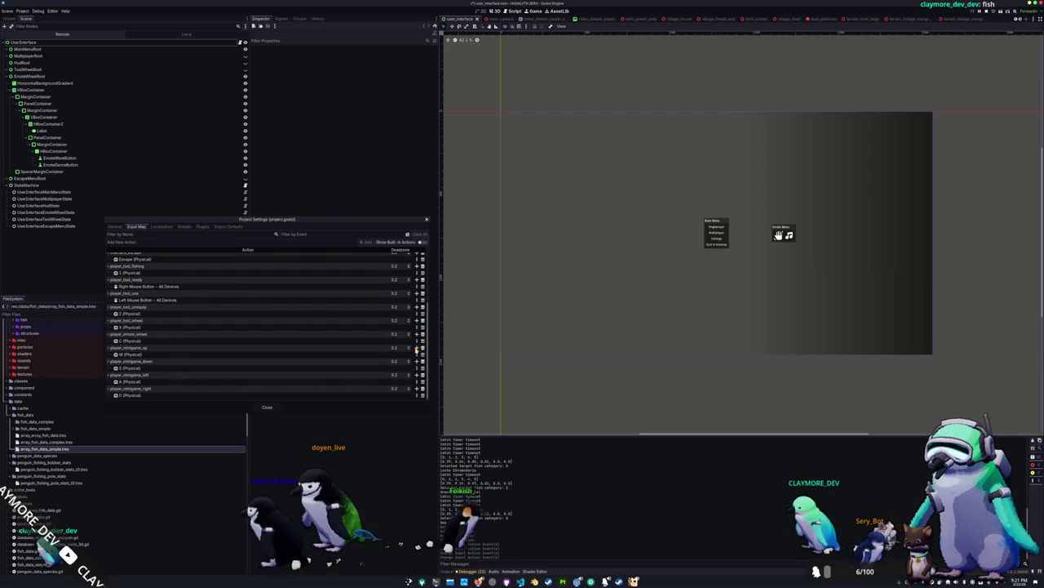
Add Up, Down, Left and Right arrow bindings to the matching minigame actions, then close Project Settings.
click(417, 349)
key(Up)
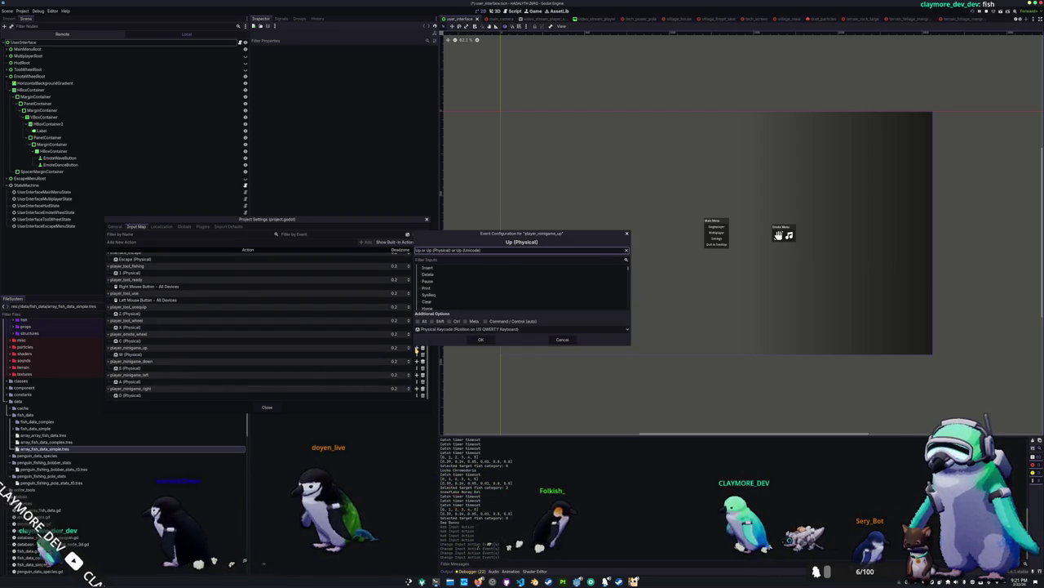
click(480, 339)
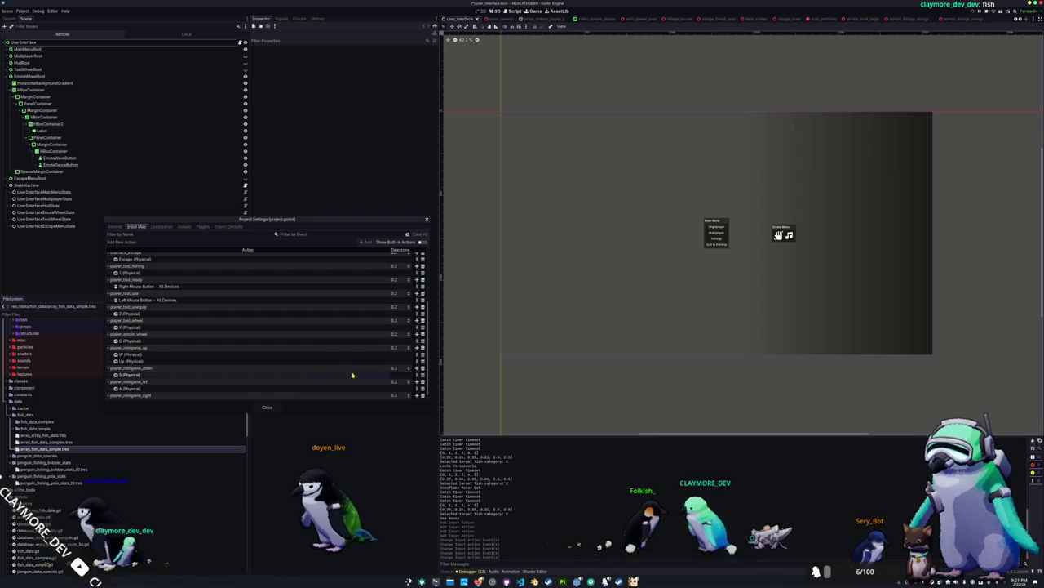
click(418, 368)
key(Down)
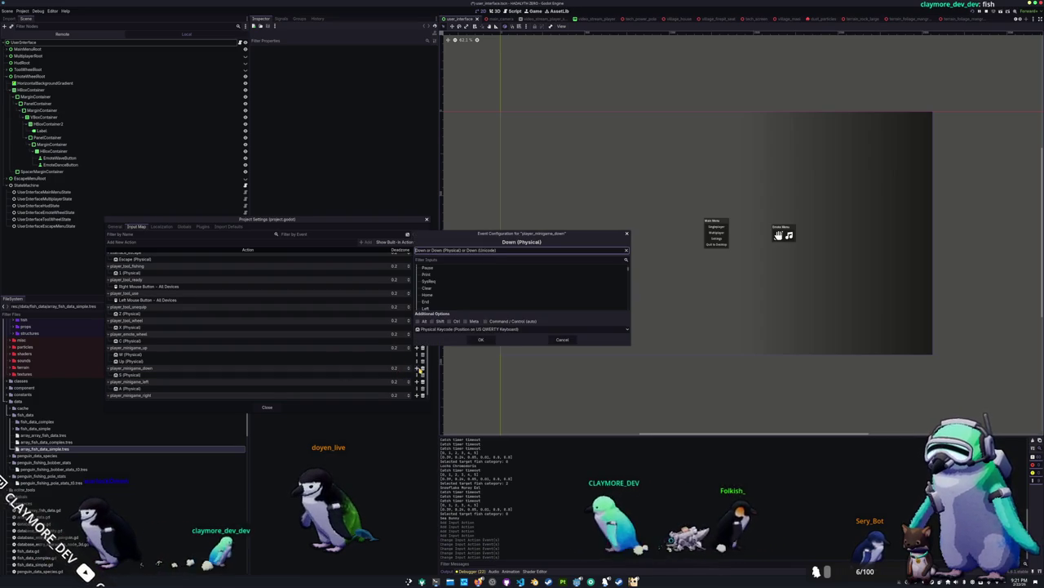
click(480, 339)
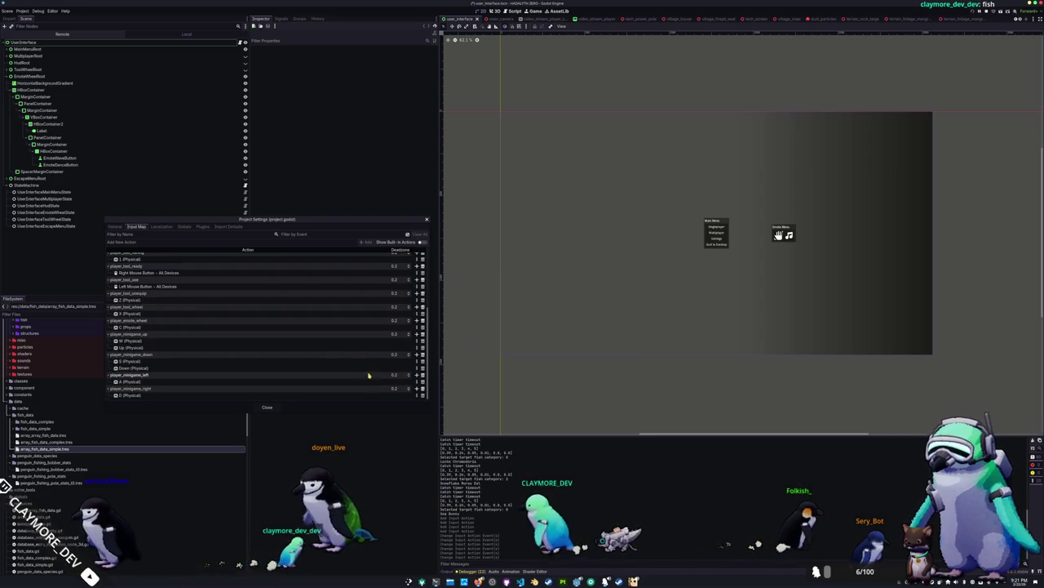
click(417, 375)
key(Left)
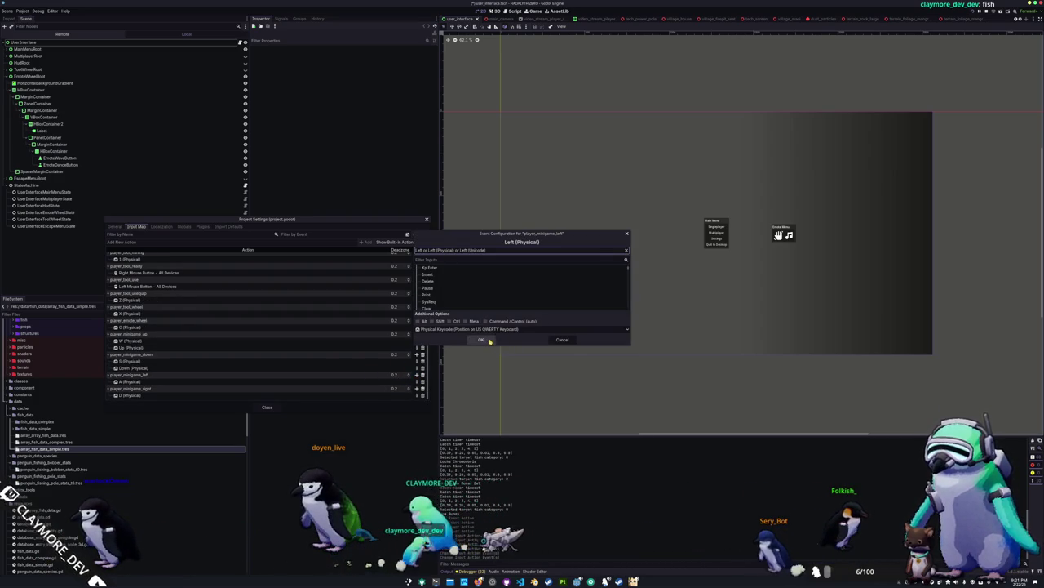
click(481, 340)
click(418, 390)
key(Right)
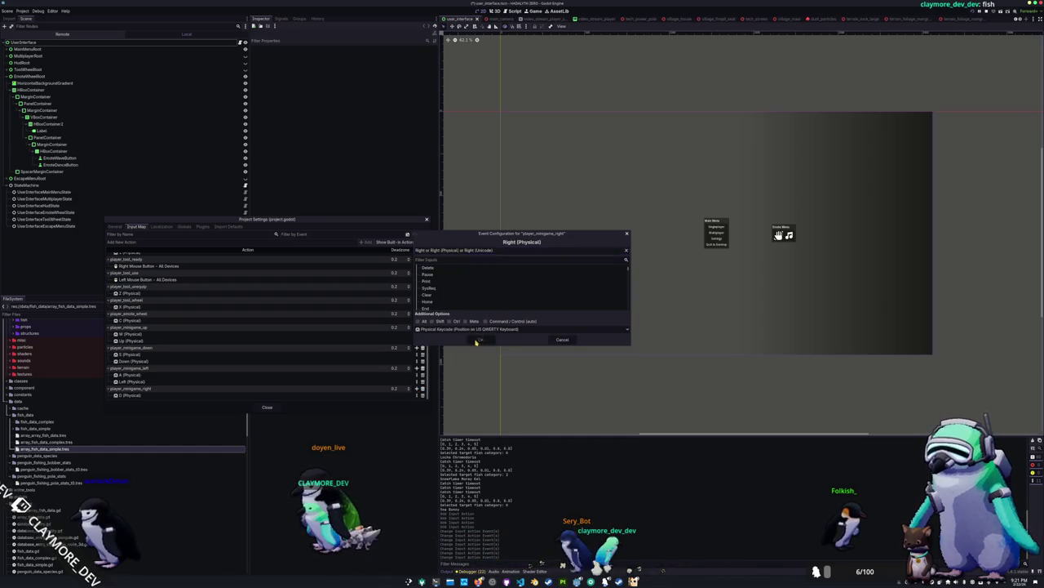
click(478, 339)
click(261, 408)
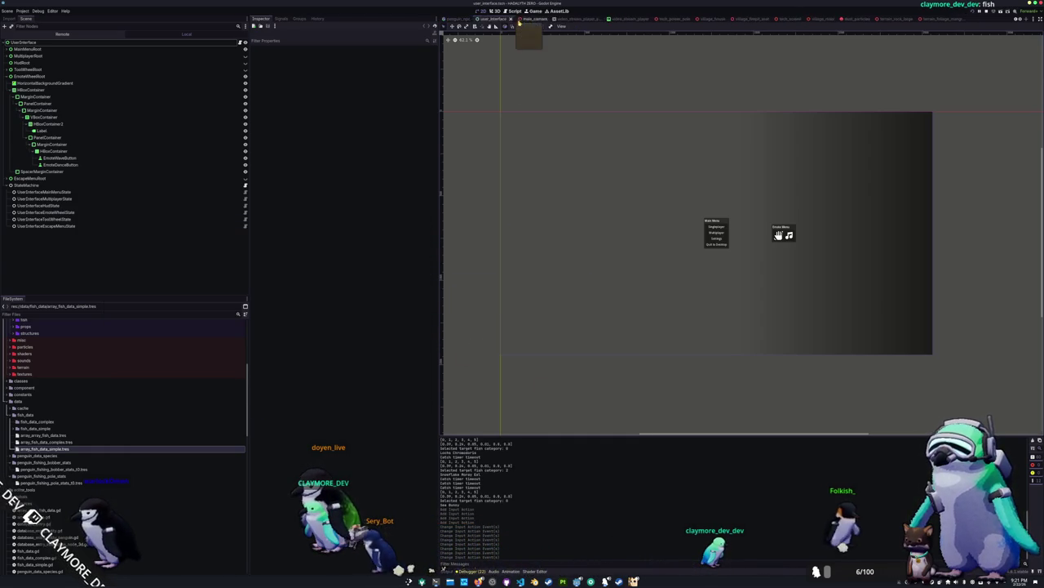
Open PenguinToolFishingCatchIdleState's script from the penguin scene and add blank lines after process_state's final return.
click(472, 18)
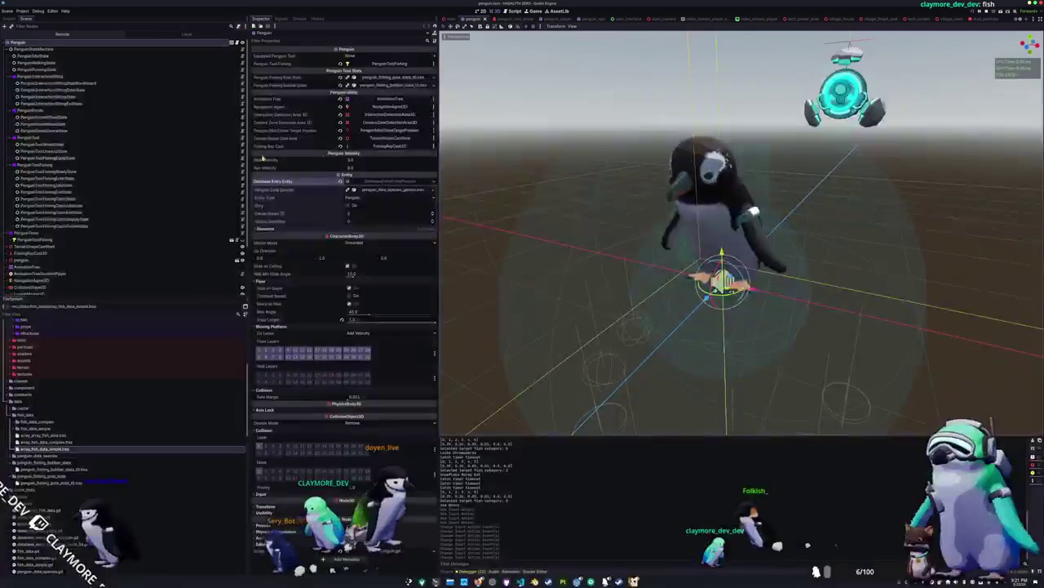
click(57, 207)
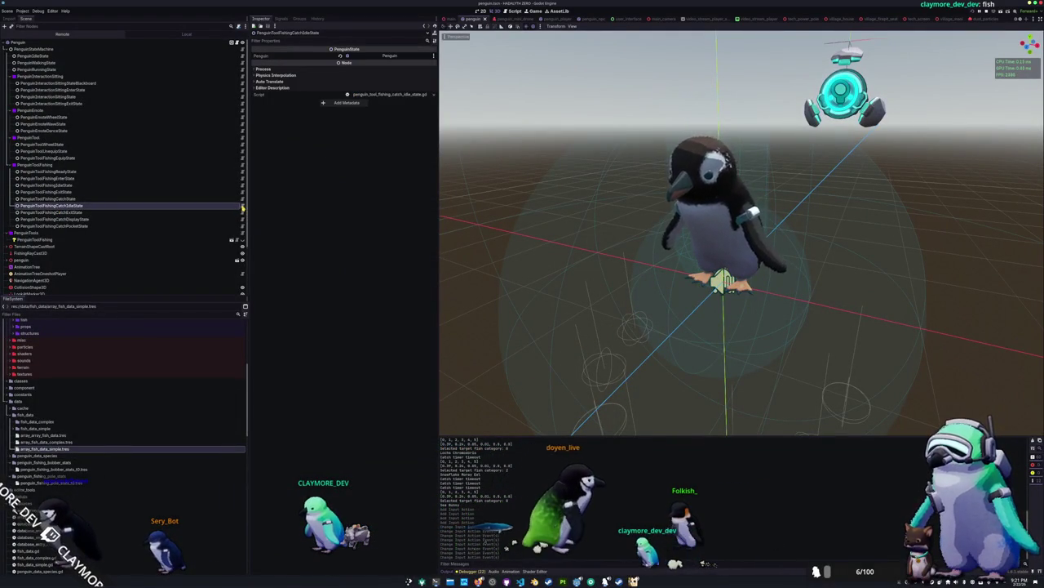
scroll(604, 407, down, 5)
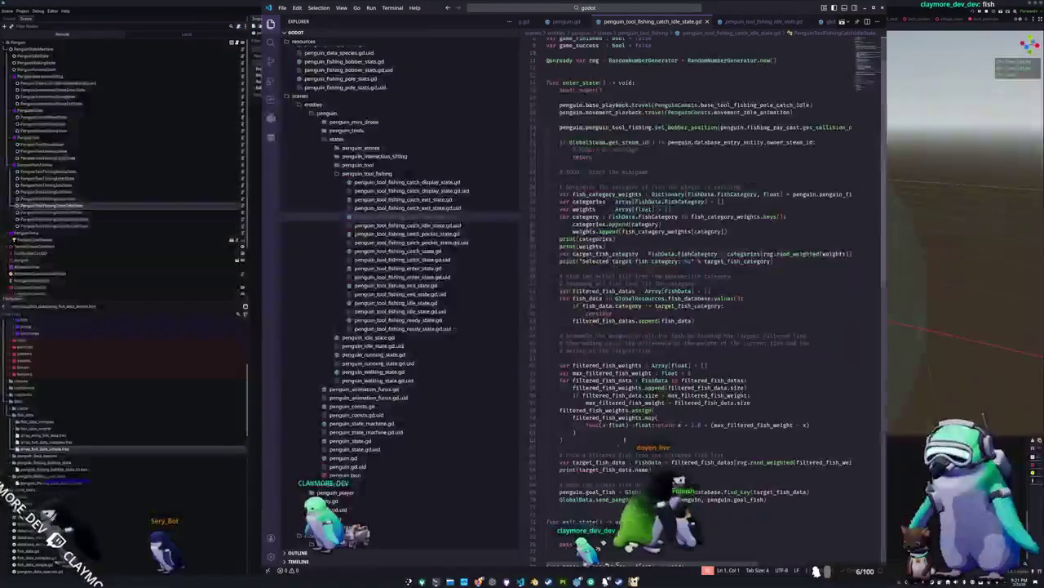
click(644, 381)
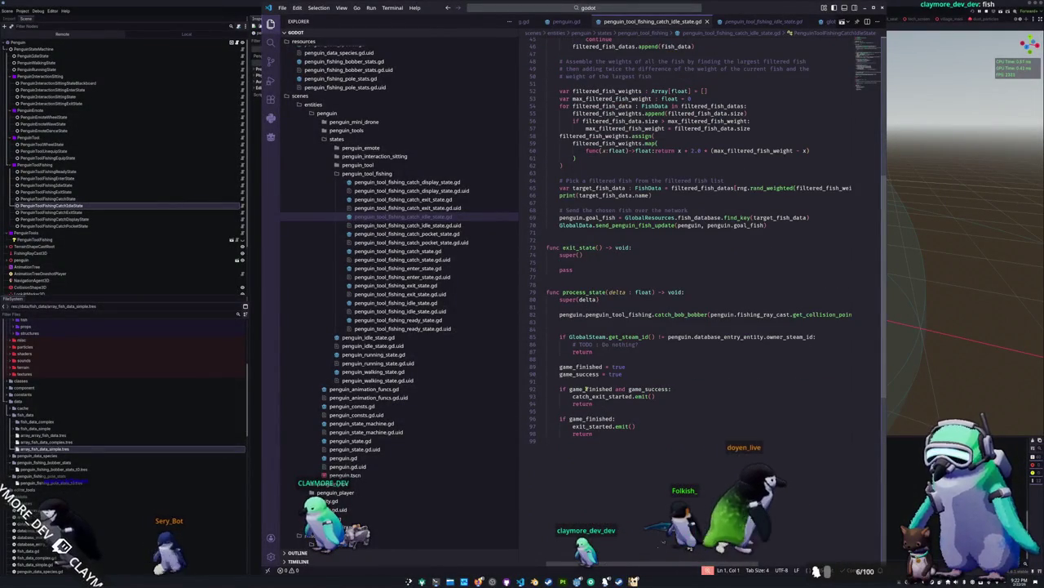
key(Down)
key(Down)
key(Down)
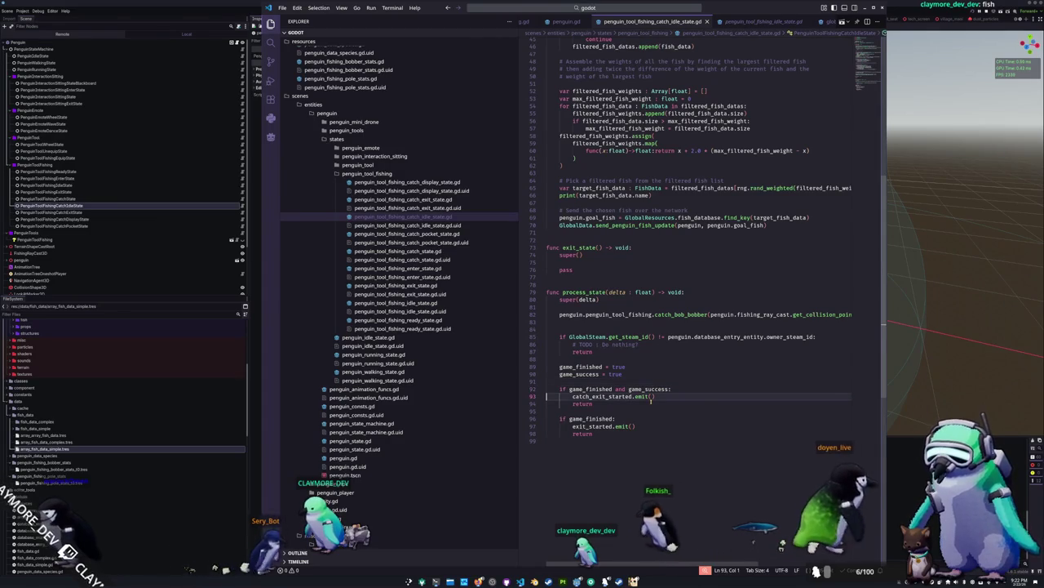
key(Return)
key(Return)
key(Tab)
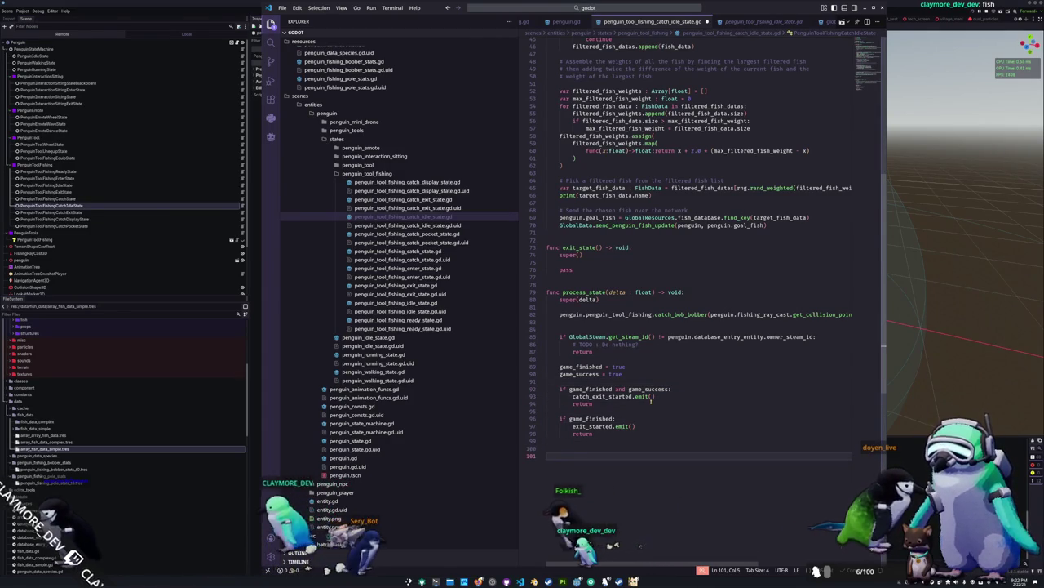
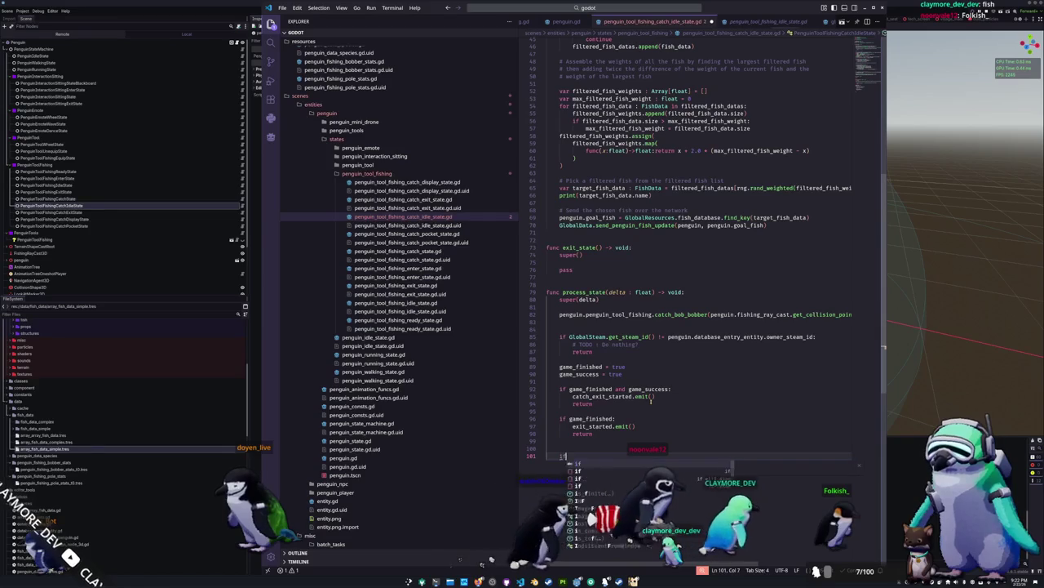
Add an Input.is_action_just_pressed check with a pass body at the end of process_state.
text(Pengui)
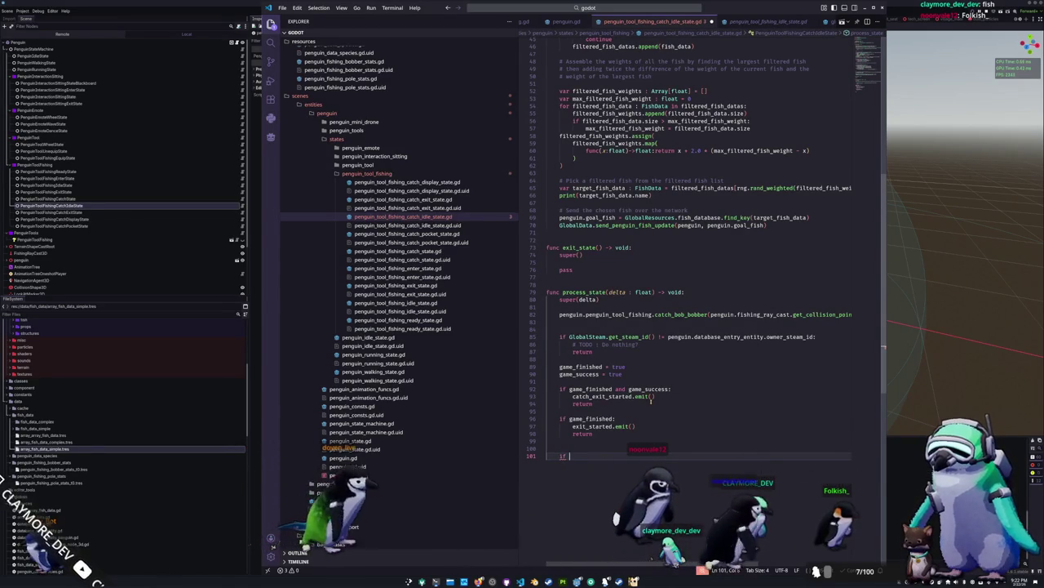
text(.is_action_just_pressed("player_minigame_up)
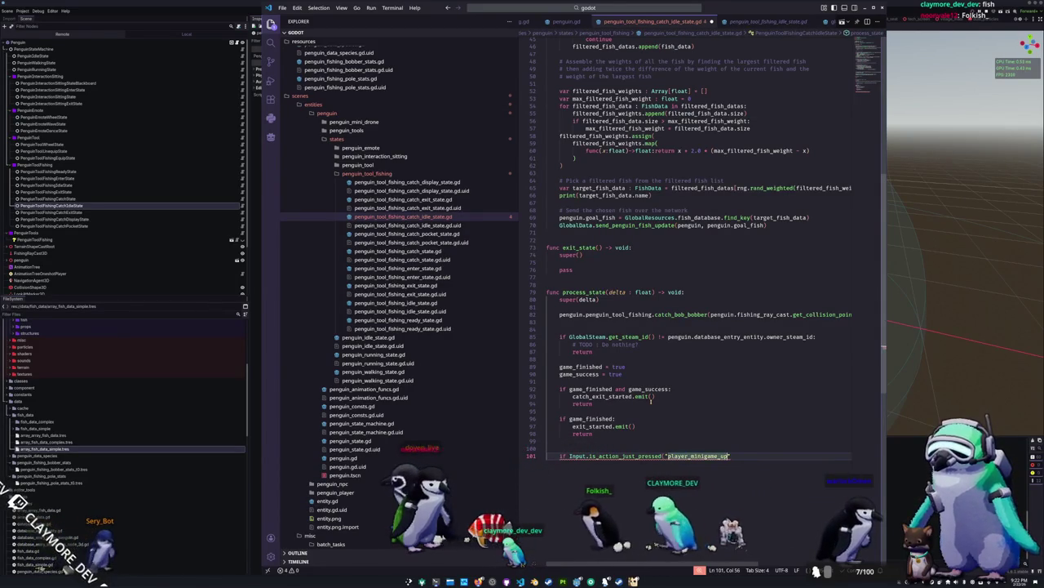
text(:)
key(Return)
text(p)
Duplicate the input check block to make copies below it.
key(shift+Up)
key(shift+Up)
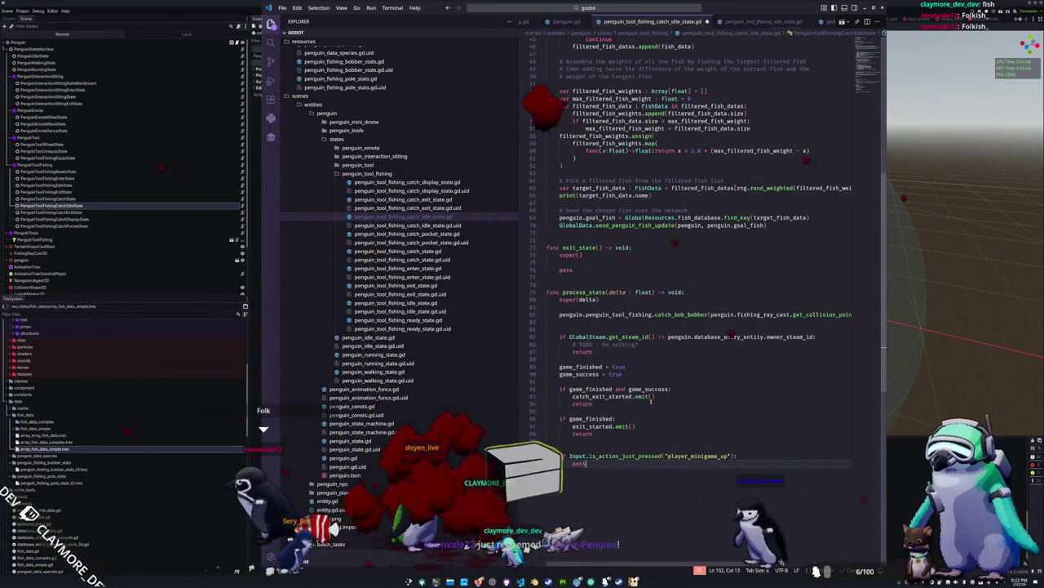
key(Right)
key(Return)
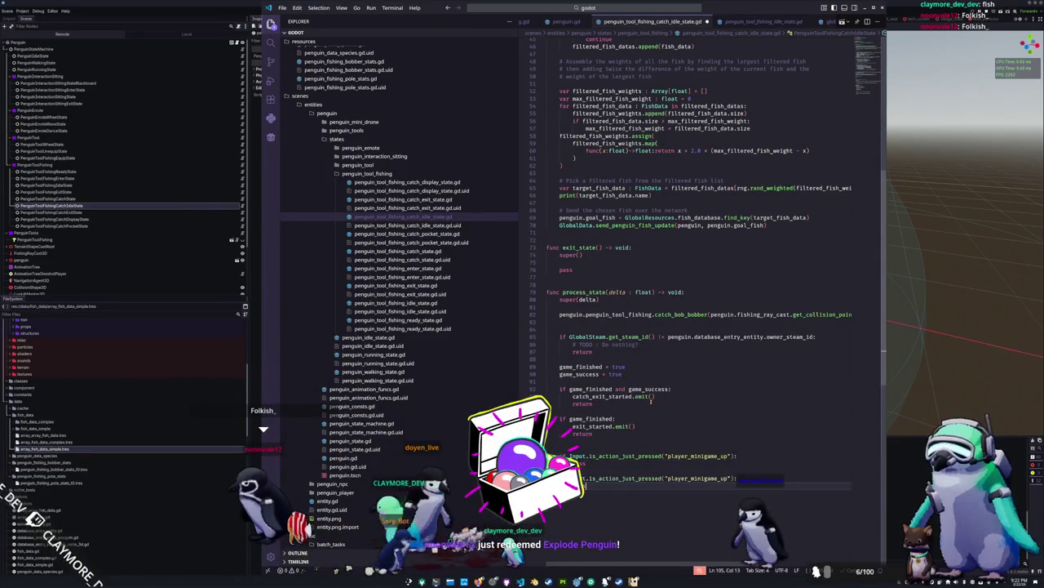
key(Down)
key(ctrl+z)
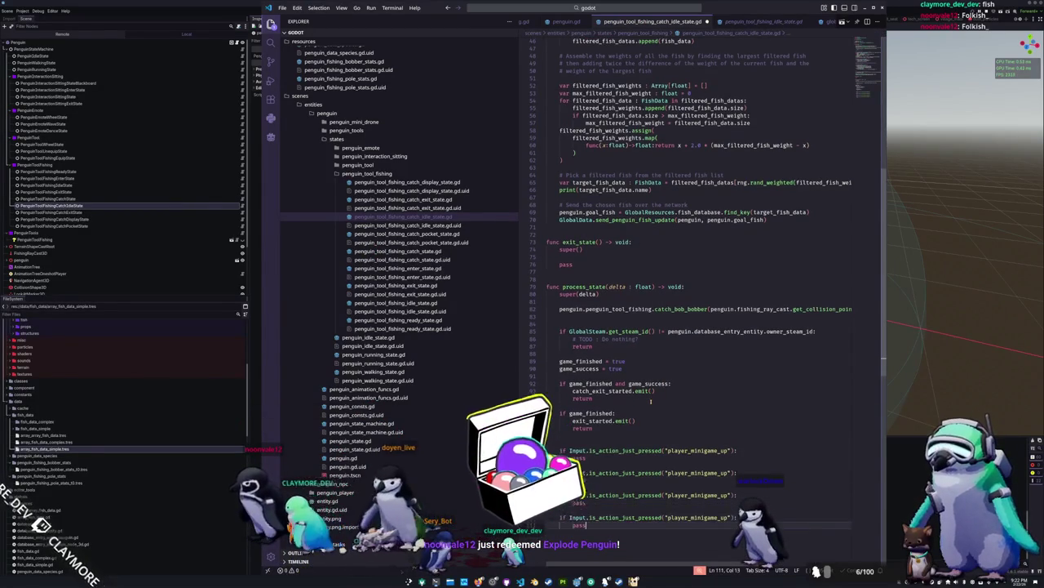
key(ctrl+z)
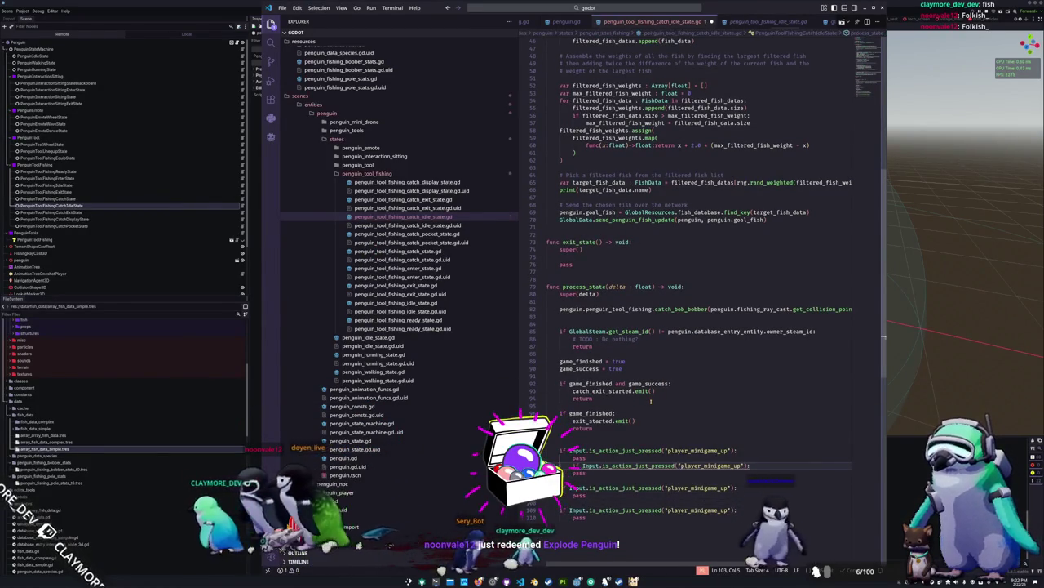
Rename the copied checks' actions to player_minigame_down, player_minigame_left and player_minigame_right.
key(End)
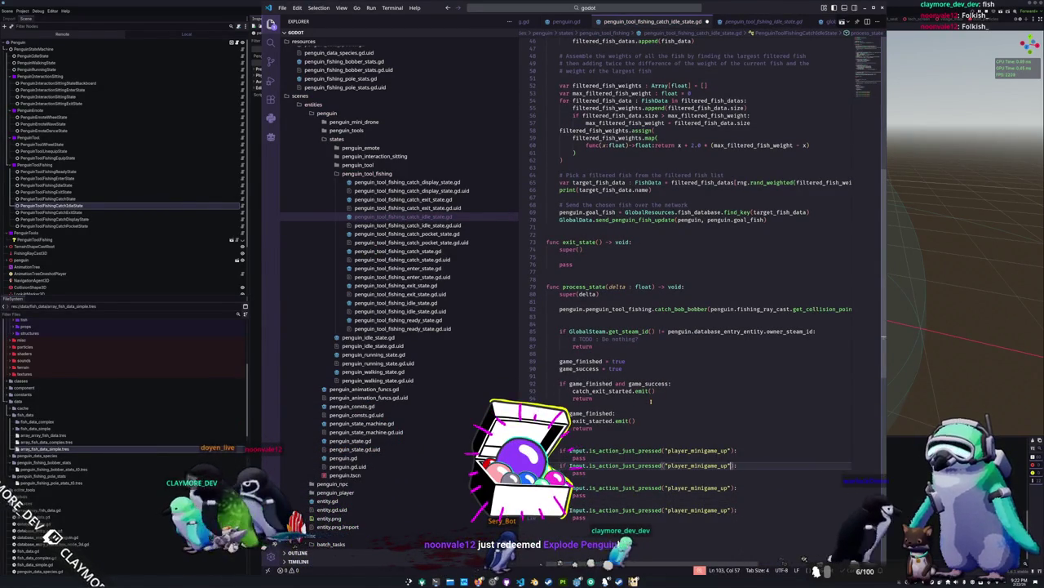
key(Left)
key(Left)
key(Left)
text(d)
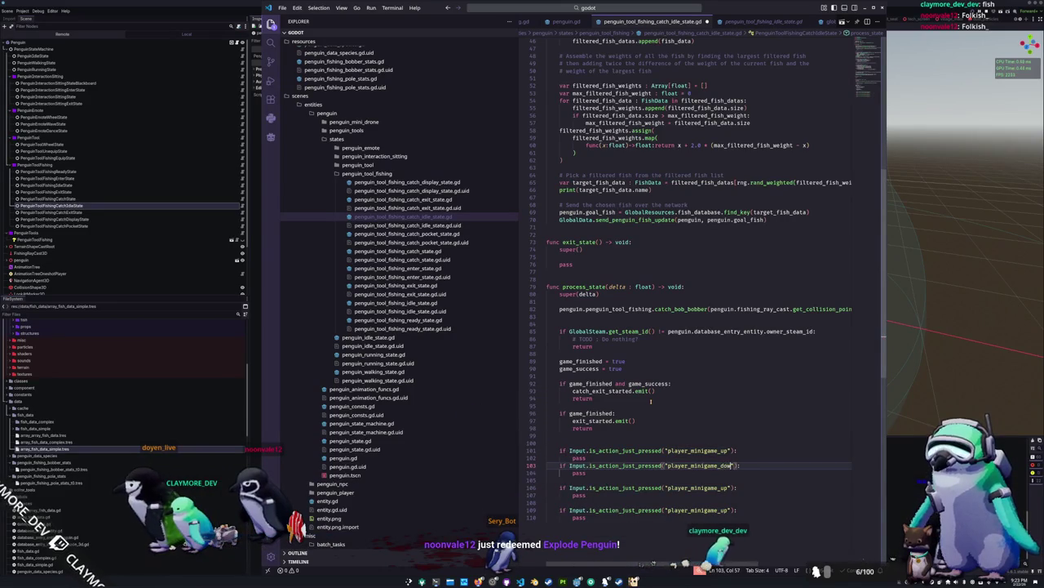
key(BackSpace)
key(BackSpace)
text(left)
key(Down)
key(Down)
key(Down)
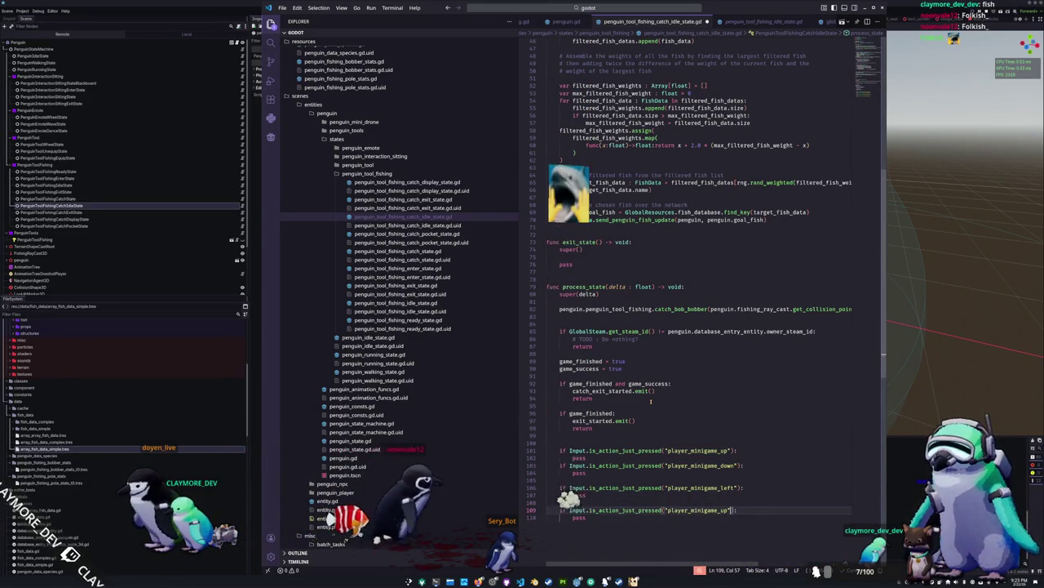
key(BackSpace)
key(BackSpace)
text(right)
Remove the stray blank line and separate the four minigame input checks with blank lines.
key(Up)
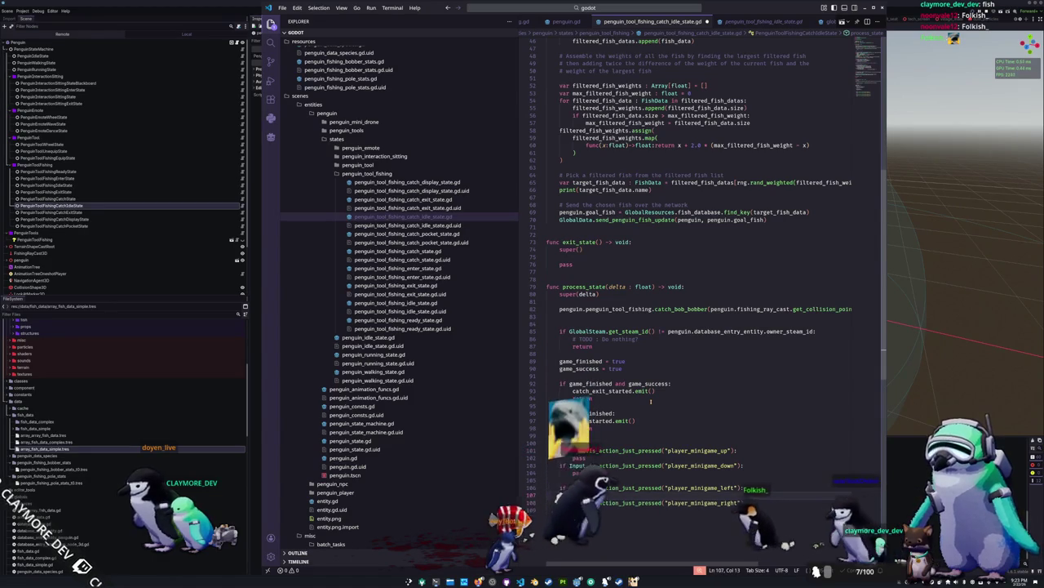
key(BackSpace)
key(Up)
key(Up)
key(Return)
key(Down)
key(Down)
key(Down)
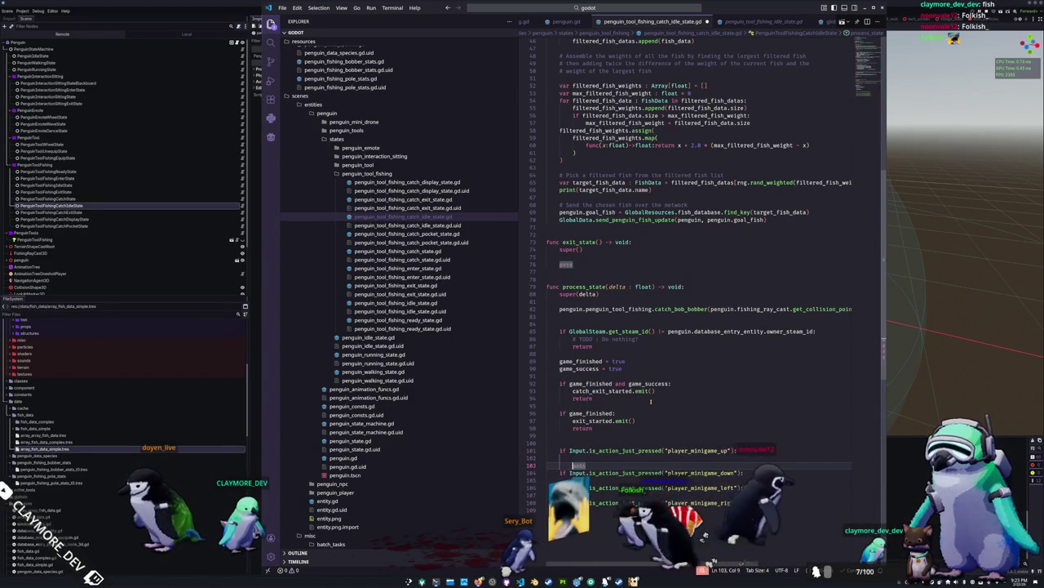
key(Return)
key(Return)
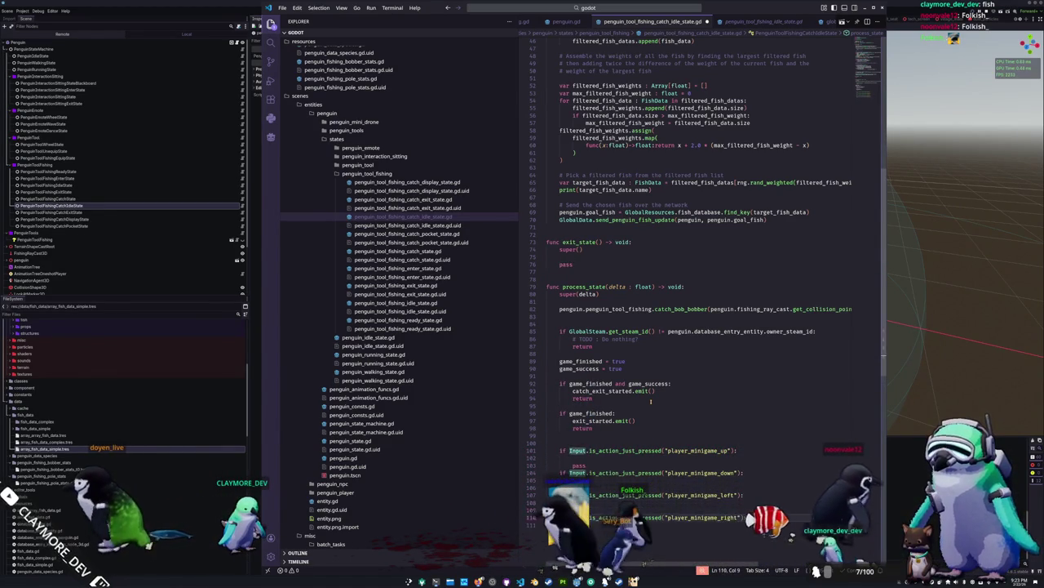
key(Down)
key(Down)
key(Down)
key(Return)
key(alt+Tab)
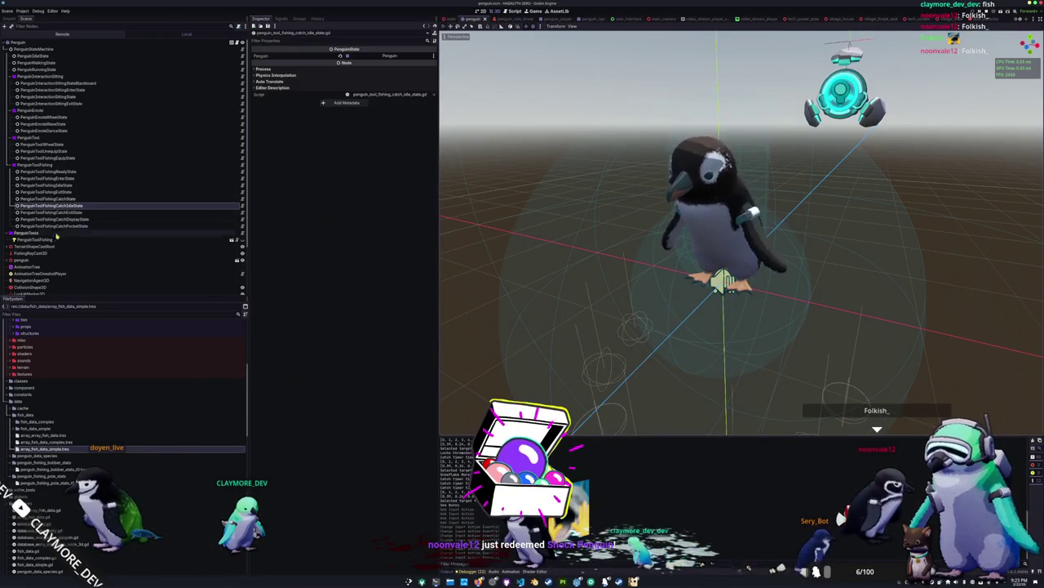
Show the AnimationTree state machine with the catch_idle left, right, back and forward states, with VS Code moved left.
click(50, 266)
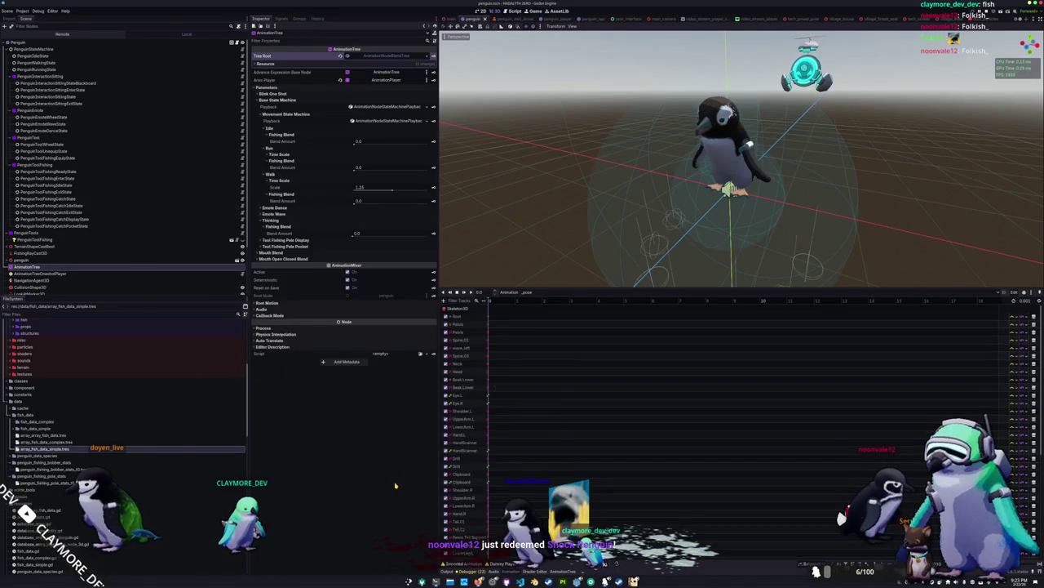
click(571, 571)
drag(600, 443, 768, 435)
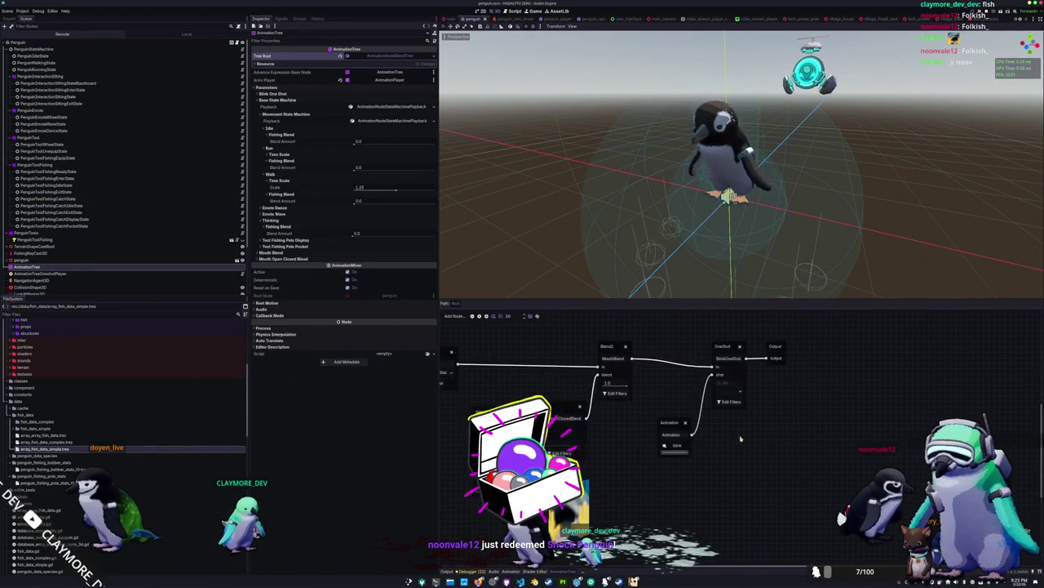
drag(636, 475, 718, 481)
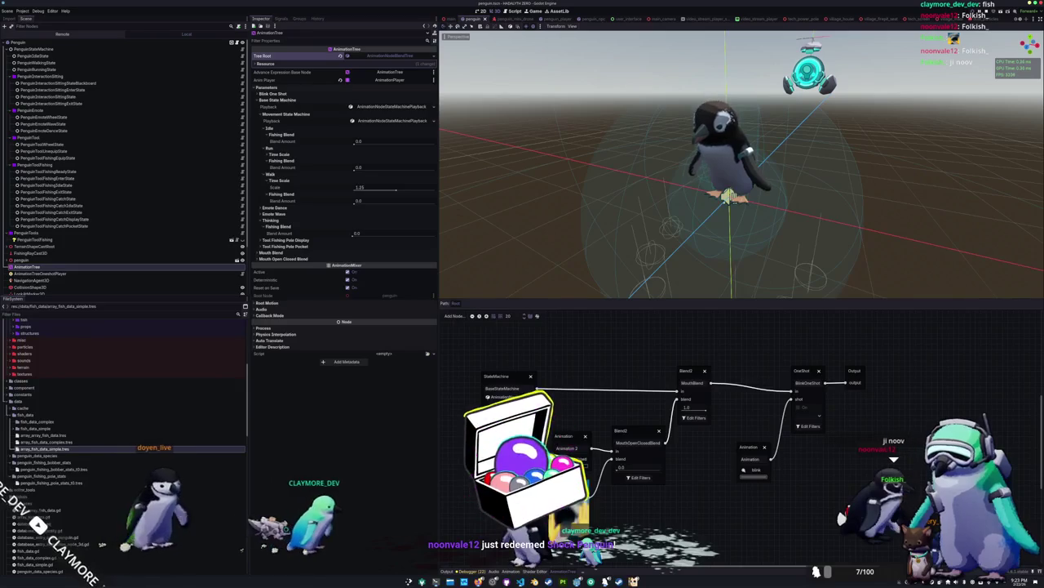
click(580, 448)
scroll(580, 448, right, 10)
scroll(571, 457, up, 5)
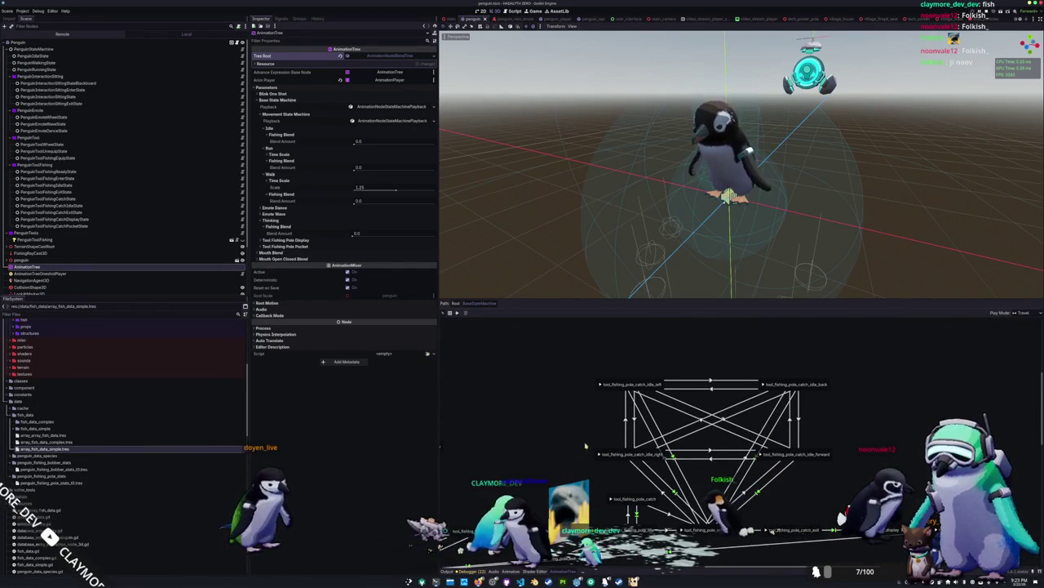
scroll(587, 446, right, 1)
scroll(562, 465, up, 1)
key(alt+Tab)
drag(668, 10, 329, 40)
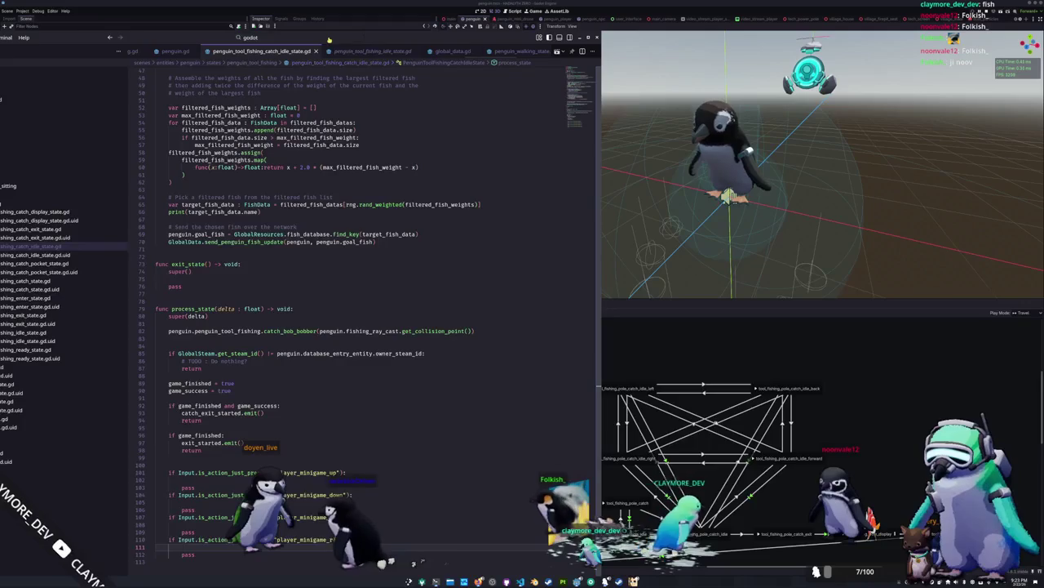
In penguin_consts.gd, add a base_tool_fishing_pole_catch_idle_left String constant naming its animation.
click(330, 39)
text(penguin_const)
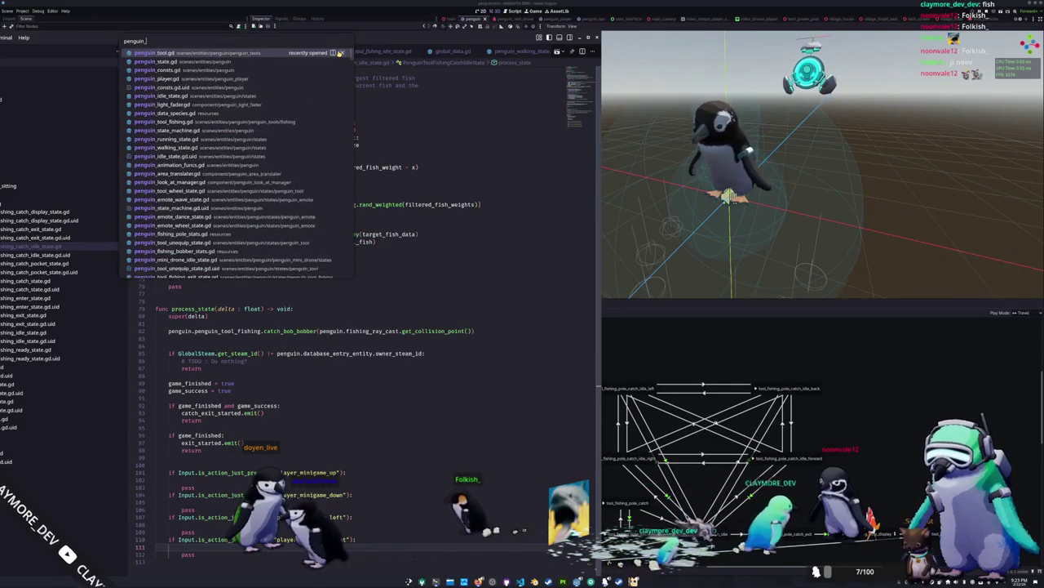
key(Return)
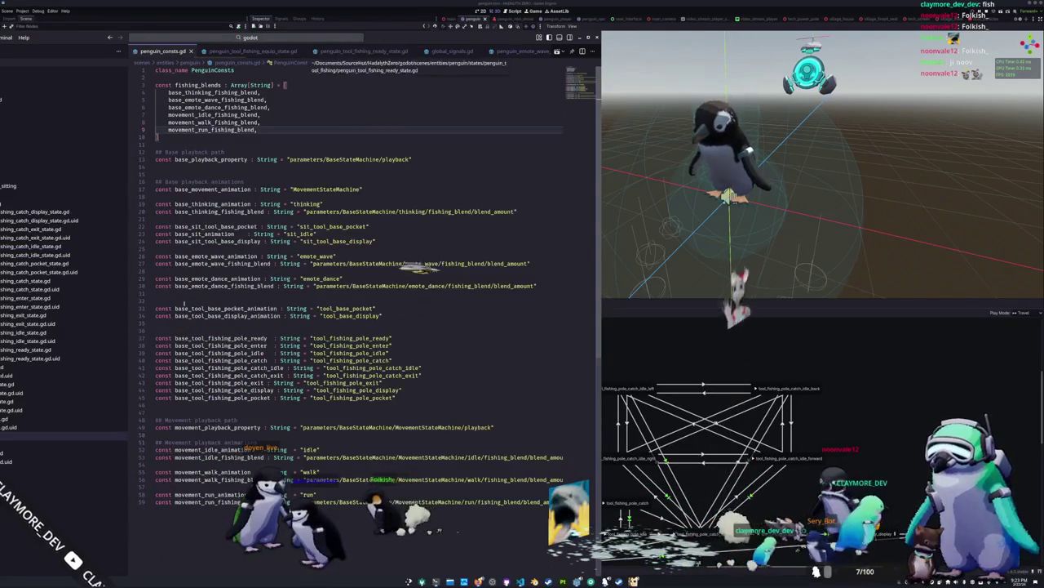
click(156, 405)
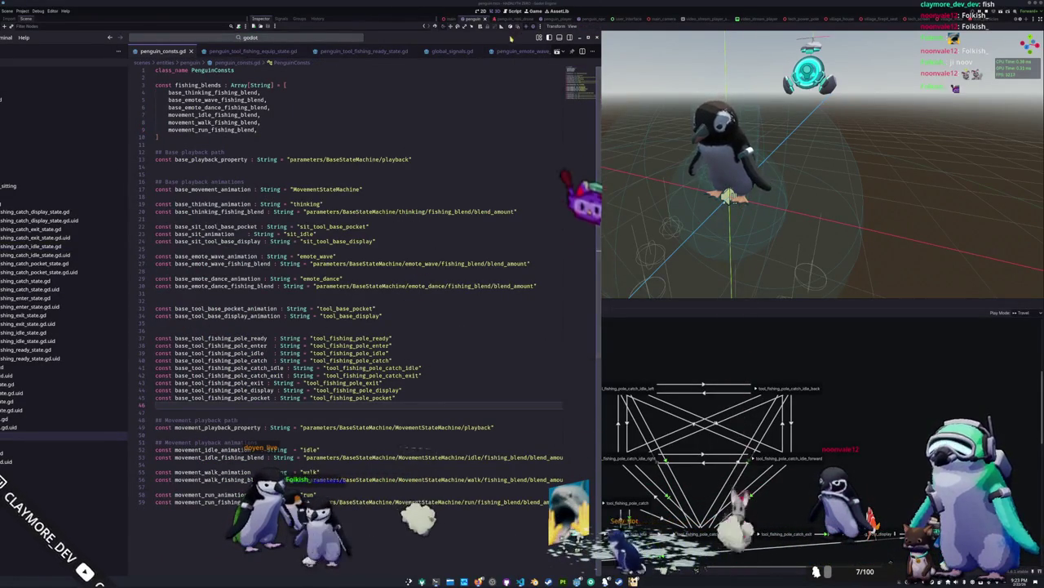
click(364, 359)
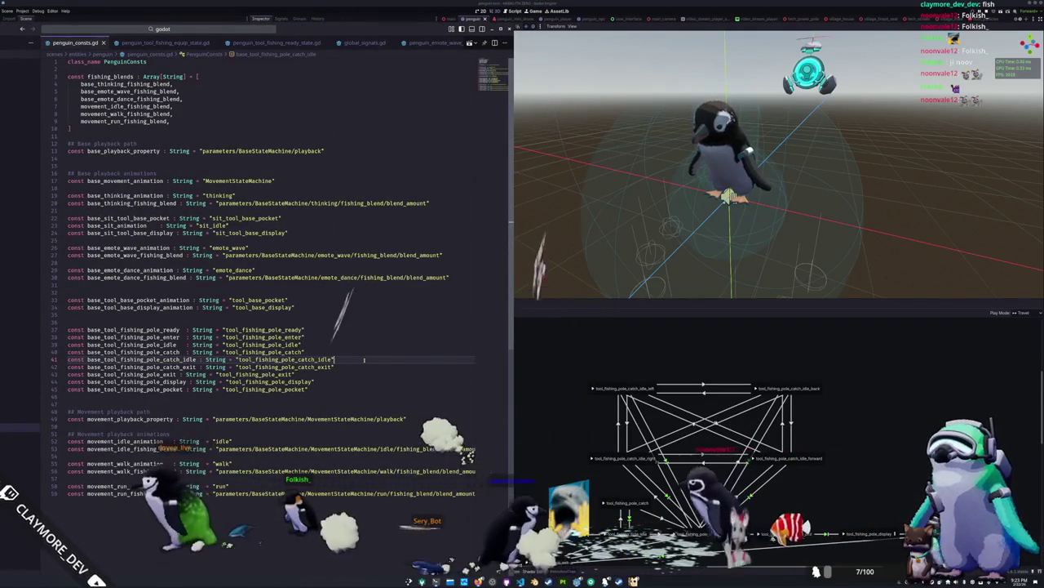
key(Return)
key(Return)
key(Up)
key(Return)
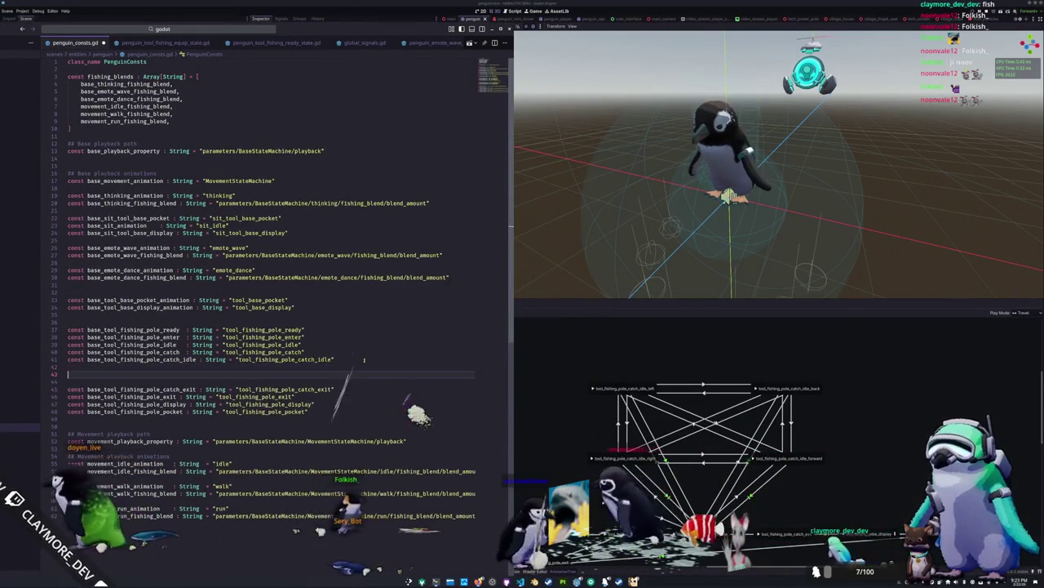
text(const base_too)
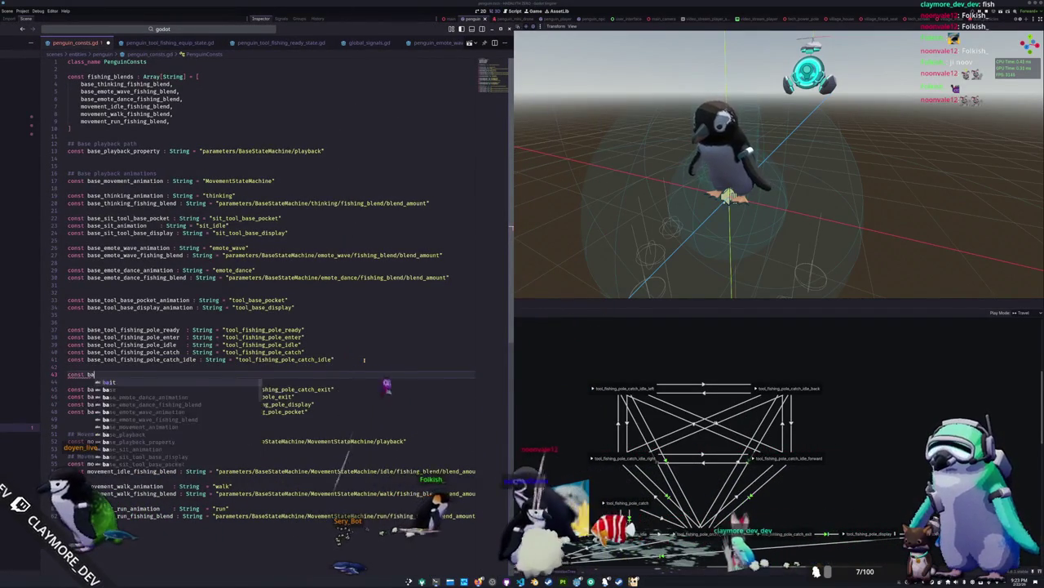
text(l_fish)
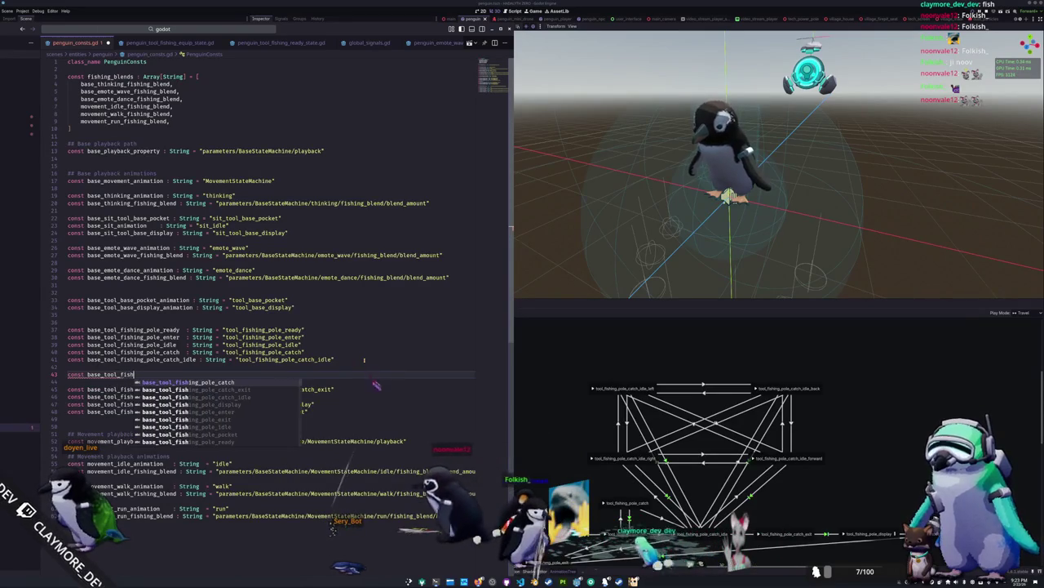
text(ing_catch_idl)
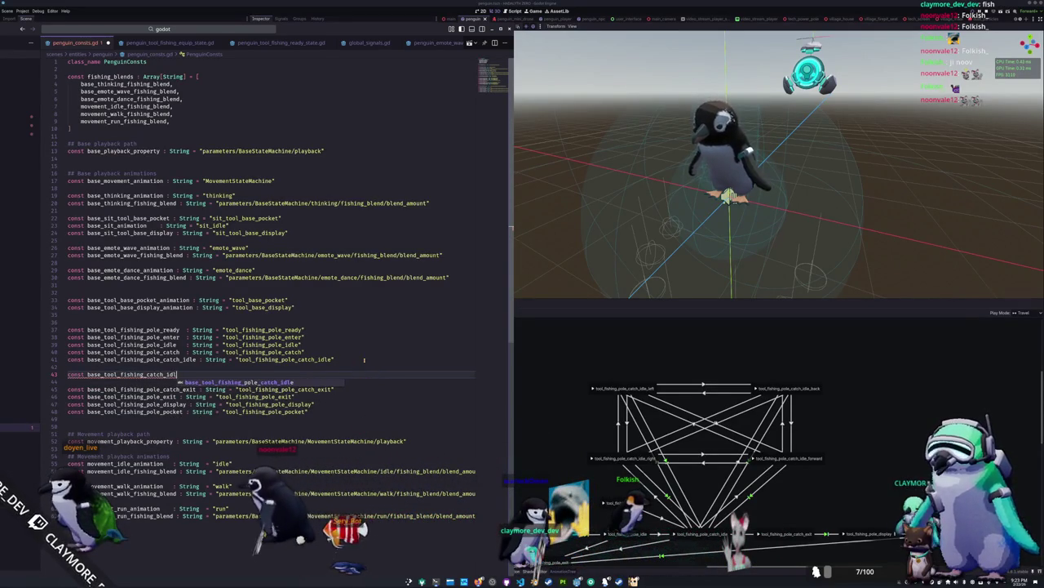
key(BackSpace)
key(BackSpace)
key(BackSpace)
text(pole_)
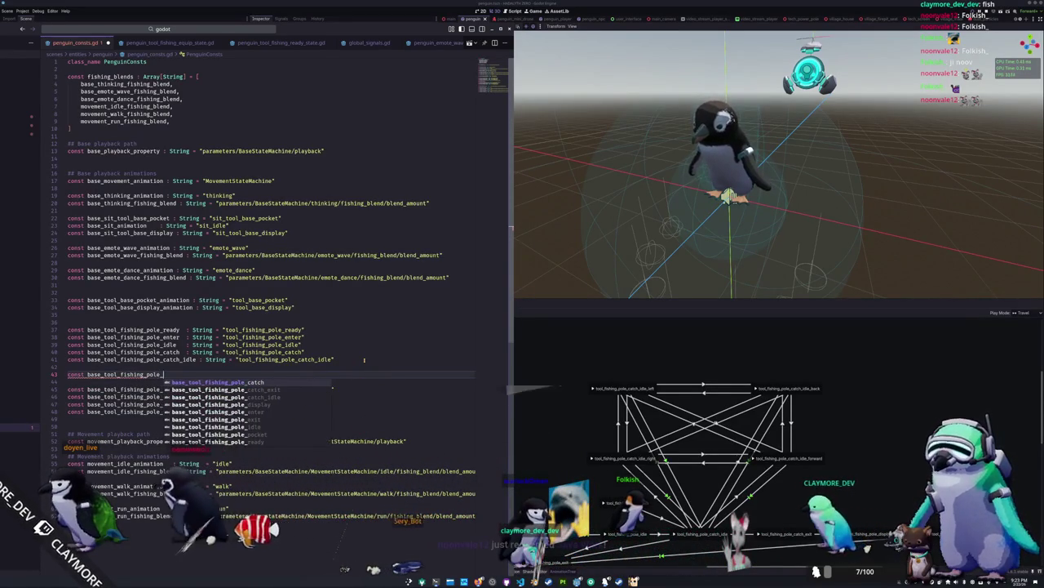
text(catch_idle_le)
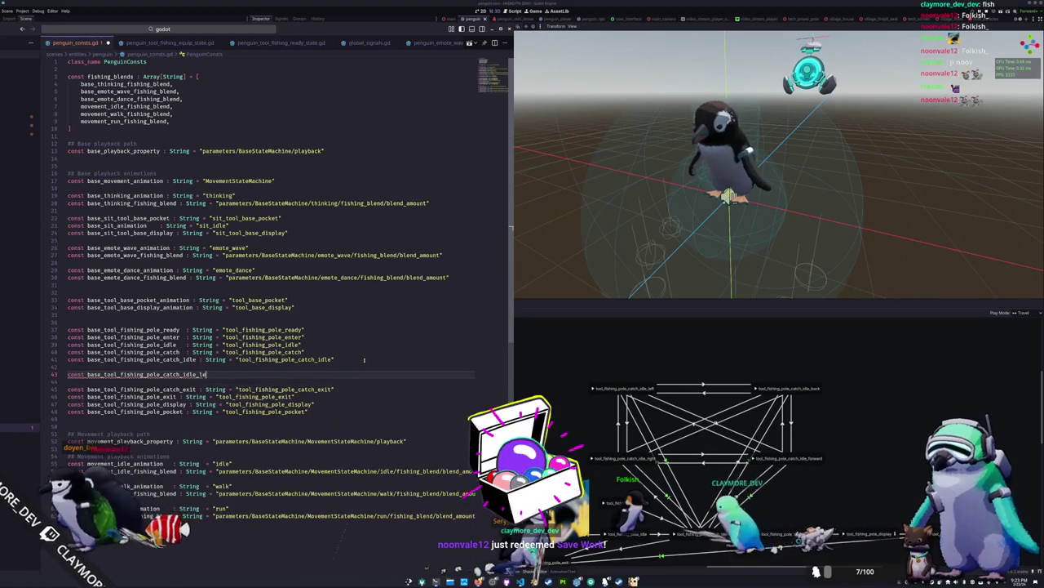
text(ft : String = )
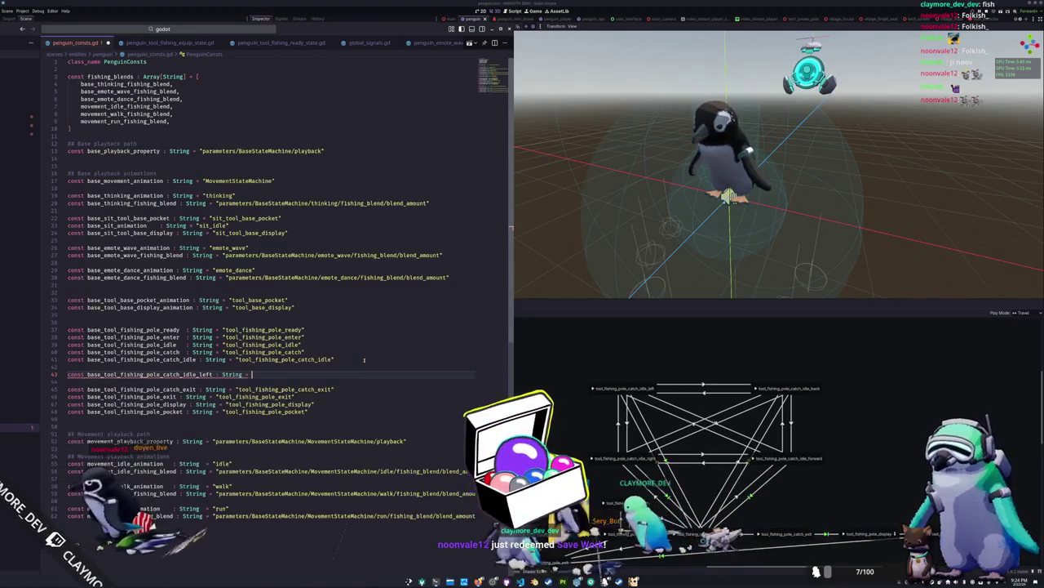
text("tool_fishing_pole_catch_idle_left)
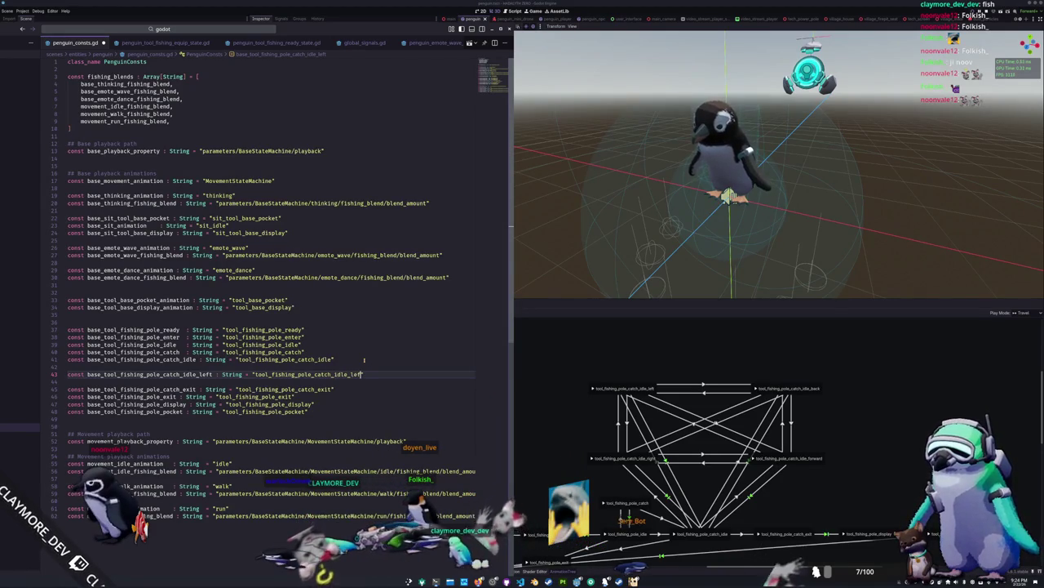
Duplicate the left constant three times and rename the copies to right, forward and back.
key(ctrl+shift+d)
key(ctrl+shift+d)
key(ctrl+shift+d)
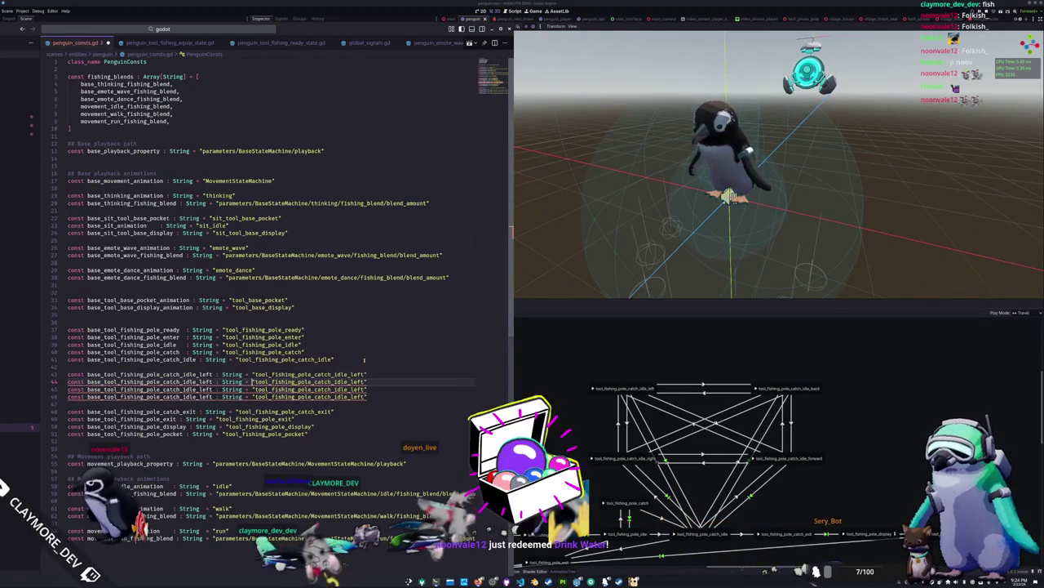
key(ctrl+d)
key(ctrl+d)
key(ctrl+d)
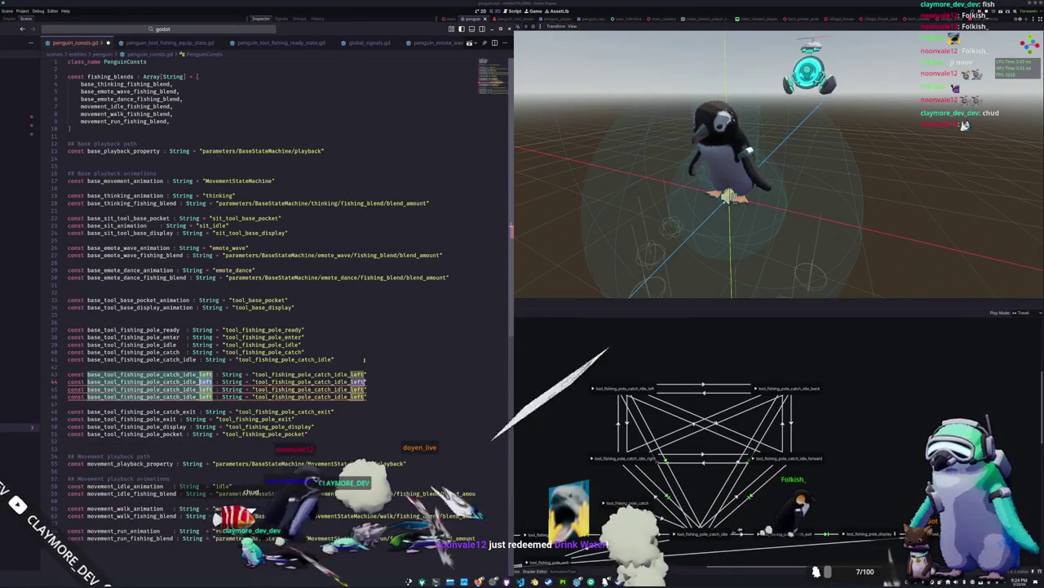
text(right)
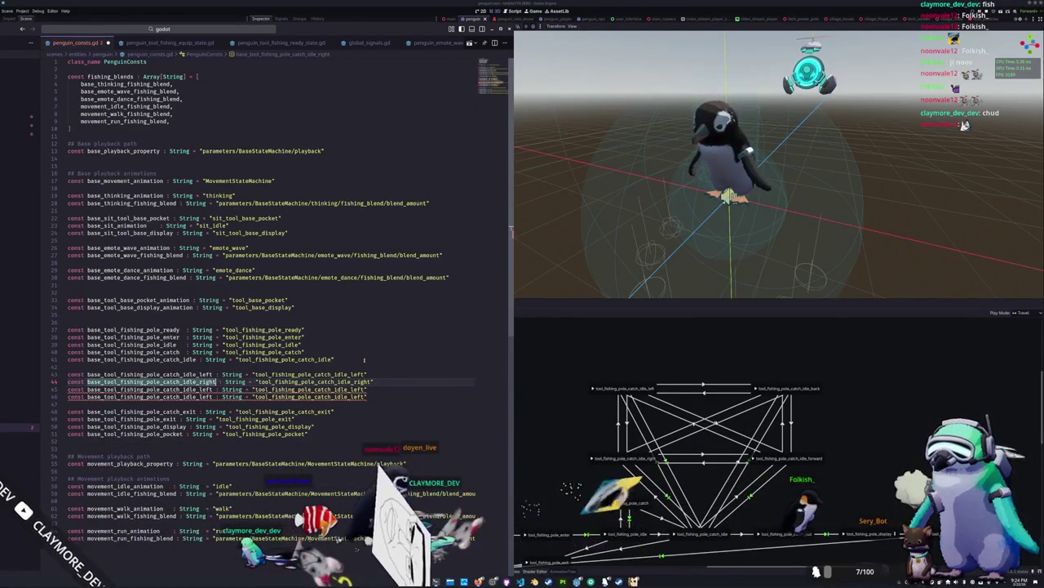
key(ctrl+shift+Left)
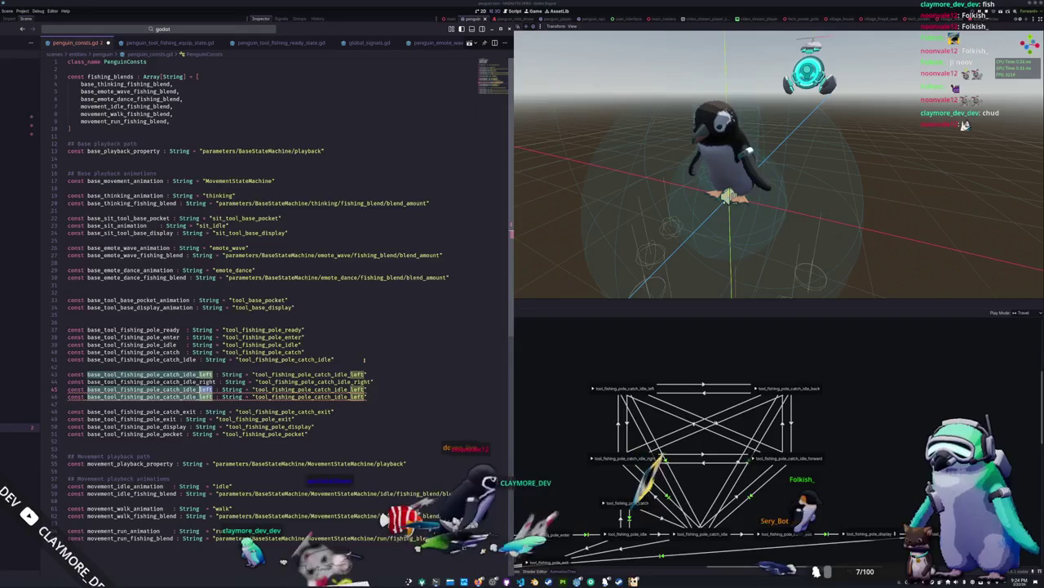
text(forward)
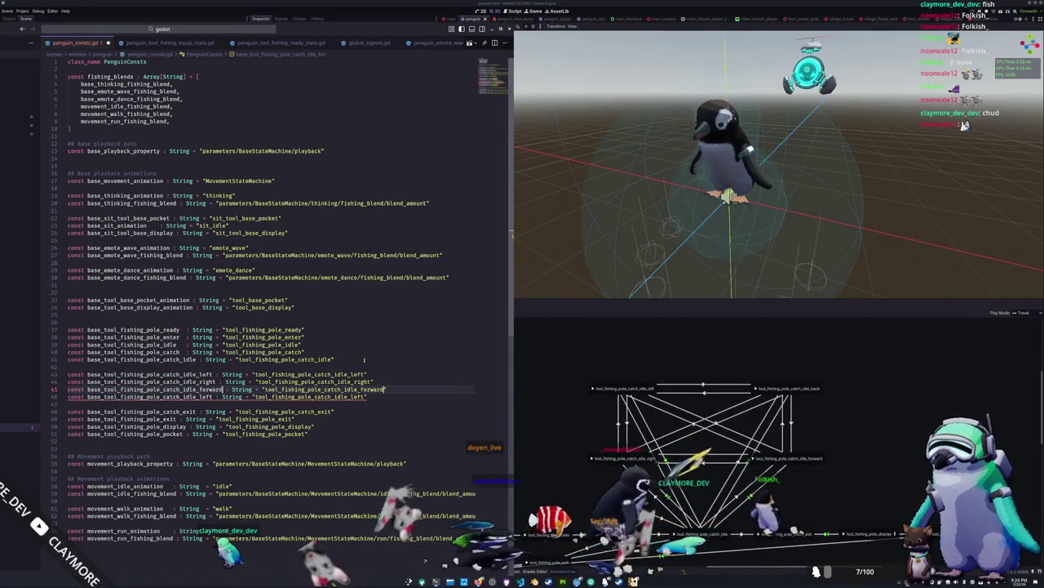
key(Down)
key(ctrl+shift+Left)
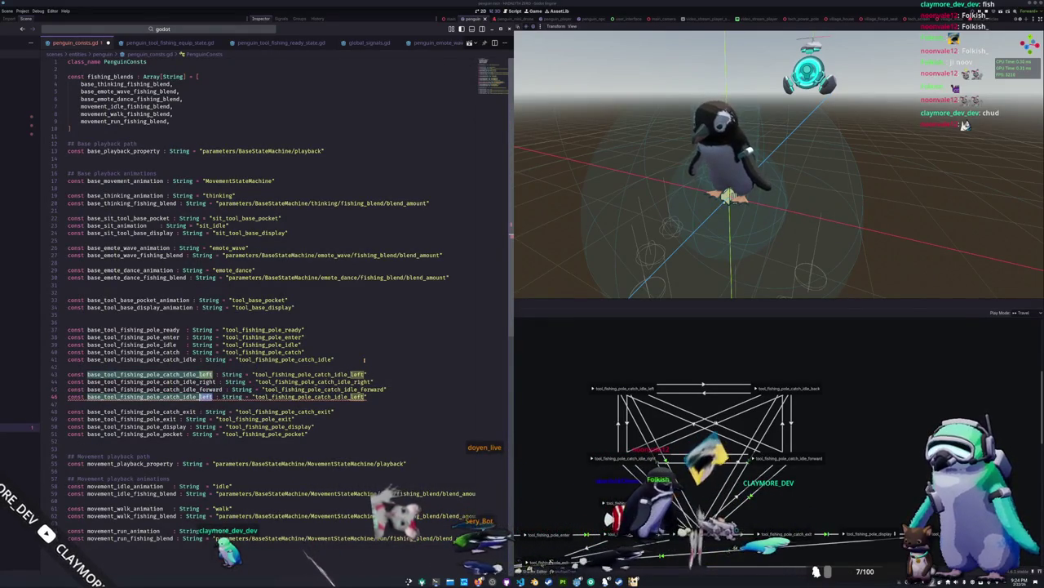
text(back)
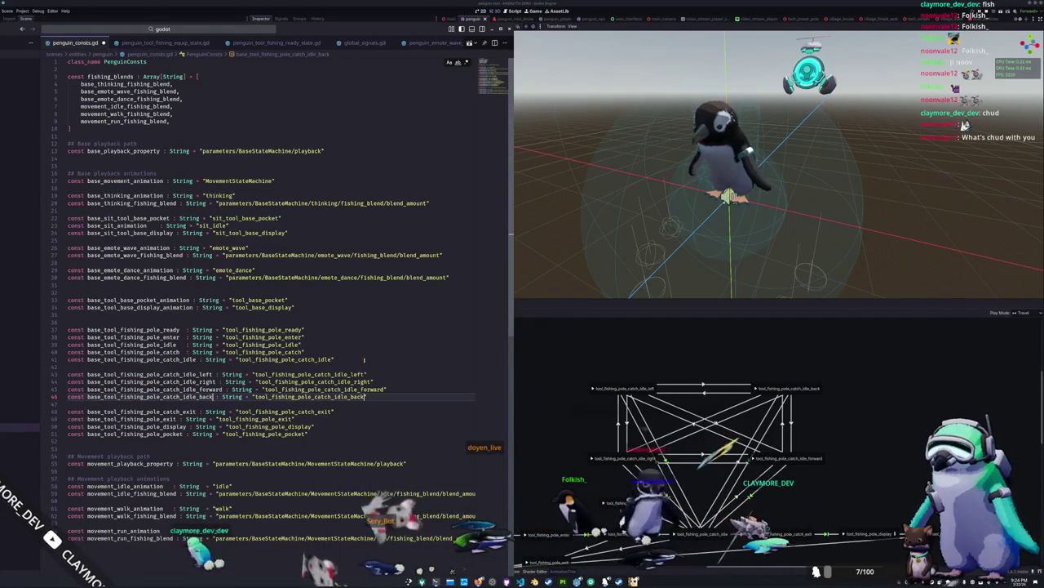
key(ctrl+shift+Left)
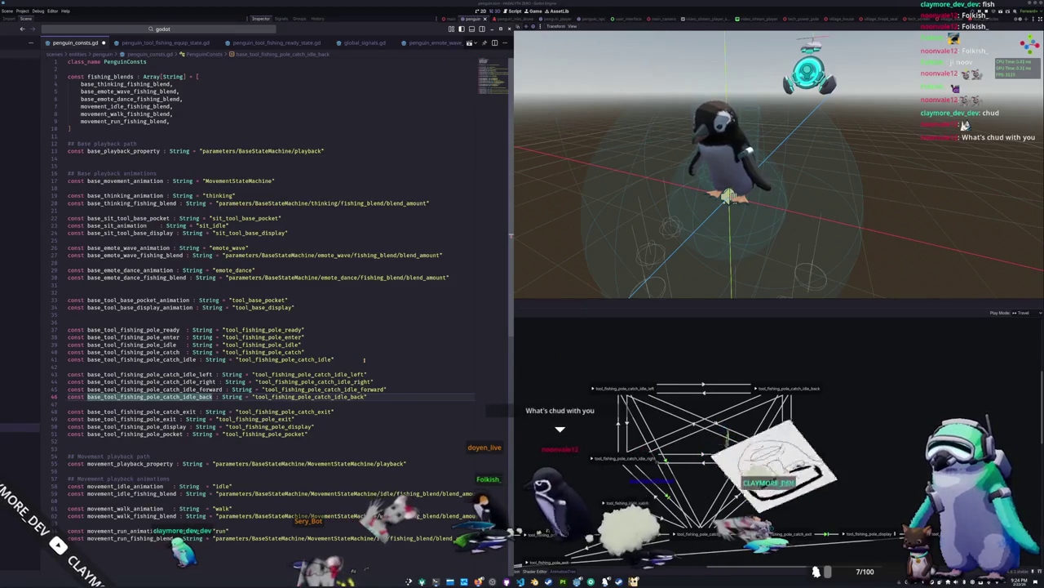
key(Down)
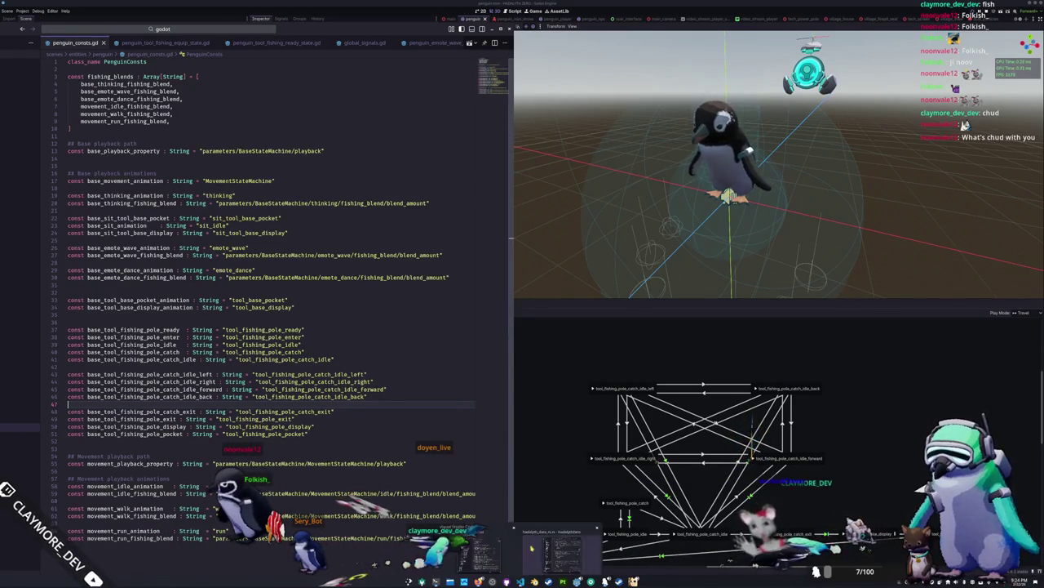
Restore the penguin_consts.gd window with its file explorer and nudge it up-left over Godot.
click(519, 581)
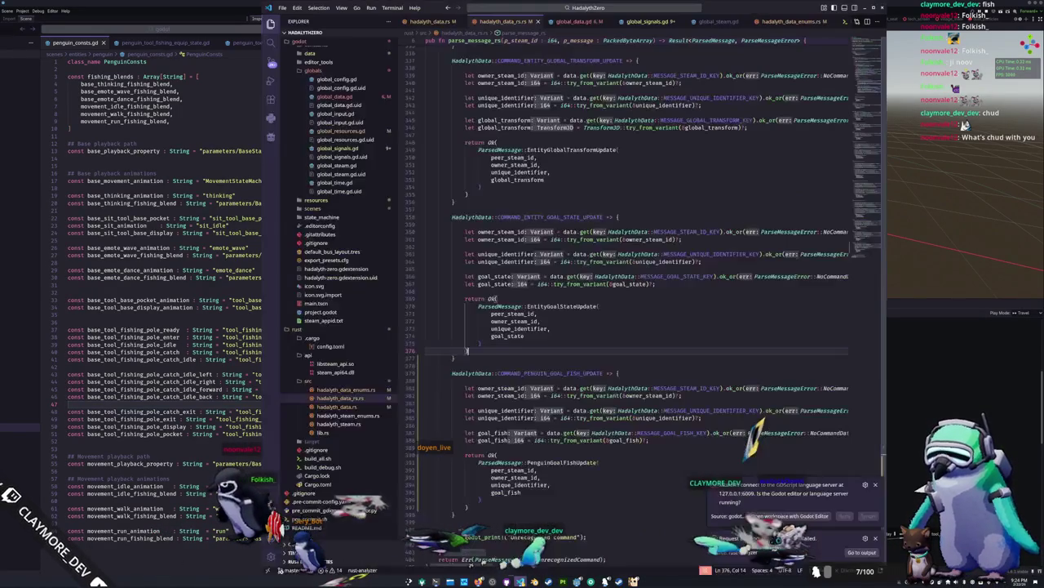
key(alt+Tab)
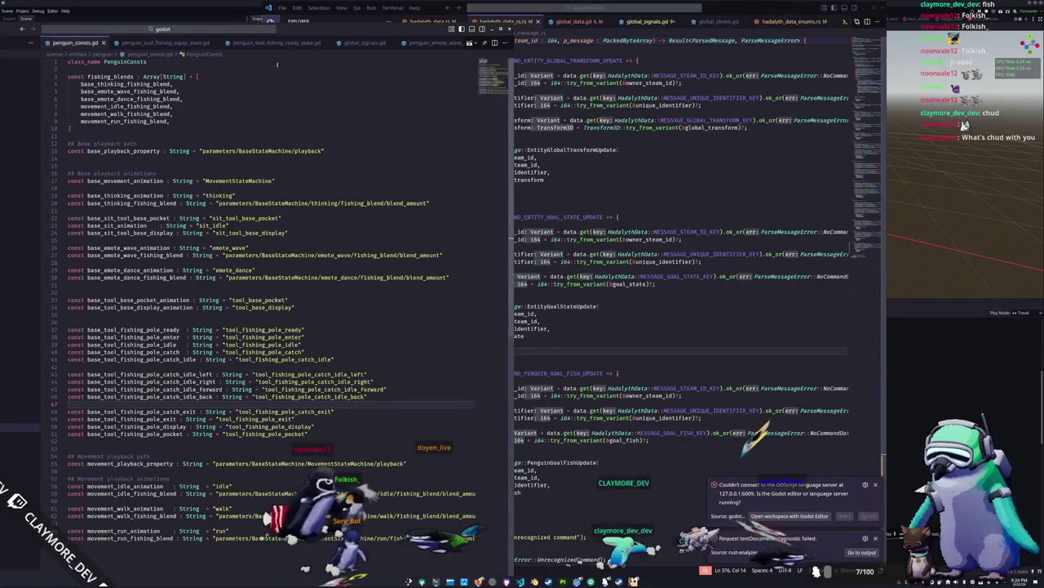
double_click(345, 28)
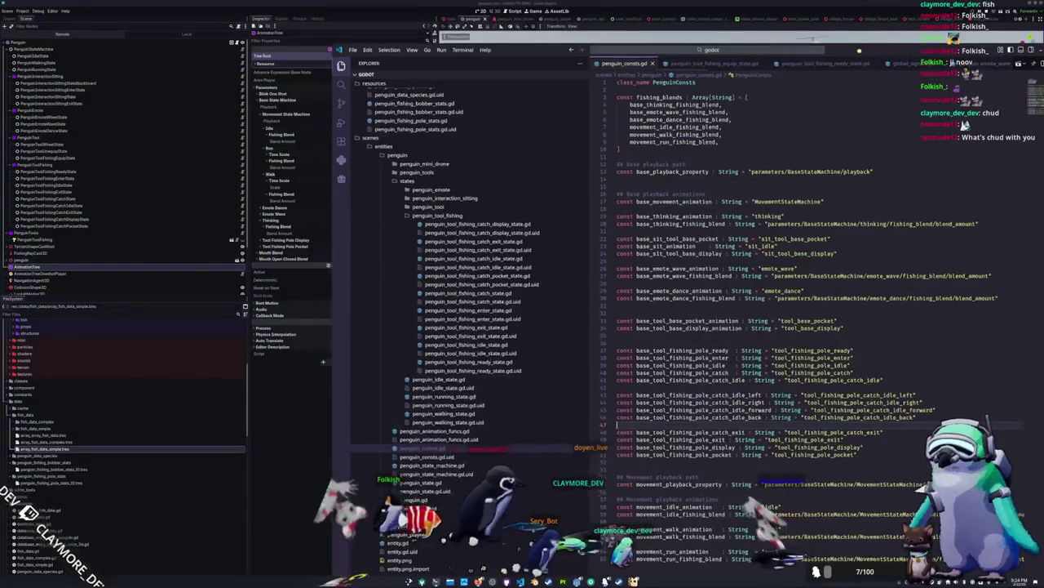
drag(821, 69, 802, 49)
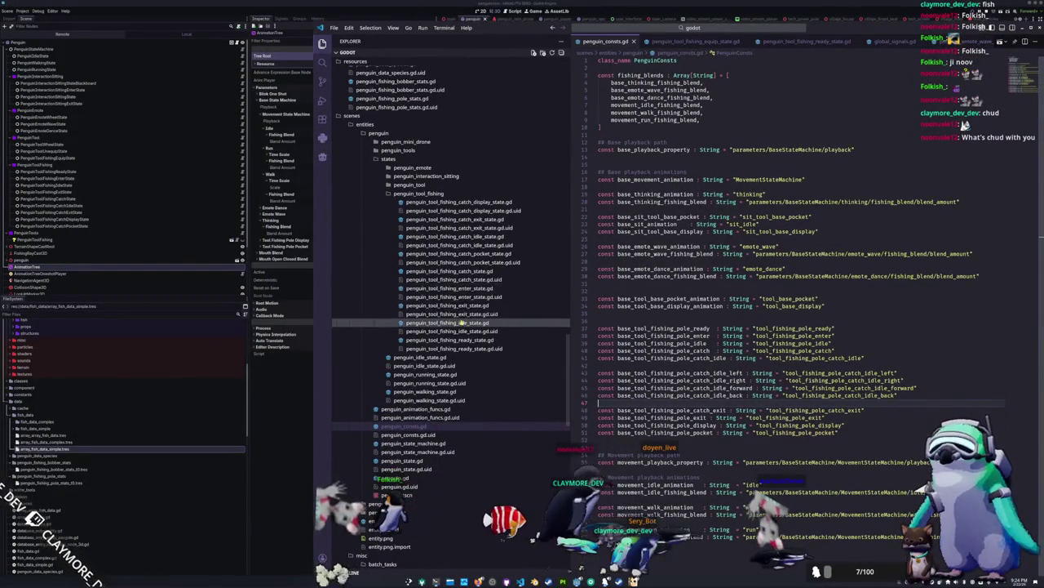
Under the player_minigame_up check, travel movement_playback to base_tool_fishing_pole_catch_idle_forward.
click(476, 237)
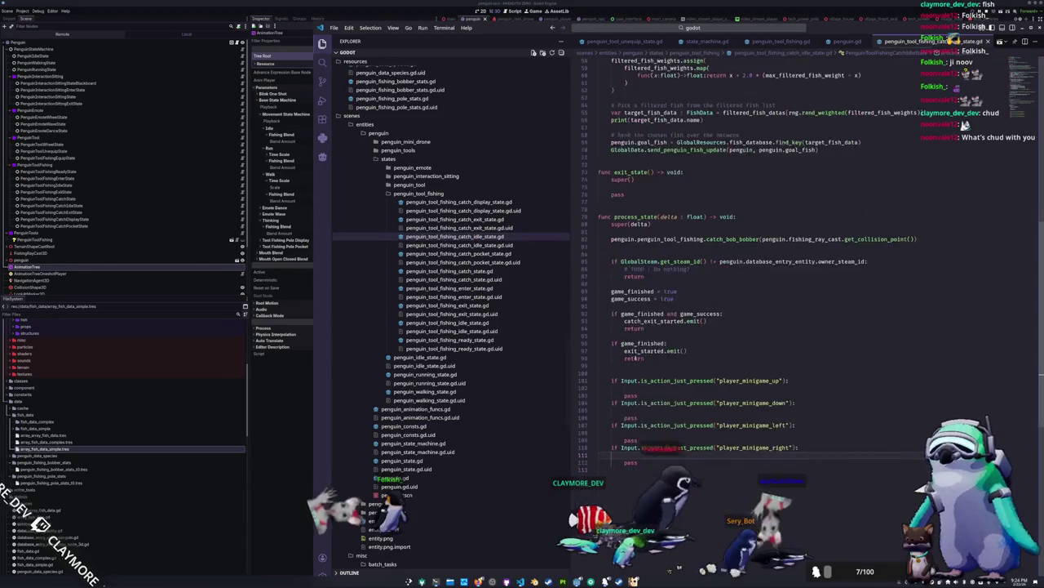
click(641, 389)
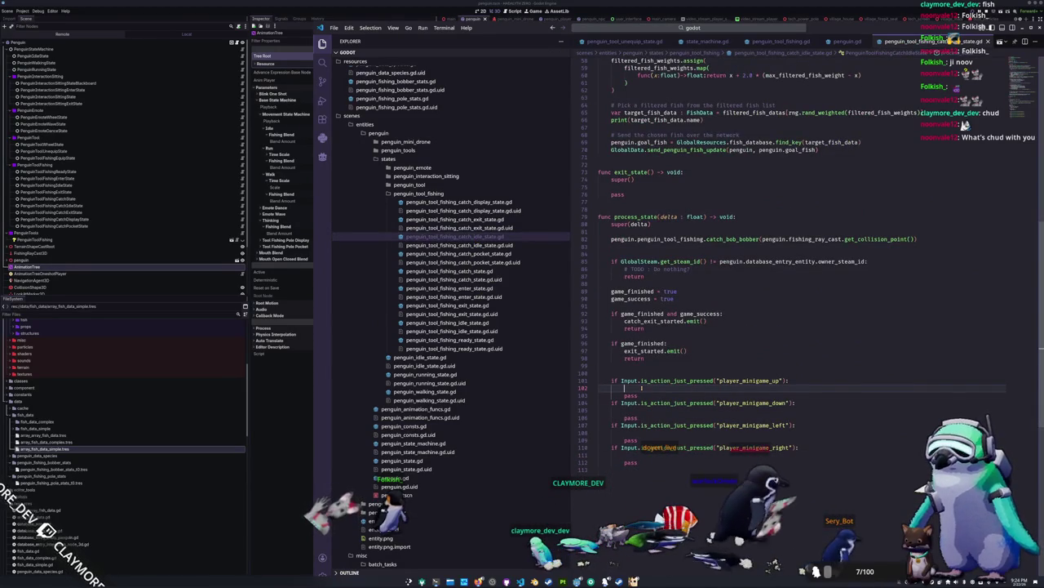
text(penguin.mo)
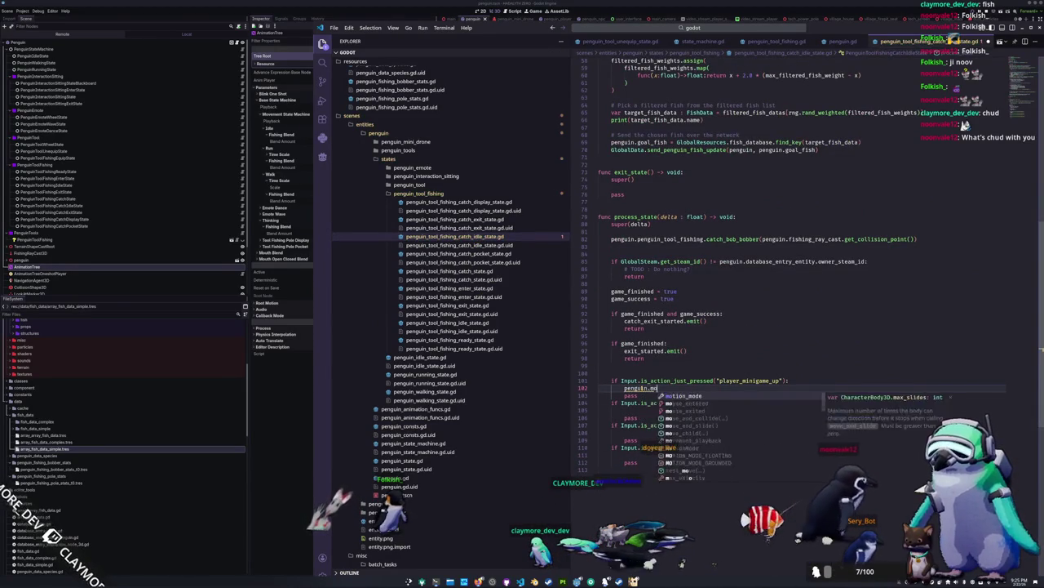
text(vement_playback.p)
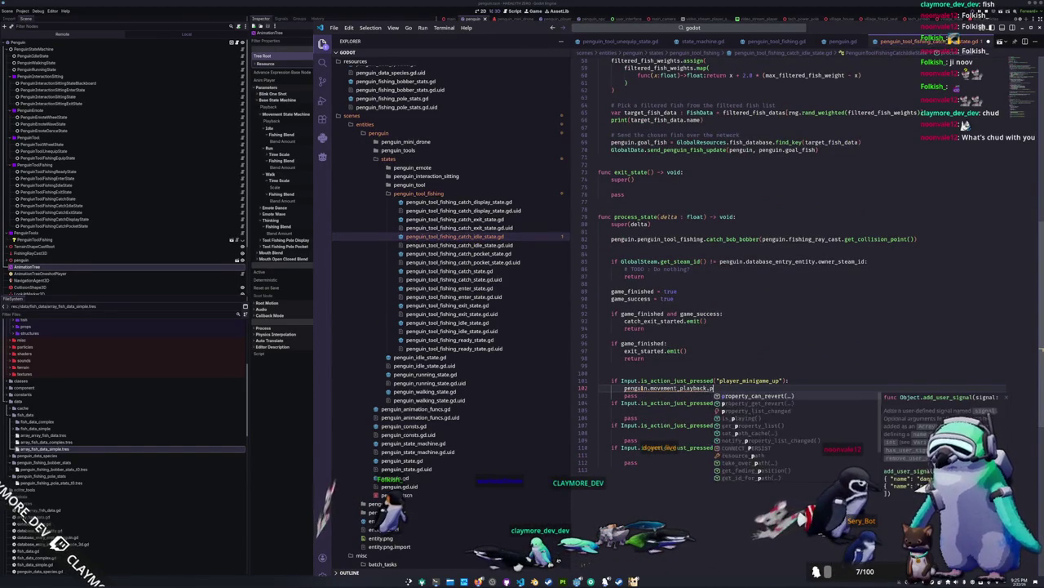
key(BackSpace)
text(travel)
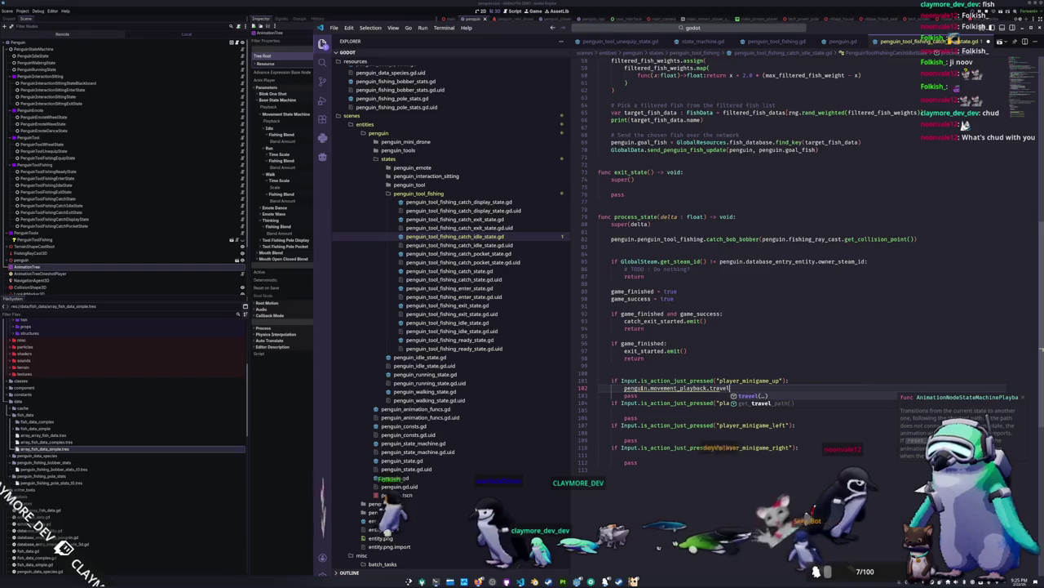
text((PenguinConsts)
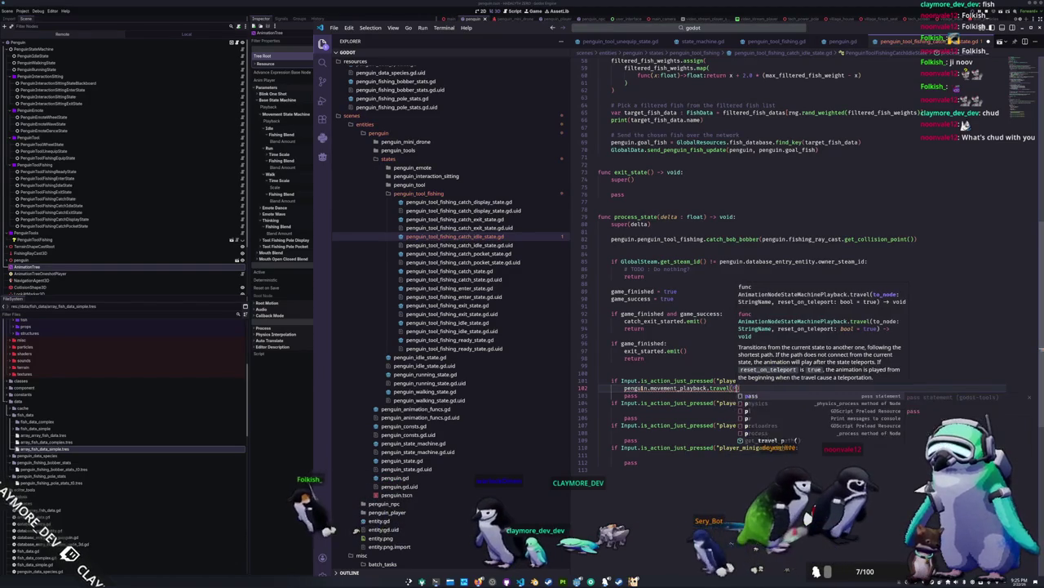
text(.)
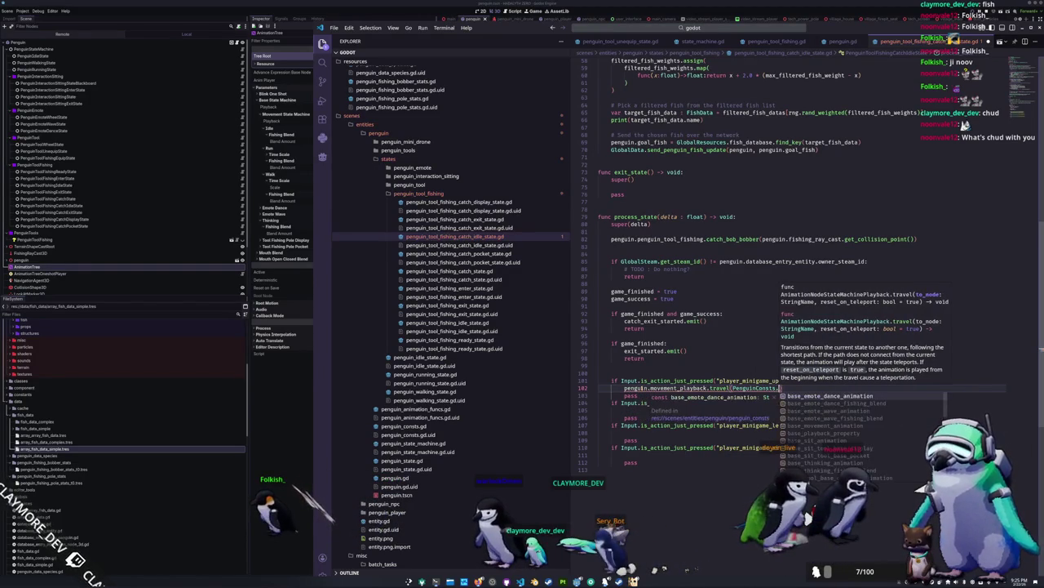
text(base_fishing)
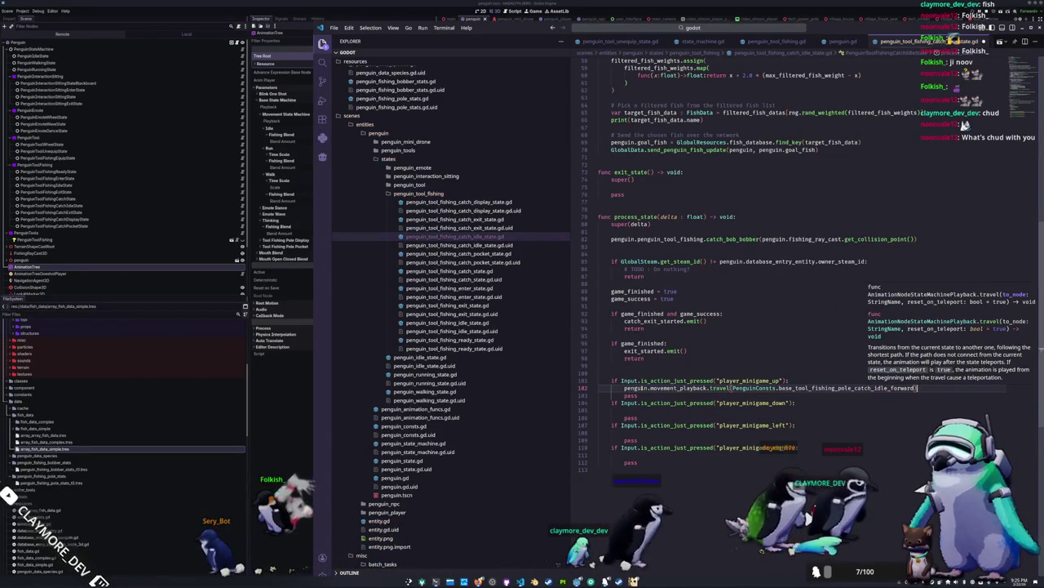
key(Return)
Paste the same travel line under the other minigame input checks.
key(Down)
key(Down)
text(penguin.movement_playback.travel(PenguinConsts.base_tool_fishing_pole_catch_idle_forward))
key(Down)
key(Down)
key(Down)
text(penguin.movement_playback.travel(PenguinConsts.base_tool_fishing_pole_catch_idle_forward))
key(ctrl+shift+Left)
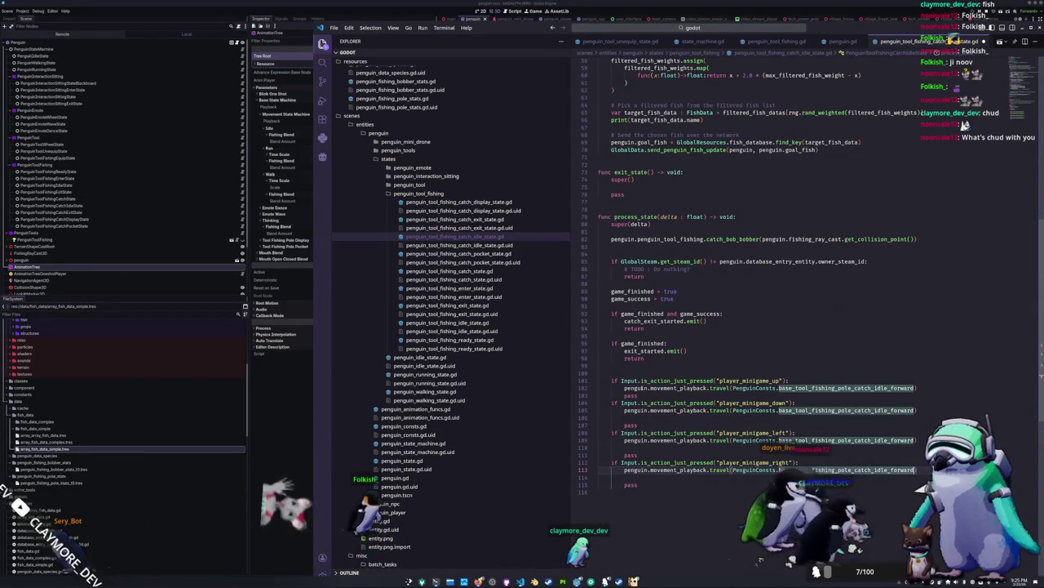
Change the two game flags on lines 89 and 90 from true to false.
key(Up)
key(Up)
key(Up)
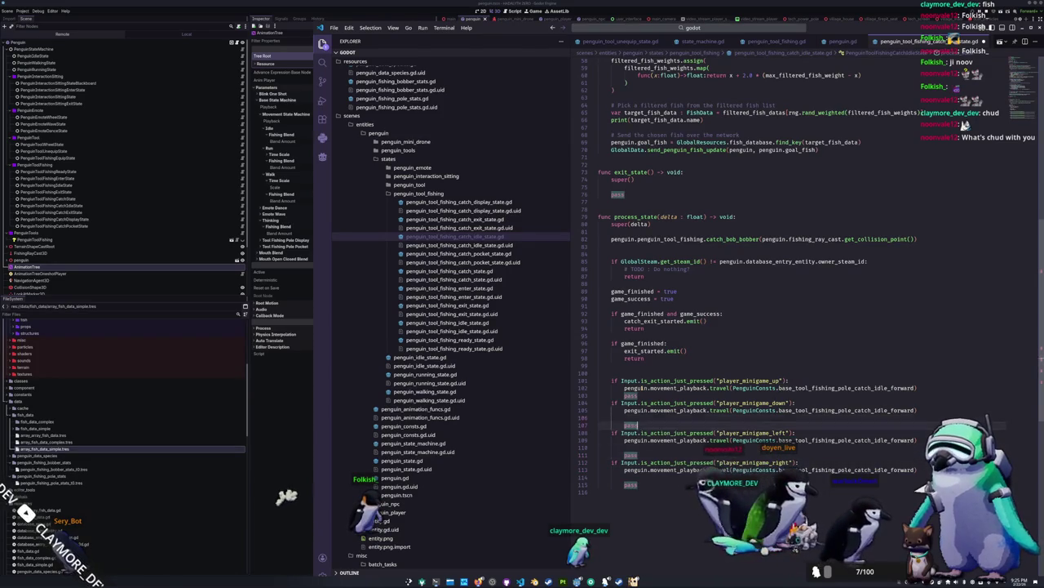
key(Up)
key(Up)
key(Up)
key(ctrl+shift+Left)
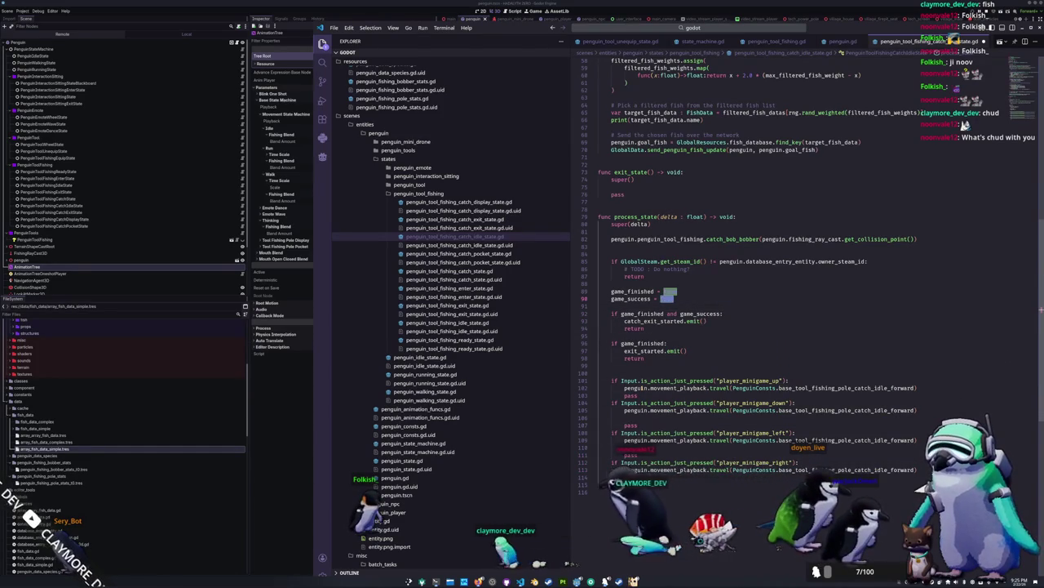
text(false)
key(Up)
key(ctrl+shift+Left)
text(false)
Point the down, left and right travel calls to the back, left and right catch-idle constants.
key(Down)
key(Down)
key(Down)
key(Down)
key(ctrl+Right)
key(ctrl+Right)
key(ctrl+Right)
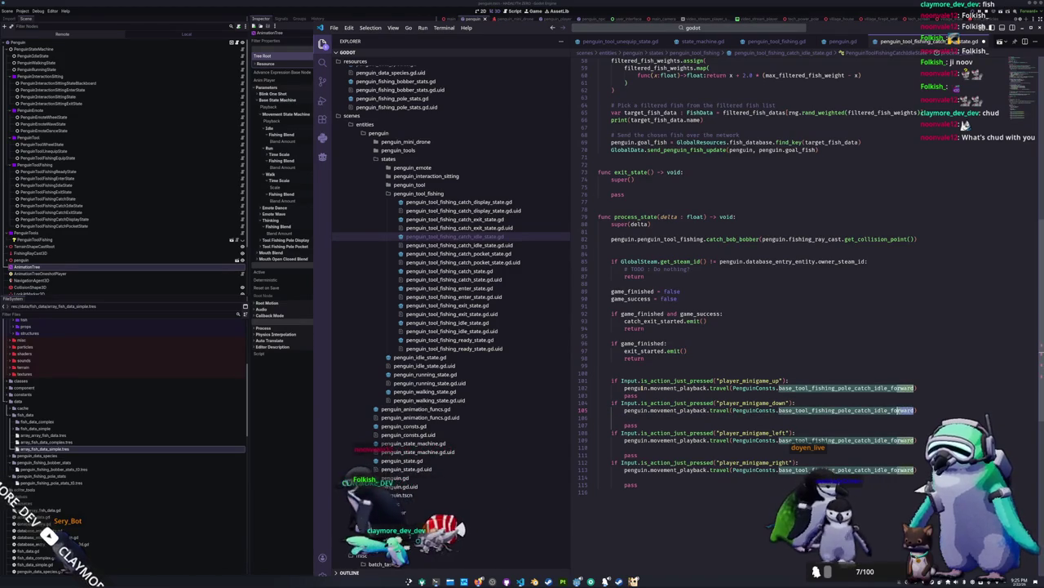
text(b)
key(Escape)
key(Down)
key(Down)
key(Down)
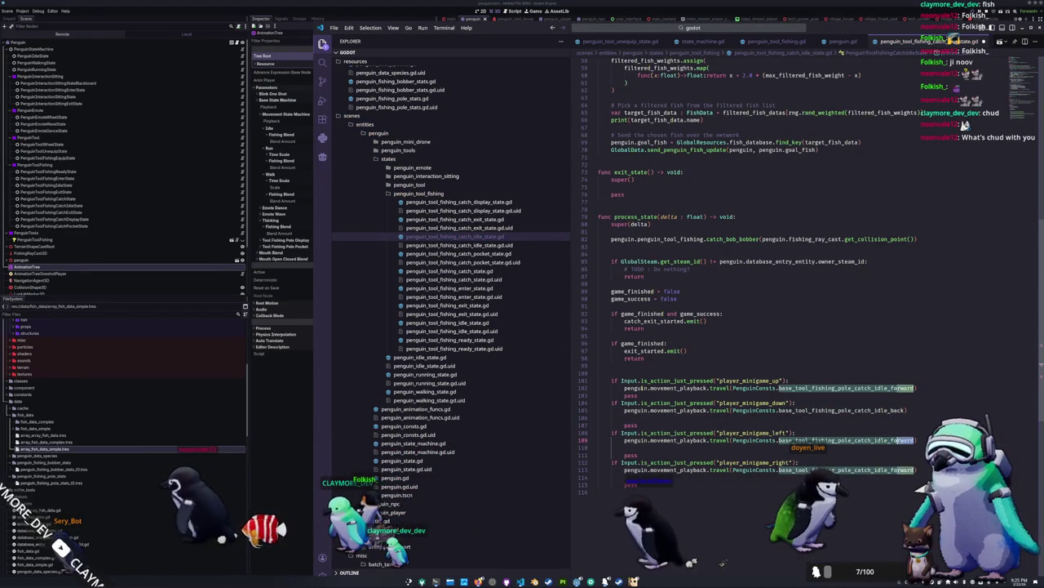
text(left)
key(Escape)
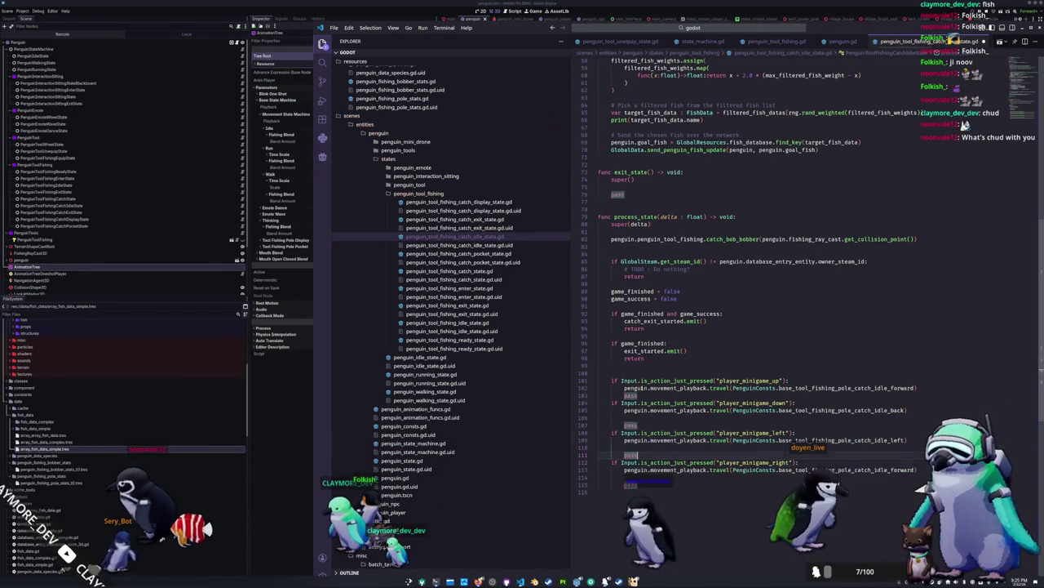
key(Down)
key(Down)
key(Down)
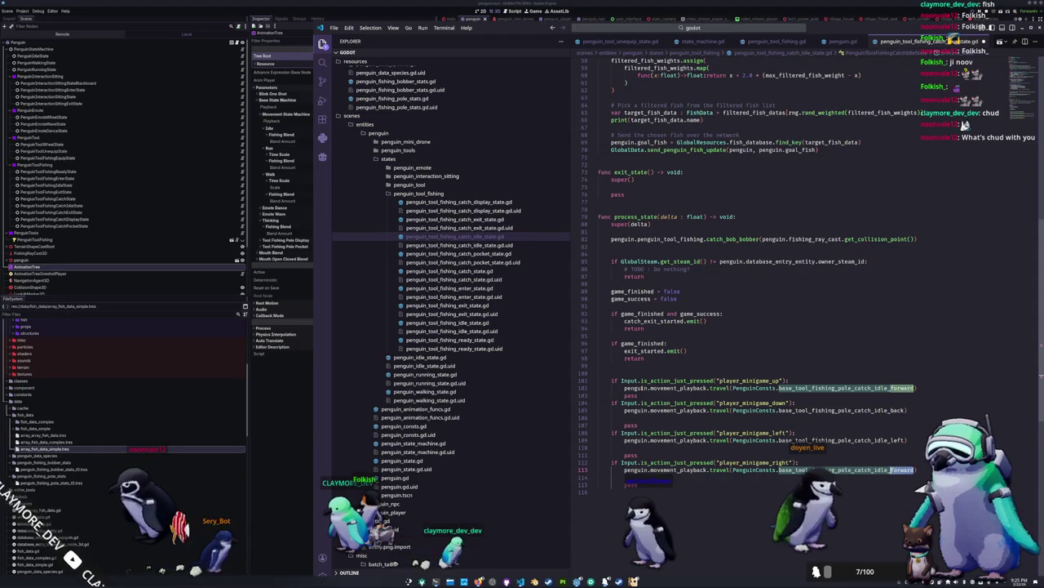
text(right)
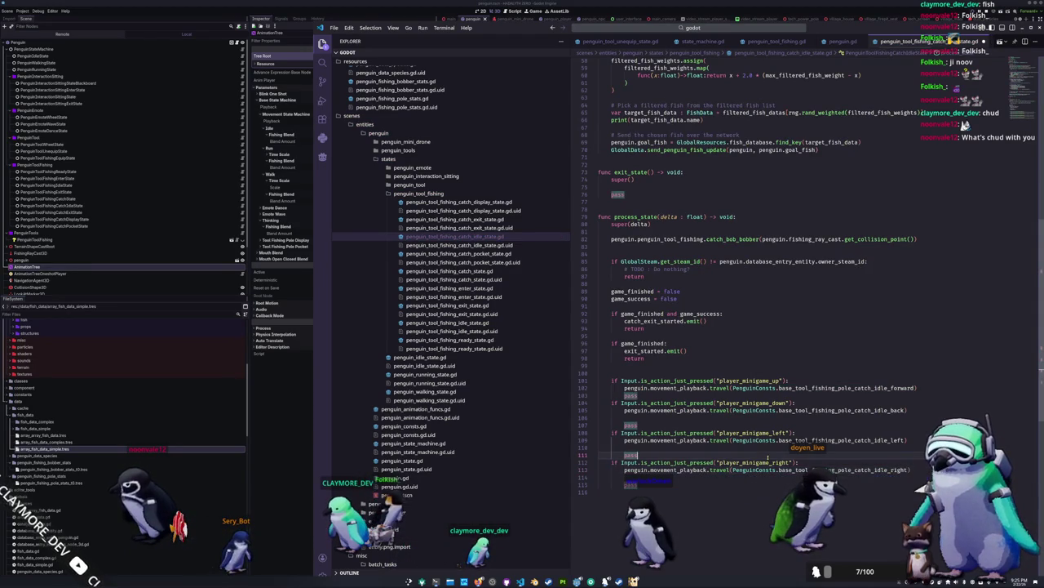
click(287, 497)
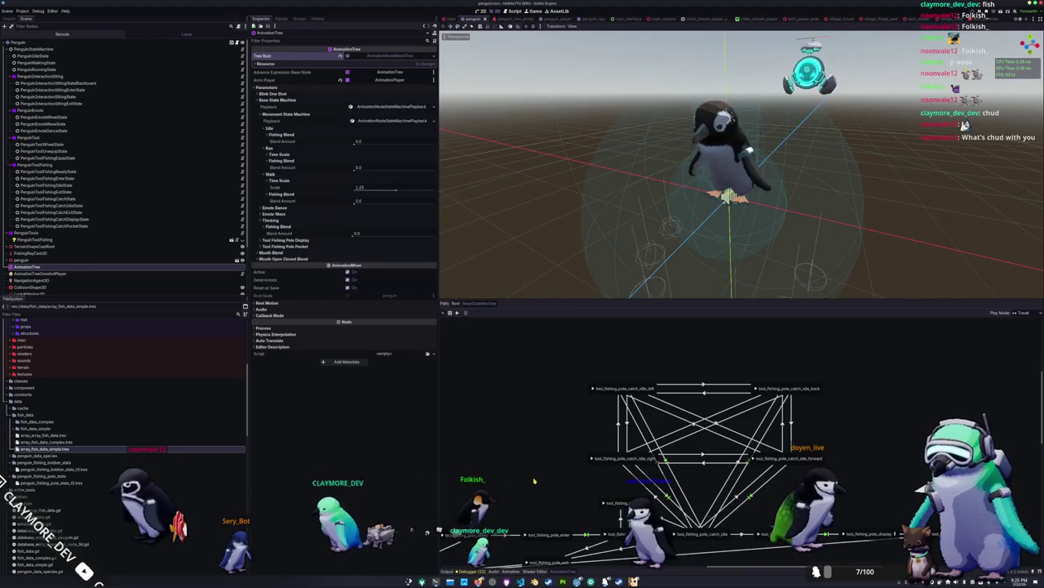
Run the game with F5 and cast the fishing line into the river once it loads.
key(F5)
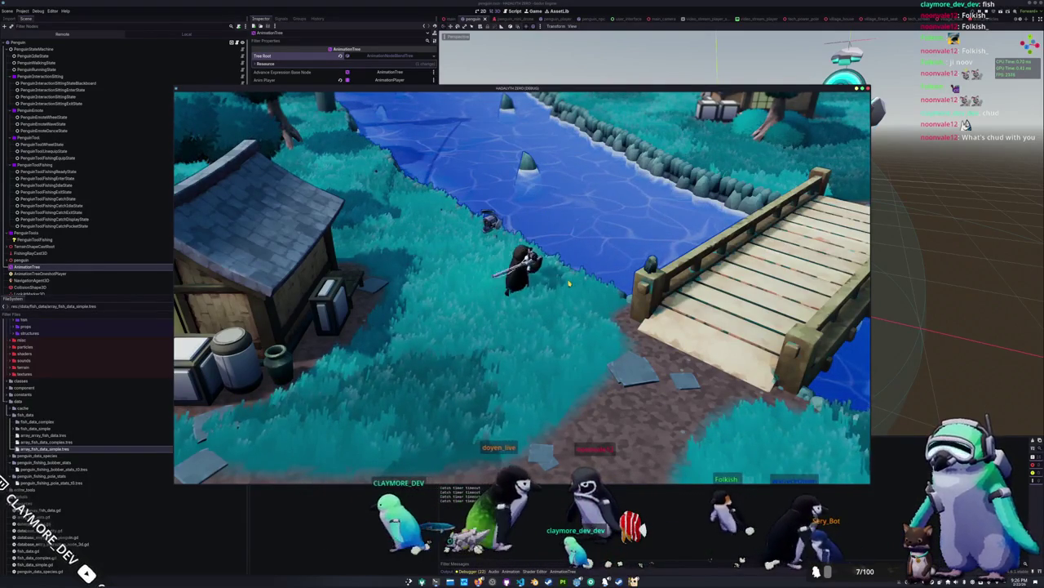
click(567, 282)
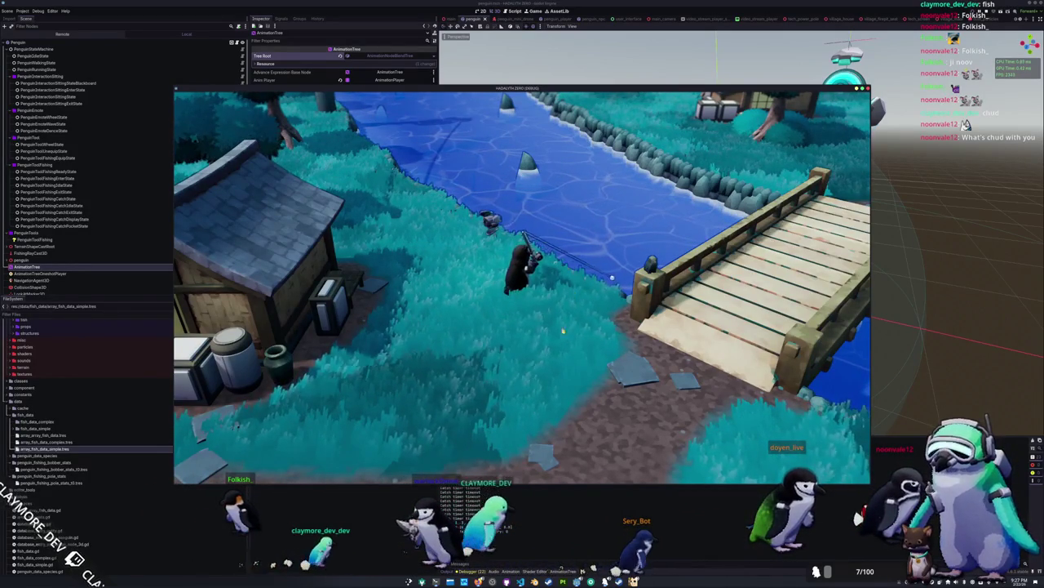
Switch back to penguin_tool_fishing_catch_idle_state.gd in VS Code.
key(alt+Tab)
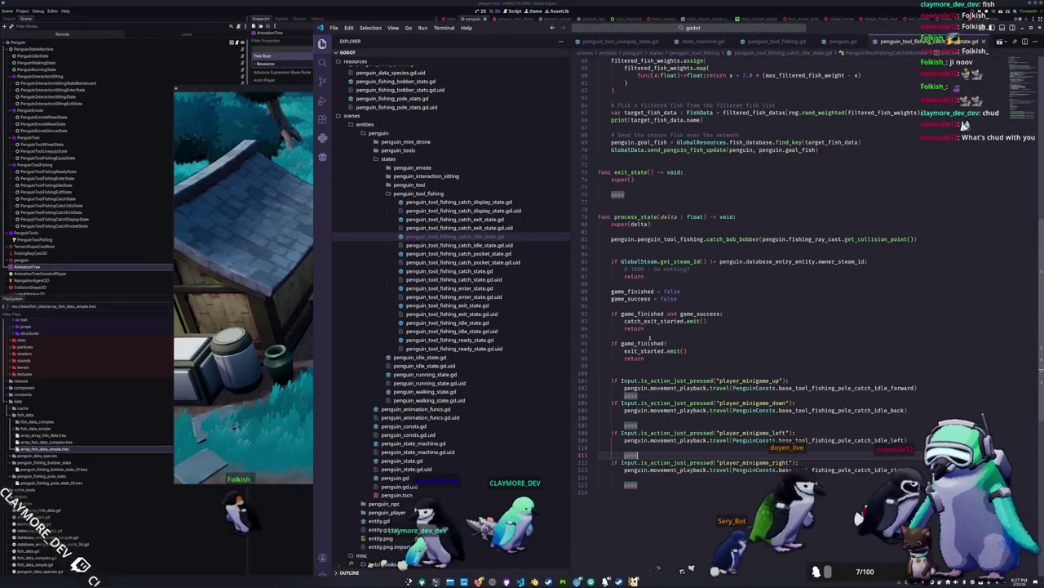
Delete the leftover blank line and pass on line 111 before the player_minigame_right check.
click(628, 373)
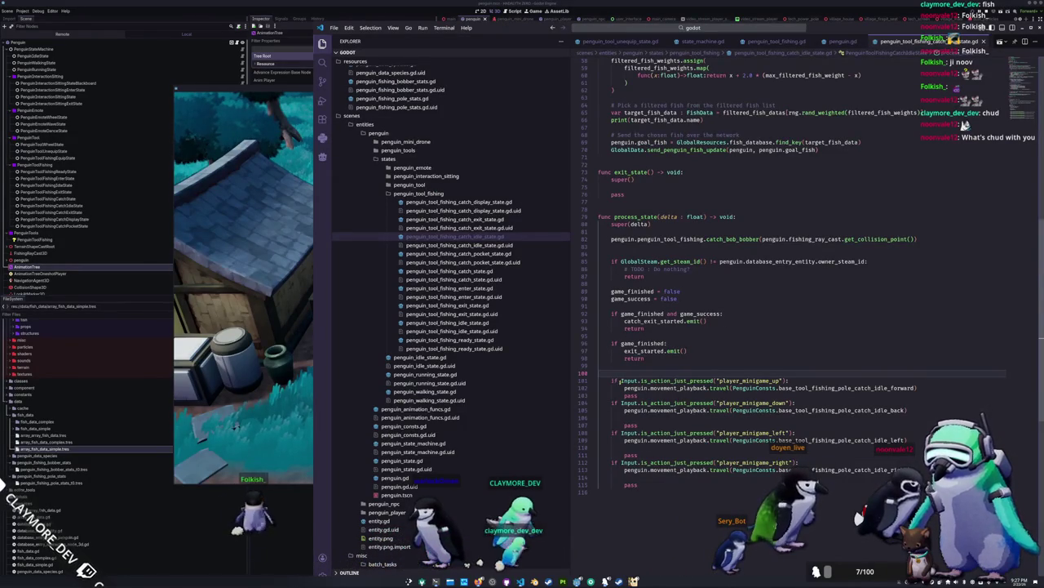
click(641, 454)
click(657, 485)
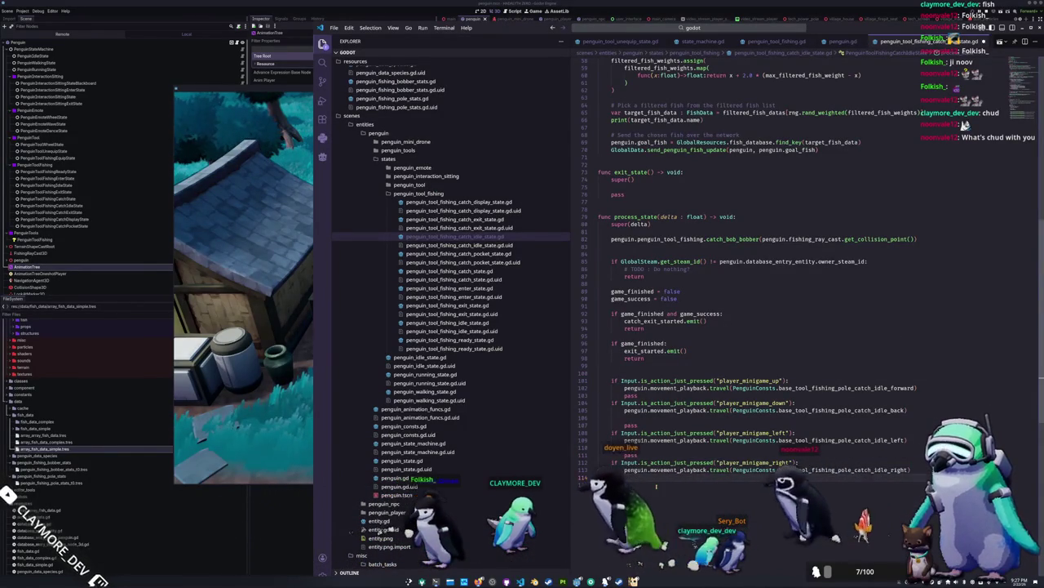
double_click(839, 470)
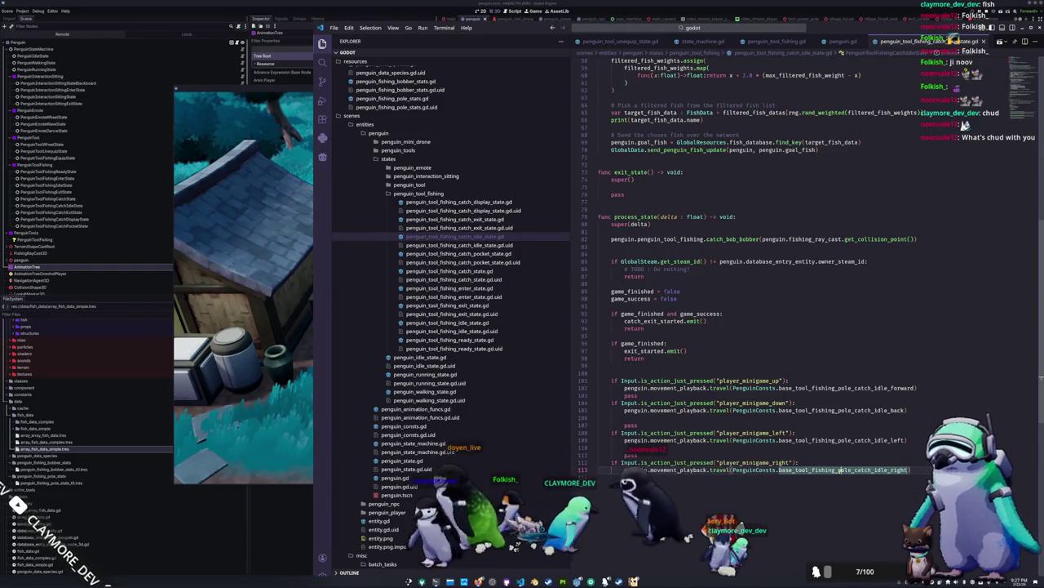
click(653, 452)
key(BackSpace)
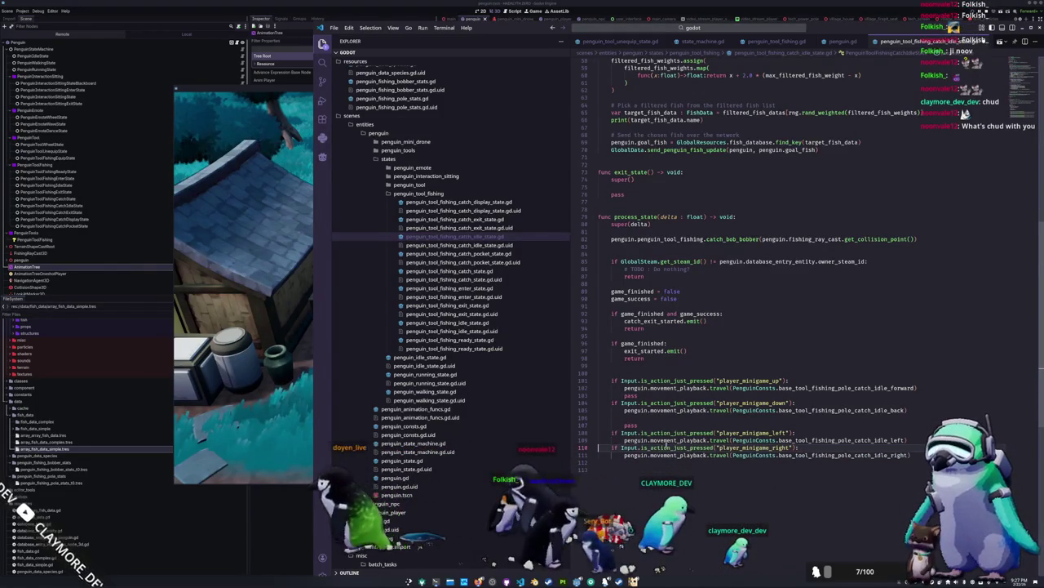
key(alt+Tab)
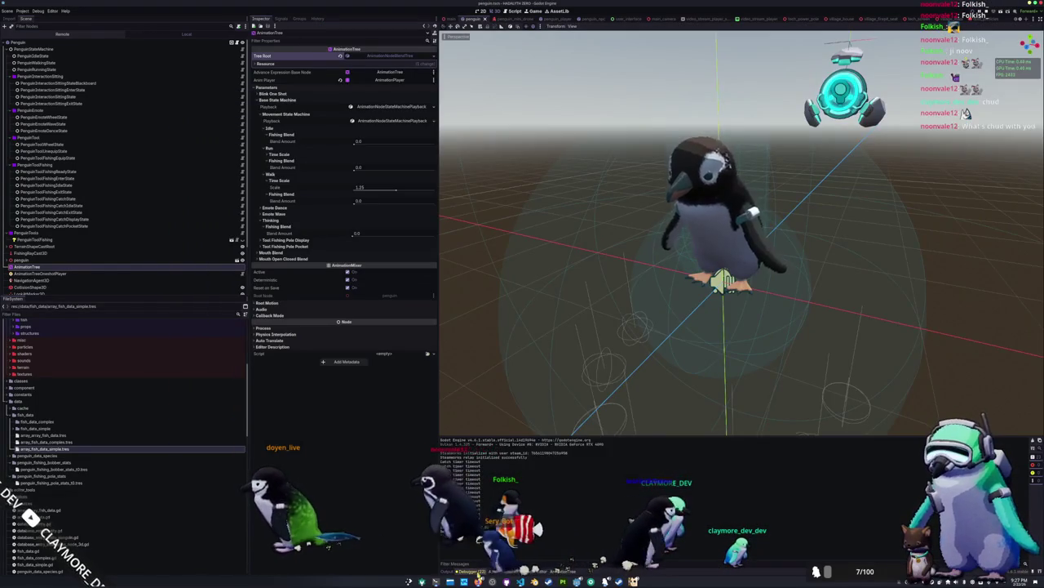
Show the Errors tab, rerun the game, and walk the penguin left to the shore by the rock.
click(480, 379)
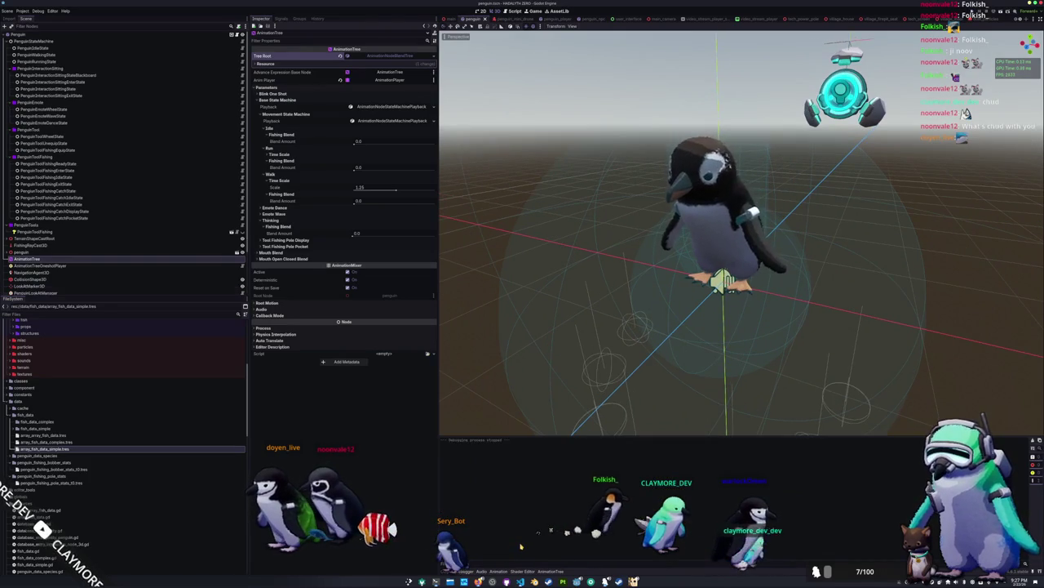
key(F5)
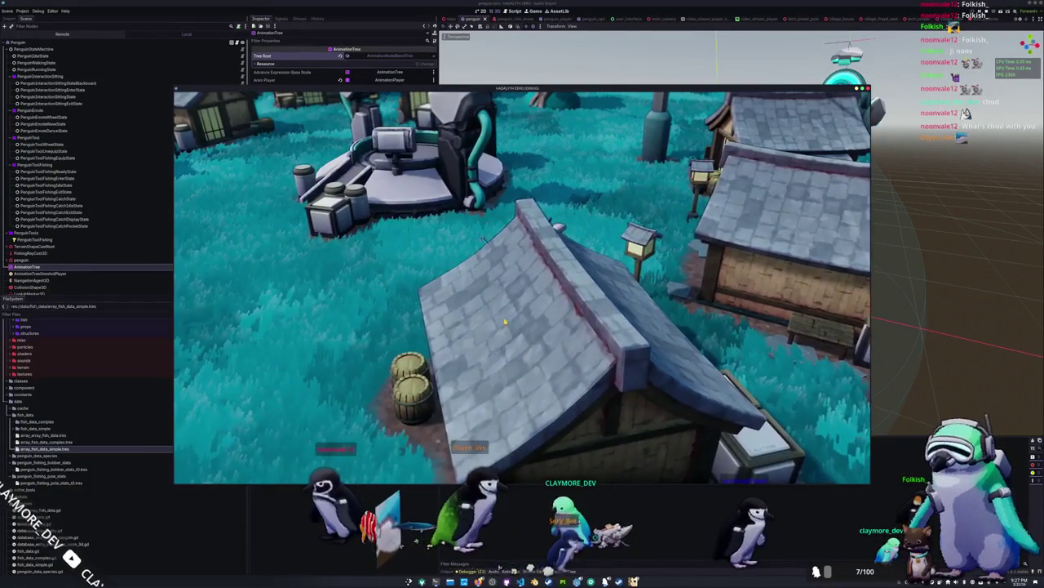
key(a)
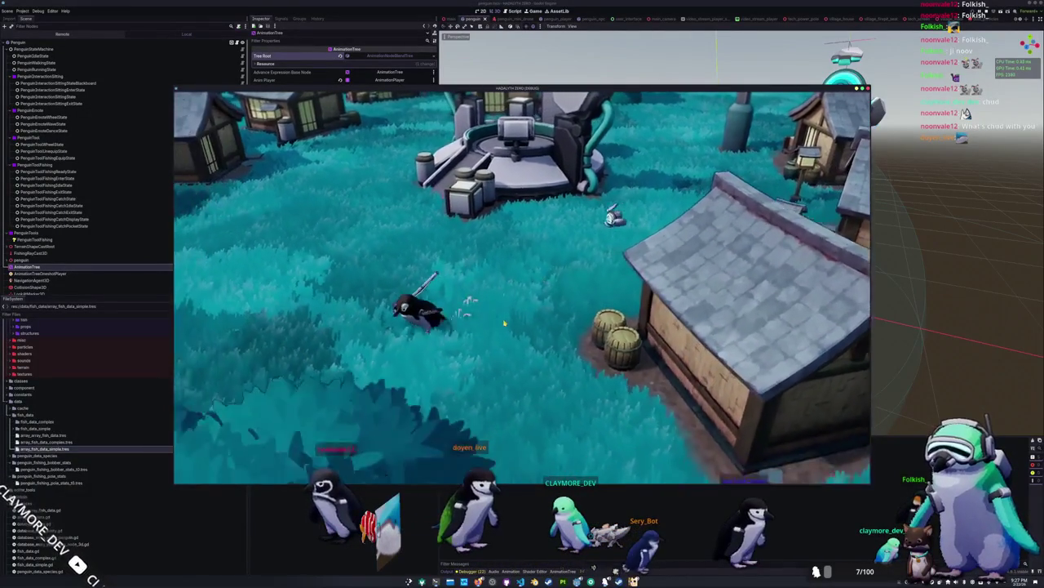
key(a)
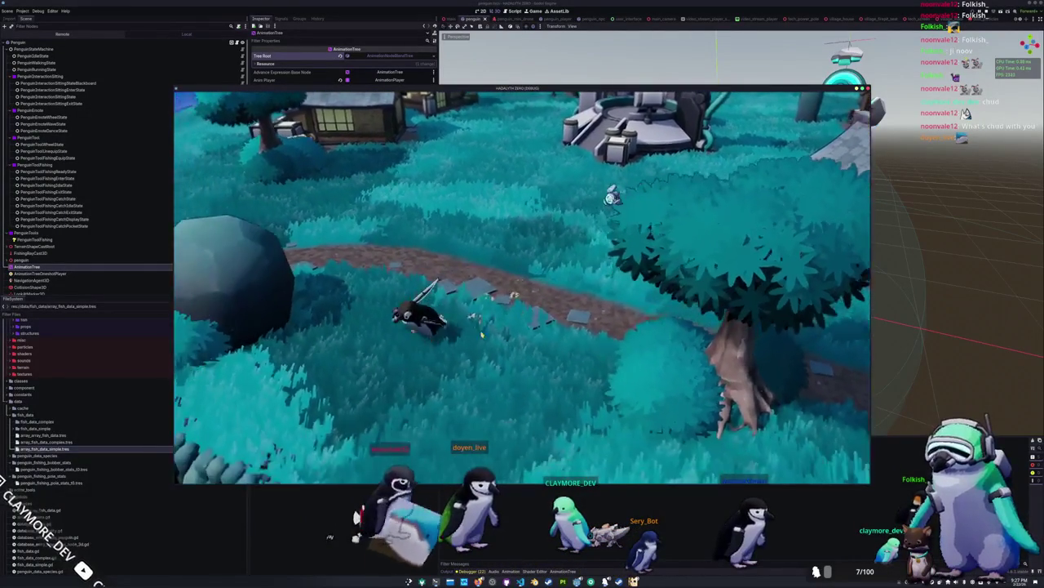
key(a)
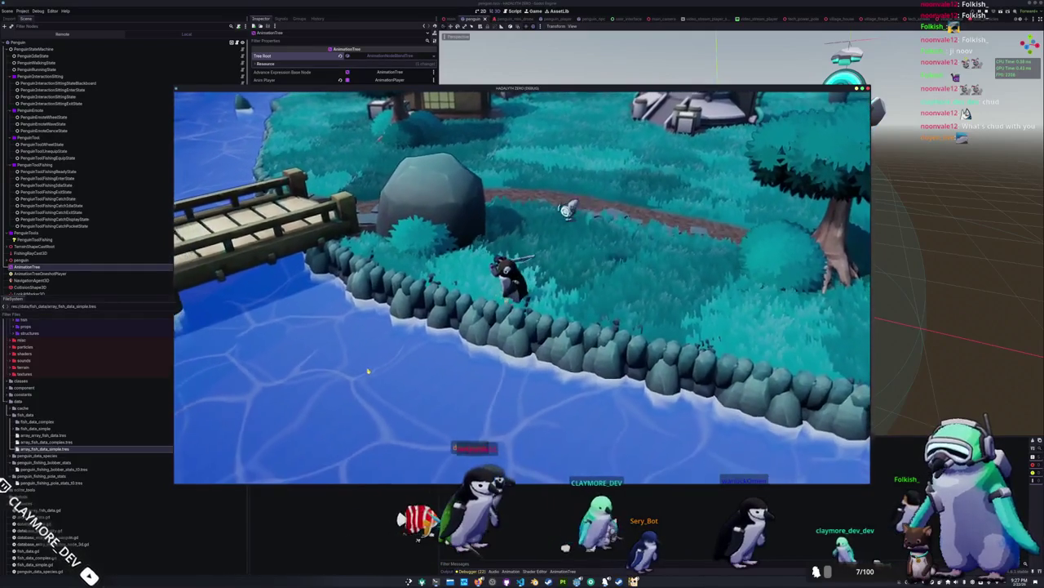
key(a)
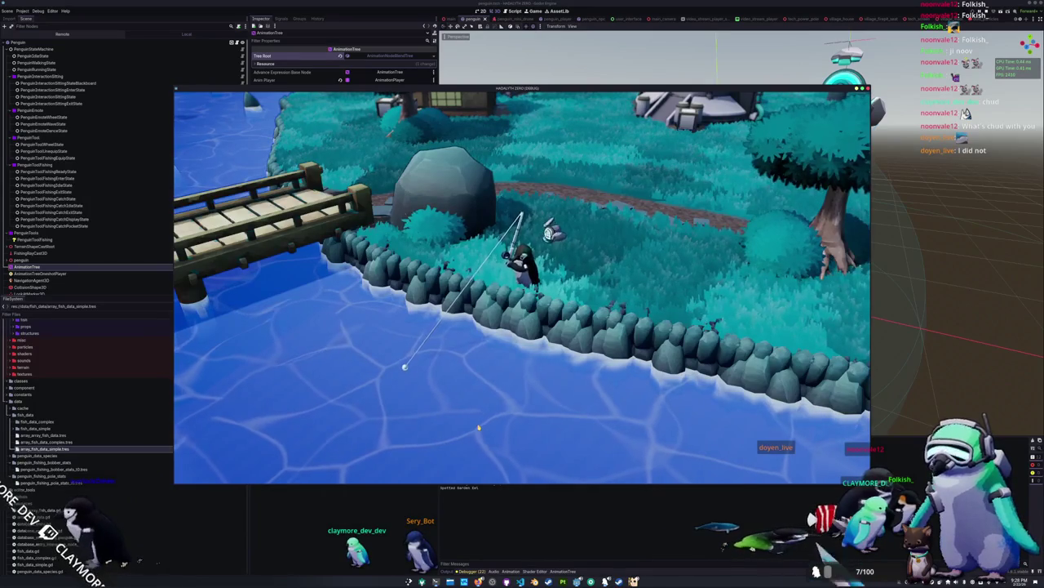
key(alt+Tab)
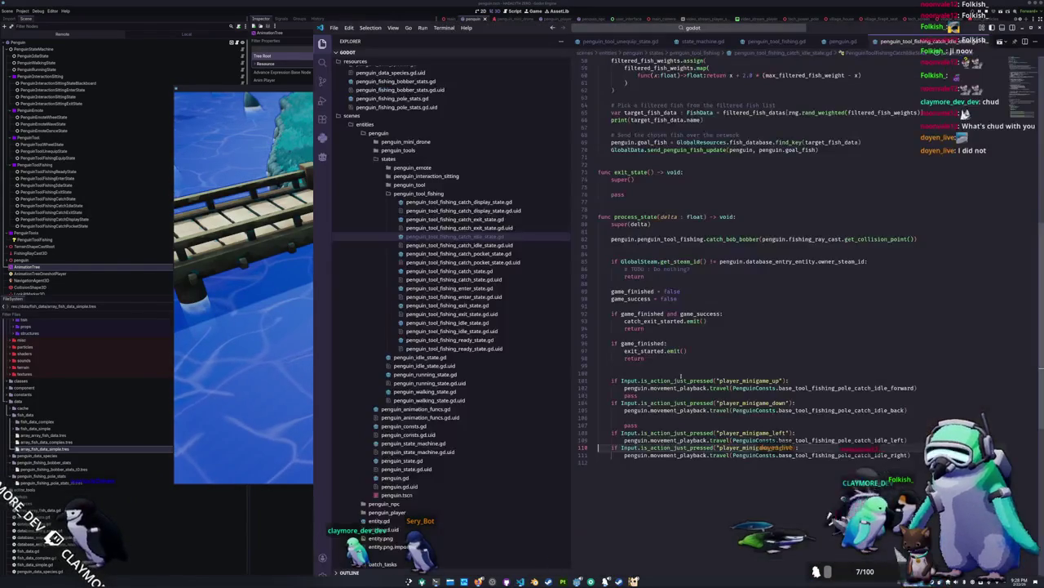
Insert print("Yahoo") as the first line inside the player_minigame_up block.
click(707, 394)
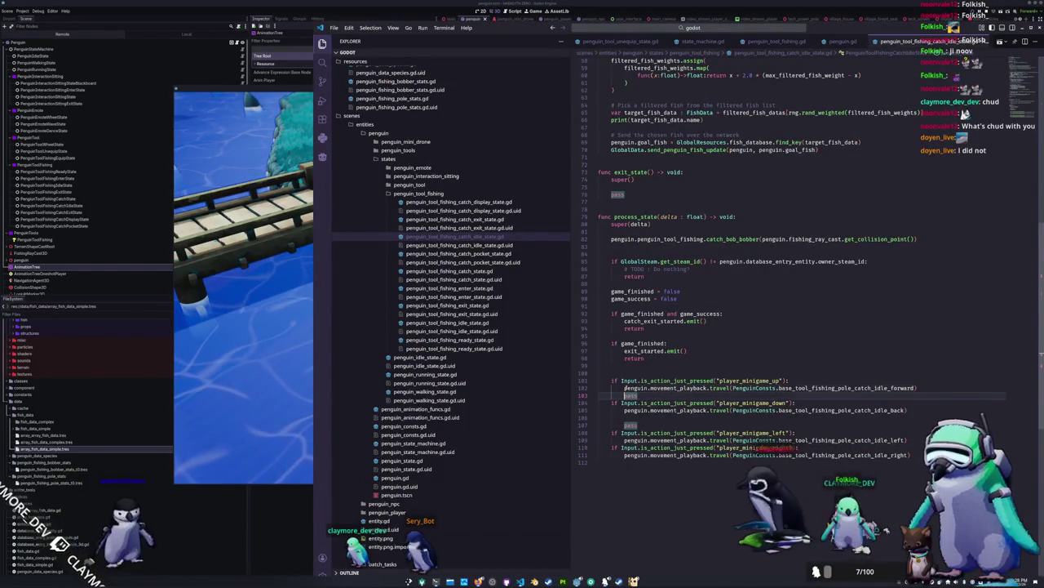
click(790, 380)
key(Return)
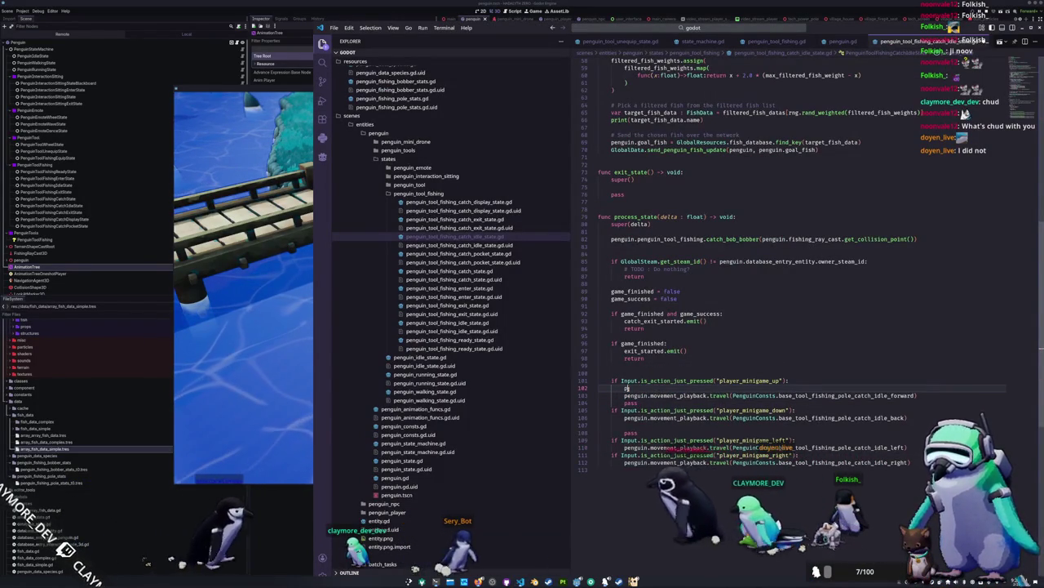
text(print(")
text(Yahoo)
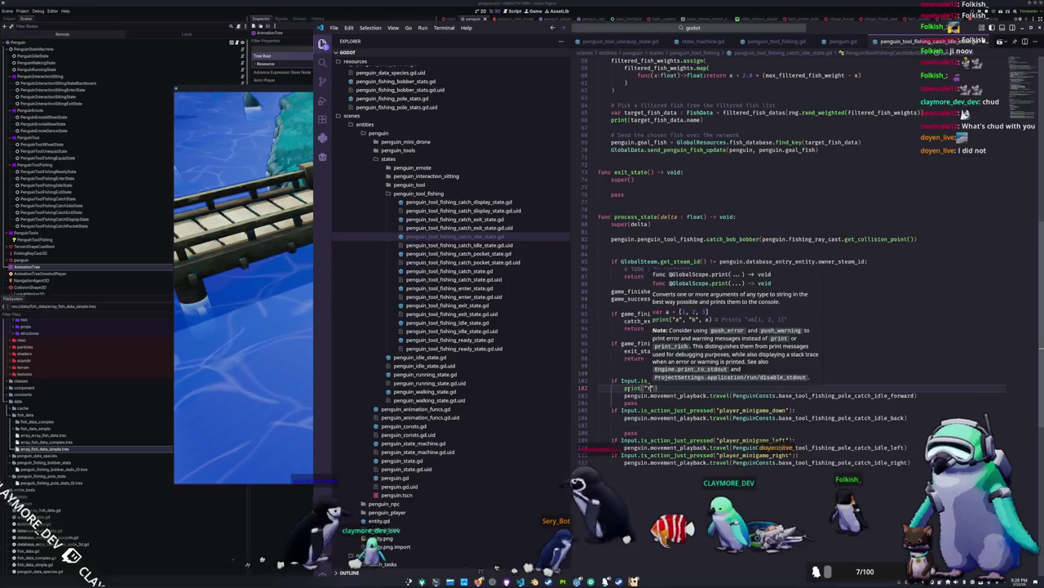
click(282, 396)
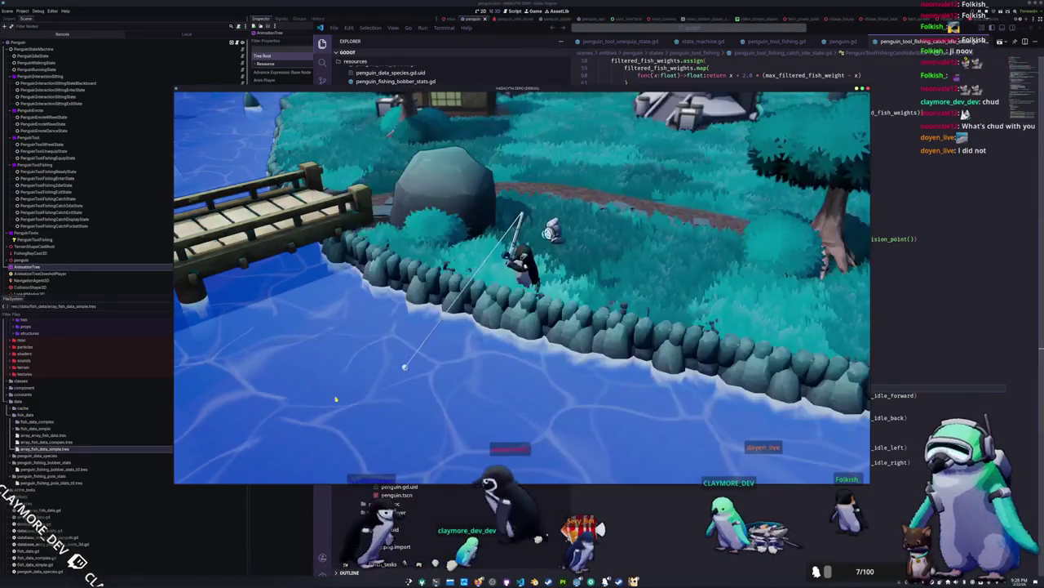
Stop the game, inspect the AnimationTree state-machine graph, and return to the fishing catch-idle script.
key(alt+Tab)
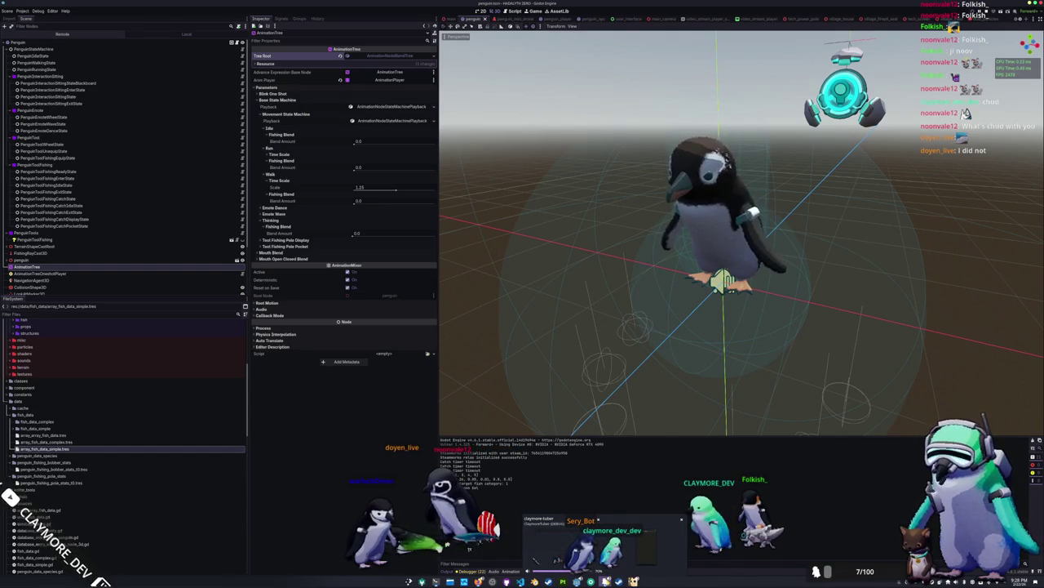
click(562, 571)
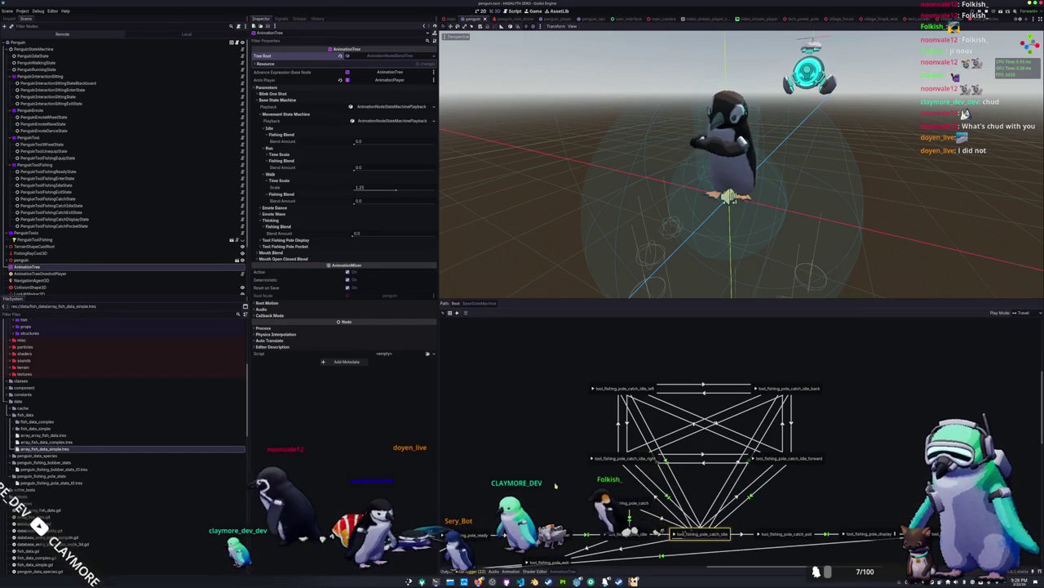
scroll(679, 448, left, 5)
scroll(637, 469, right, 5)
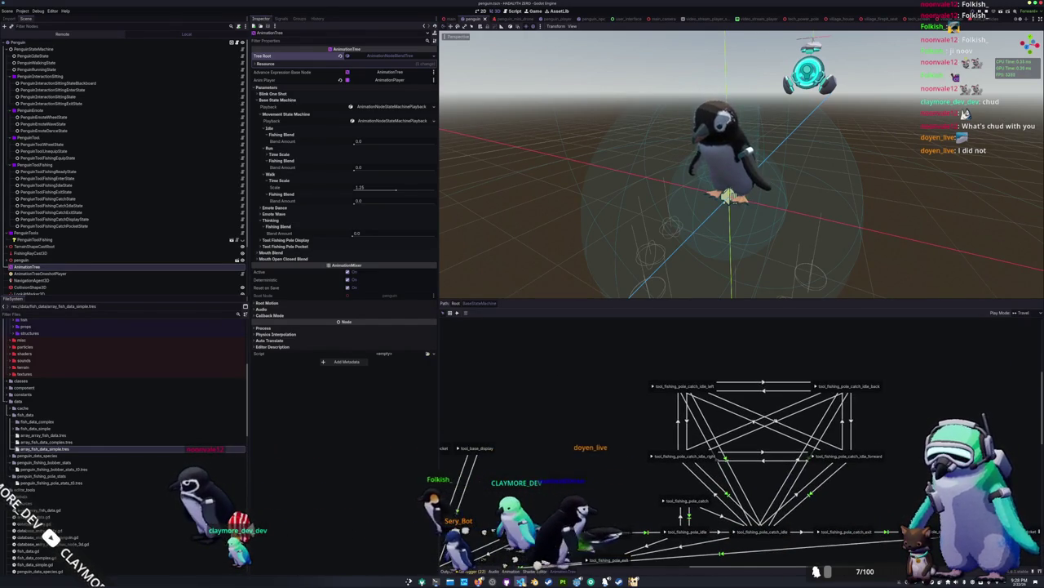
click(520, 581)
click(634, 469)
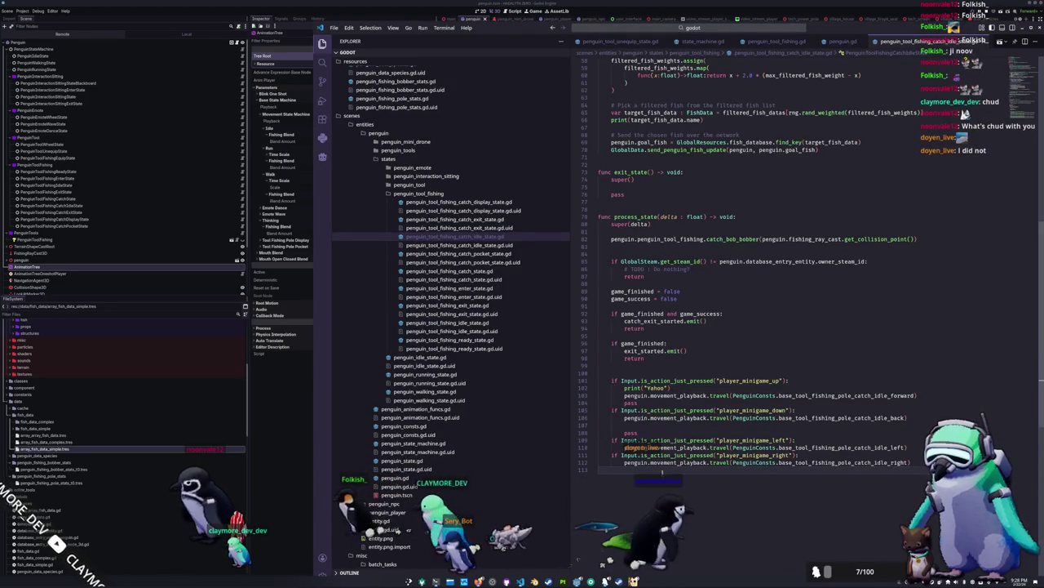
click(663, 447)
click(690, 395)
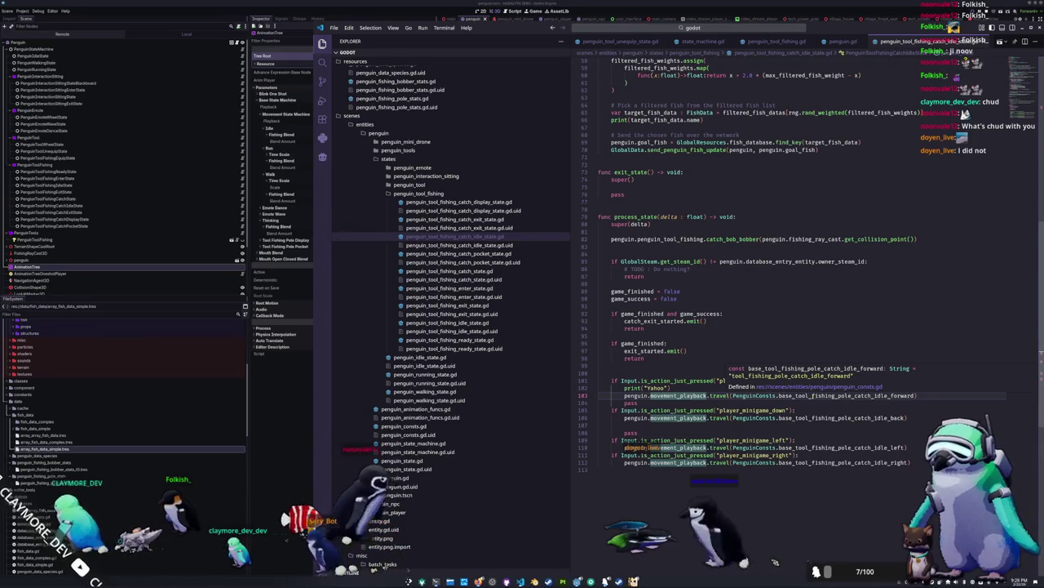
double_click(816, 395)
key(alt+Tab)
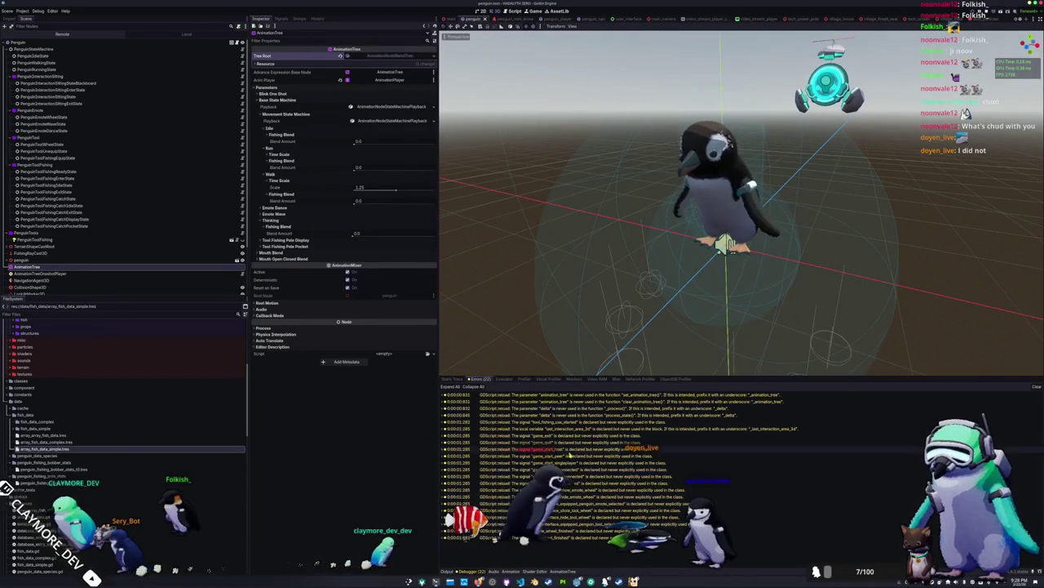
key(alt+Tab)
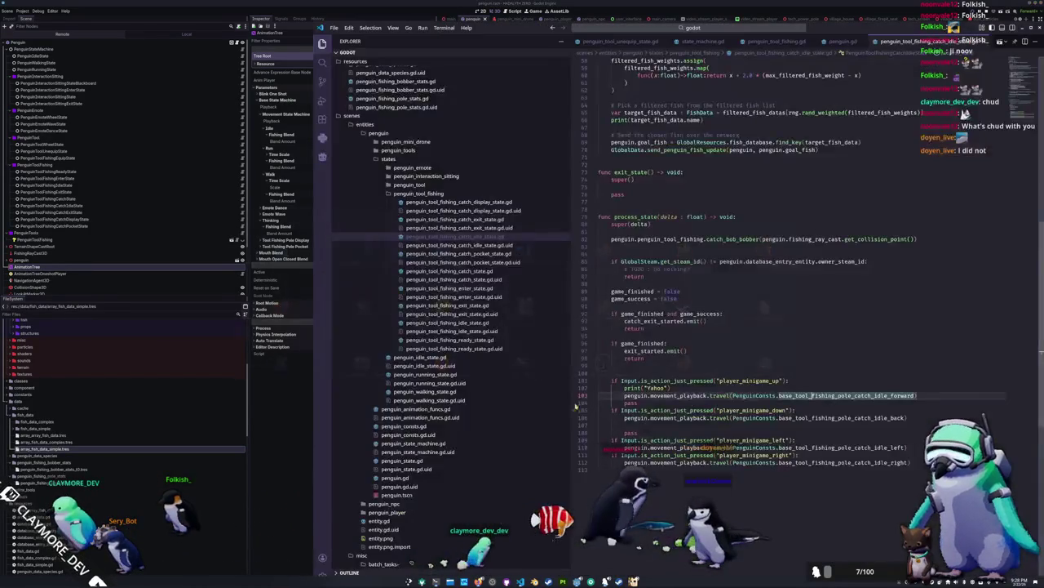
key(alt+Tab)
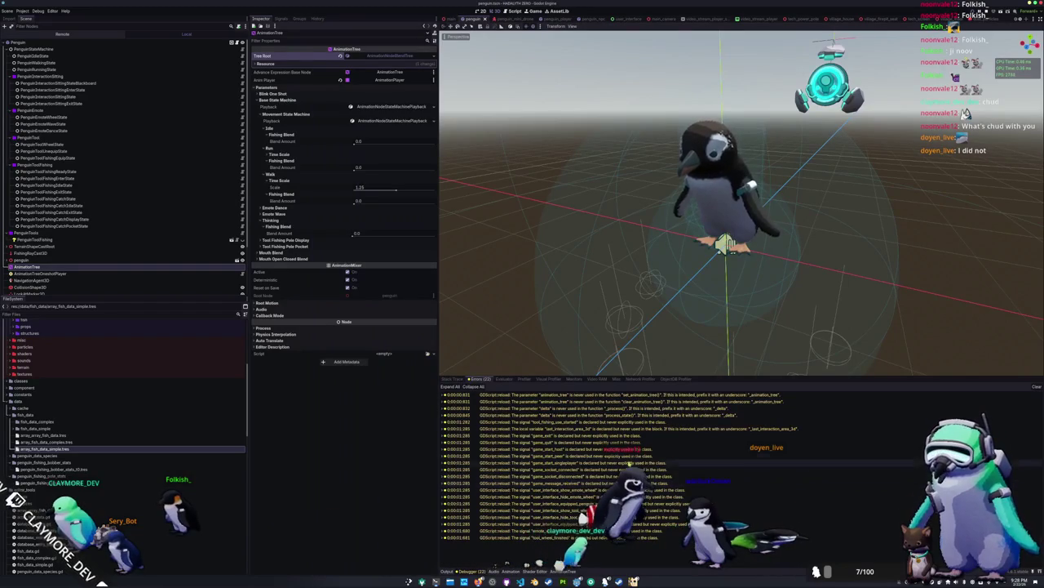
Show the AnimationTree graph, then snap VS Code to the left half of the screen.
click(553, 571)
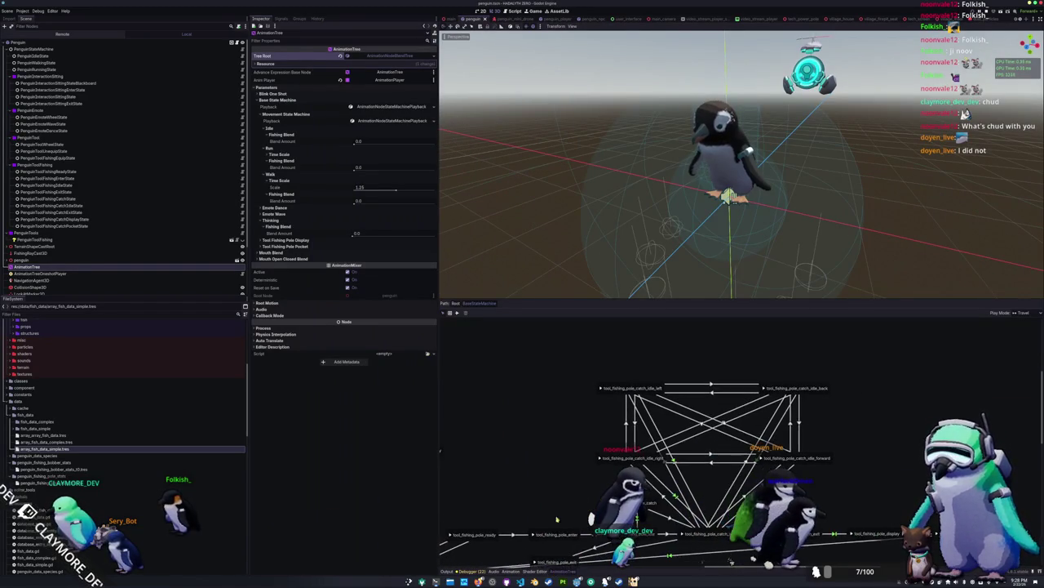
key(alt+Tab)
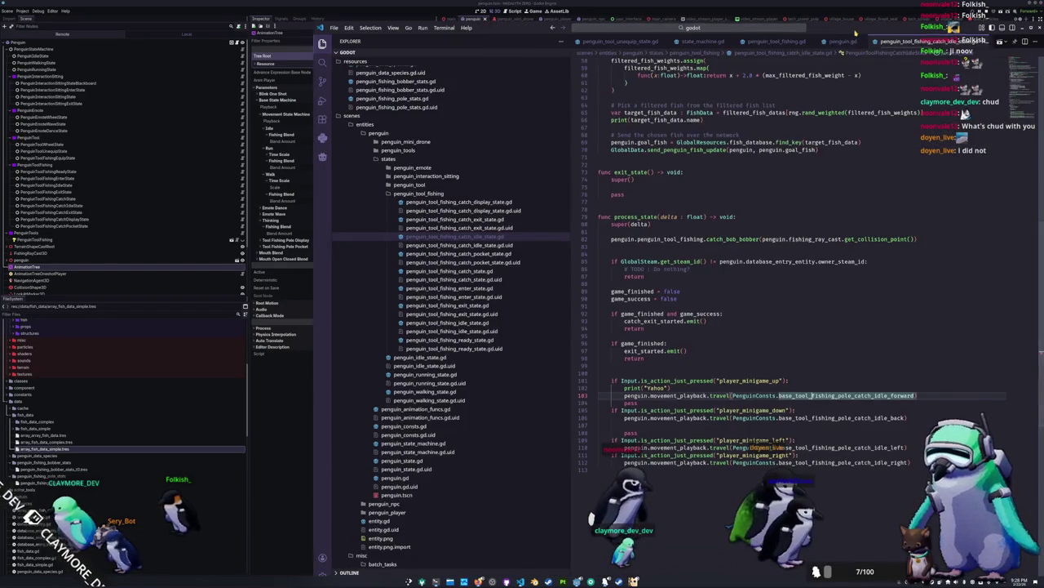
key(super+Left)
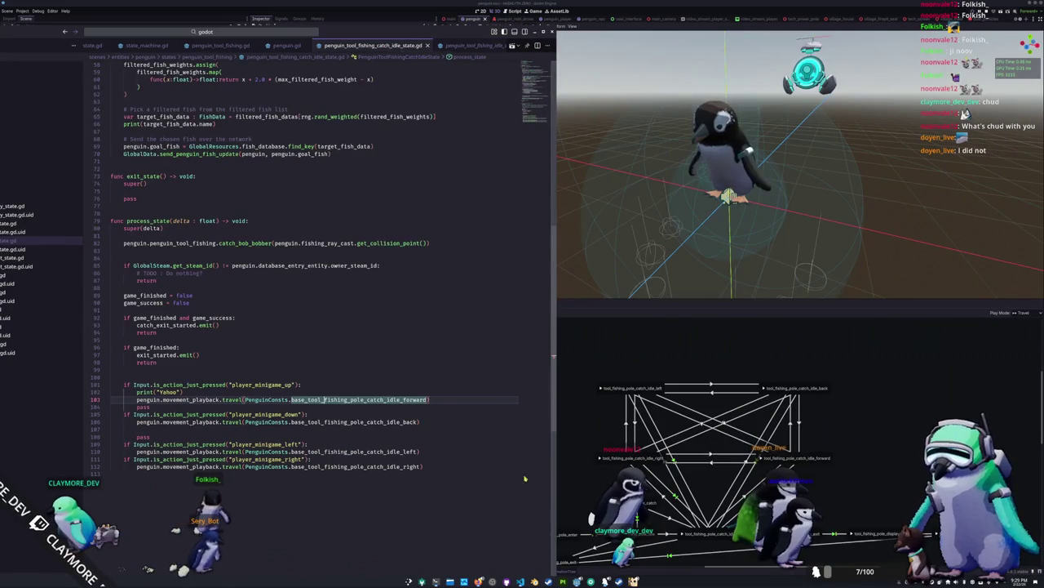
Change game_success on line 90 from false to true, then return to Godot.
double_click(181, 302)
text(tru)
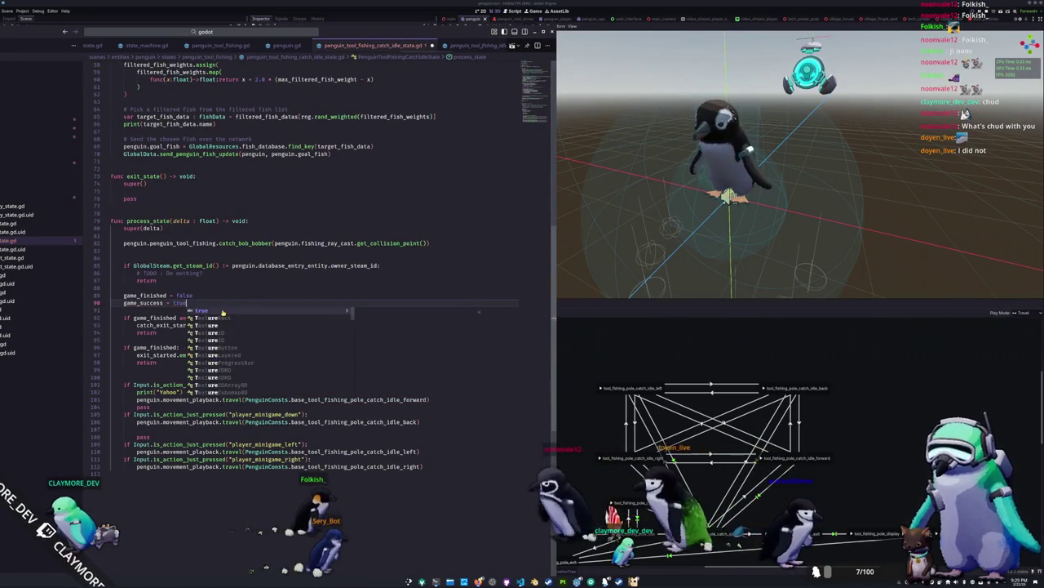
key(Return)
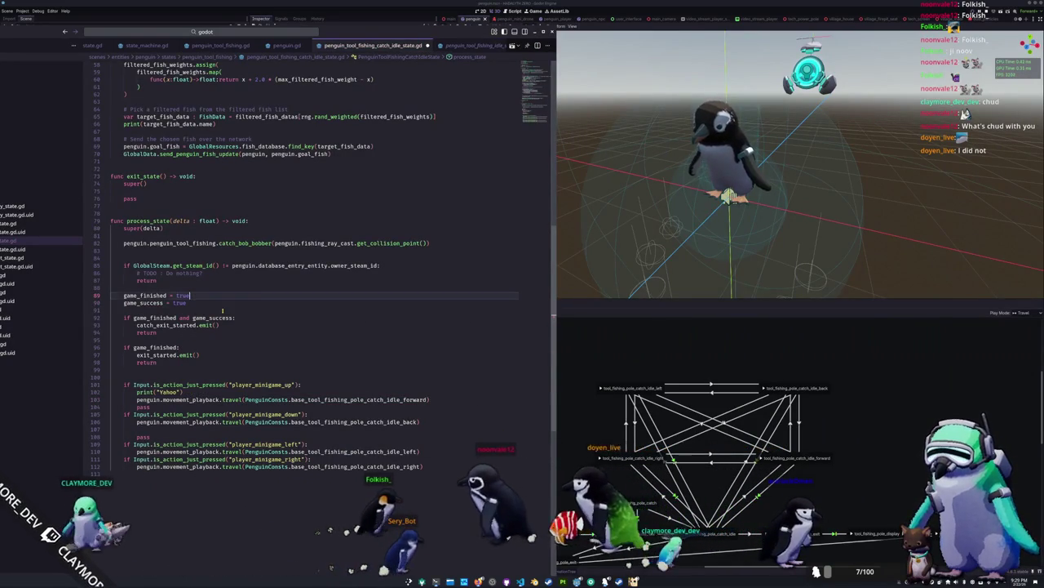
key(alt+Tab)
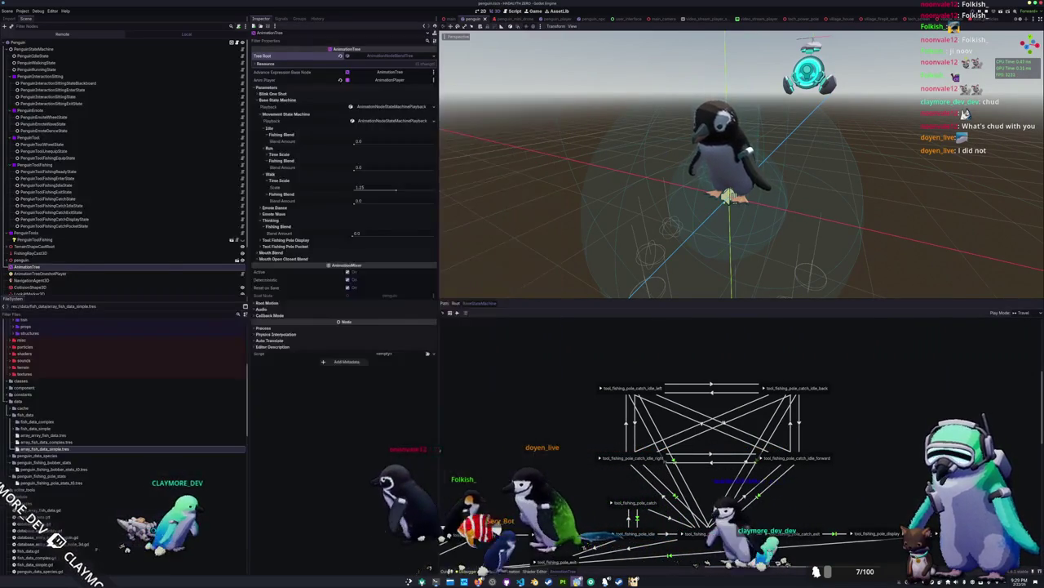
Launch the game with F5, toggle the emote and tool menus, and put the fishing pole away.
key(F5)
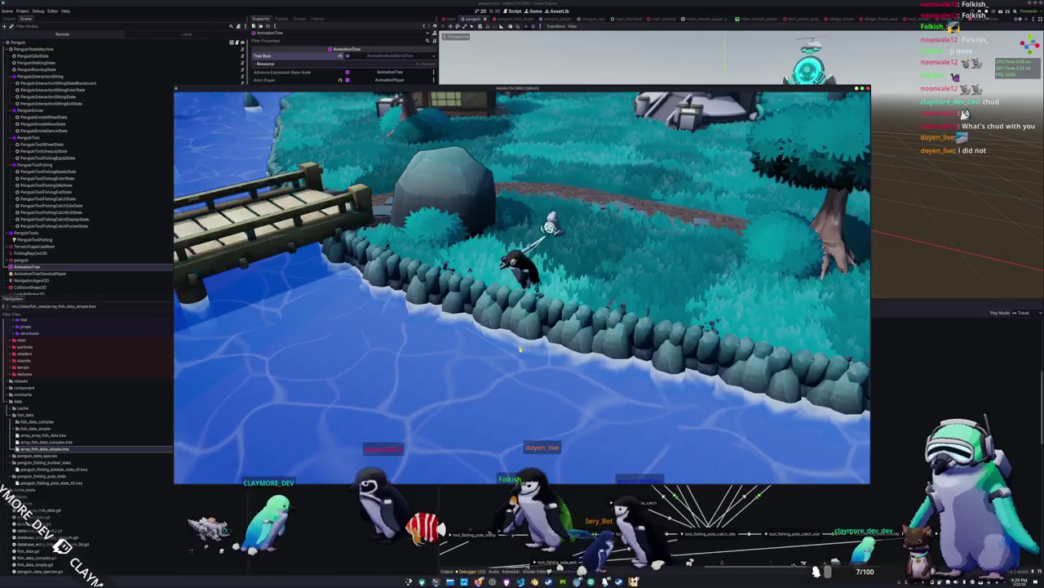
key(e)
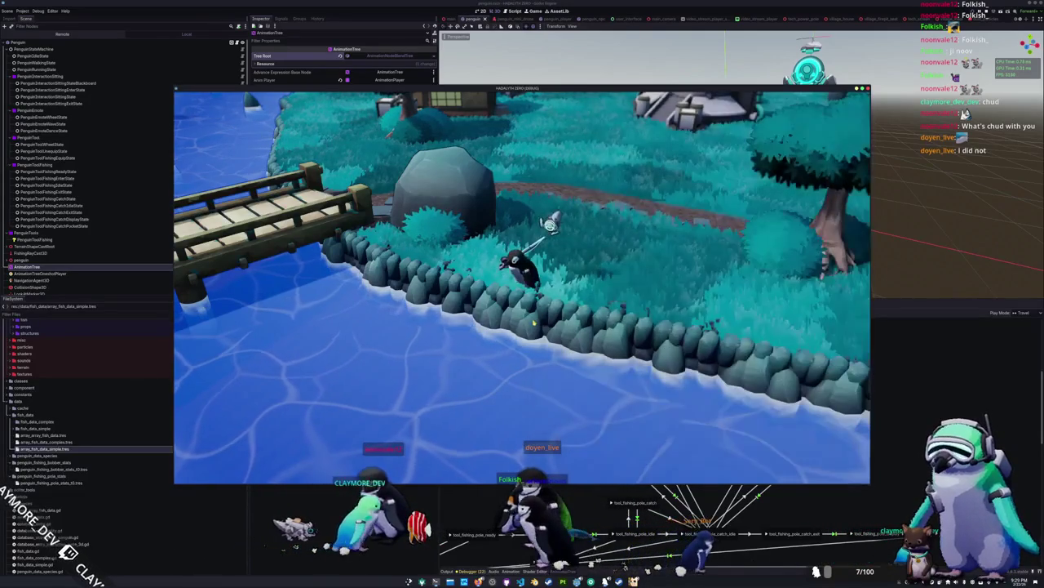
key(q)
click(405, 290)
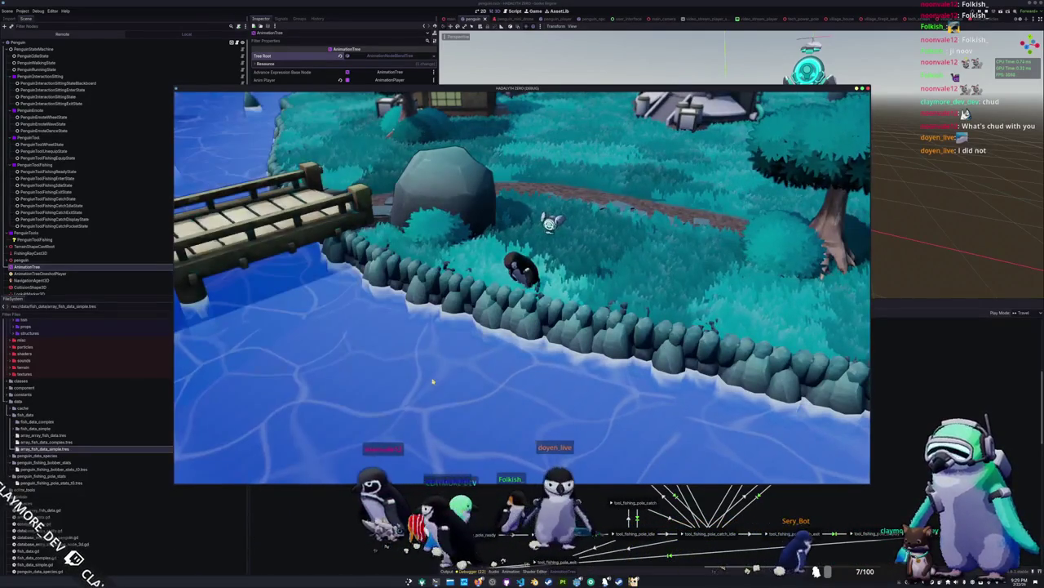
key(e)
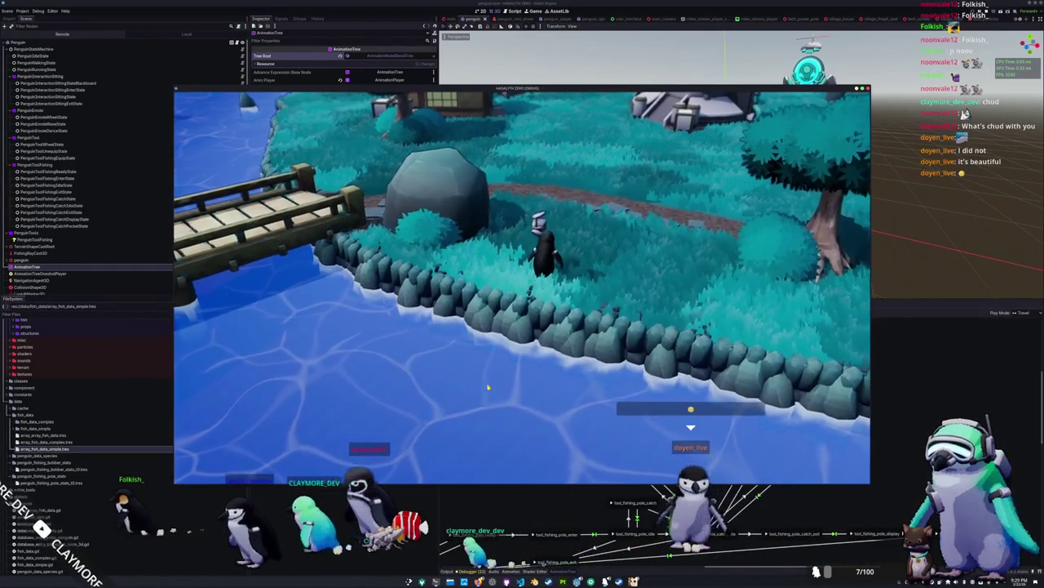
Cycle between the emote and tool menus beside the penguin.
key(e)
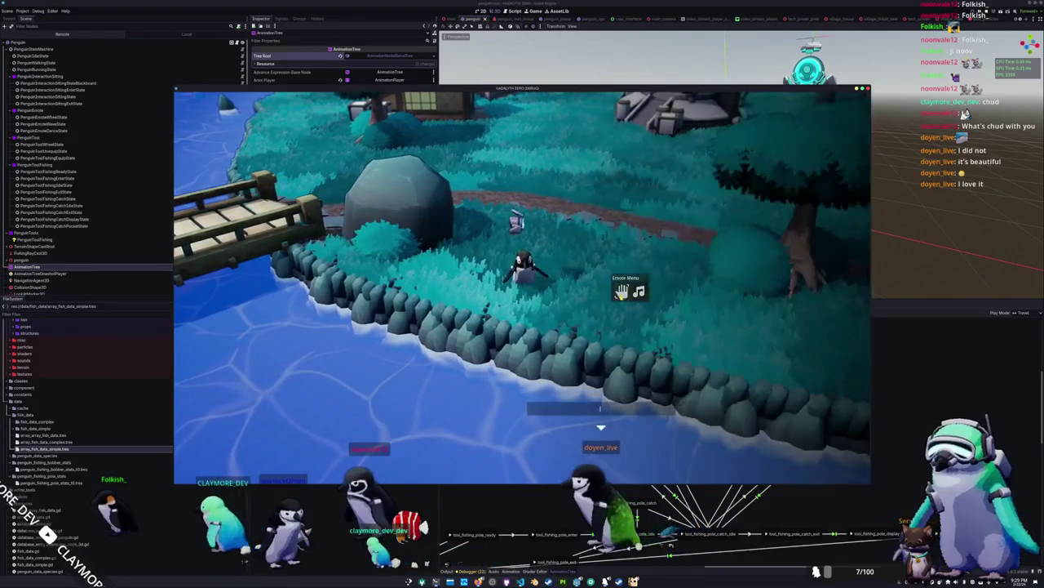
key(e)
key(t)
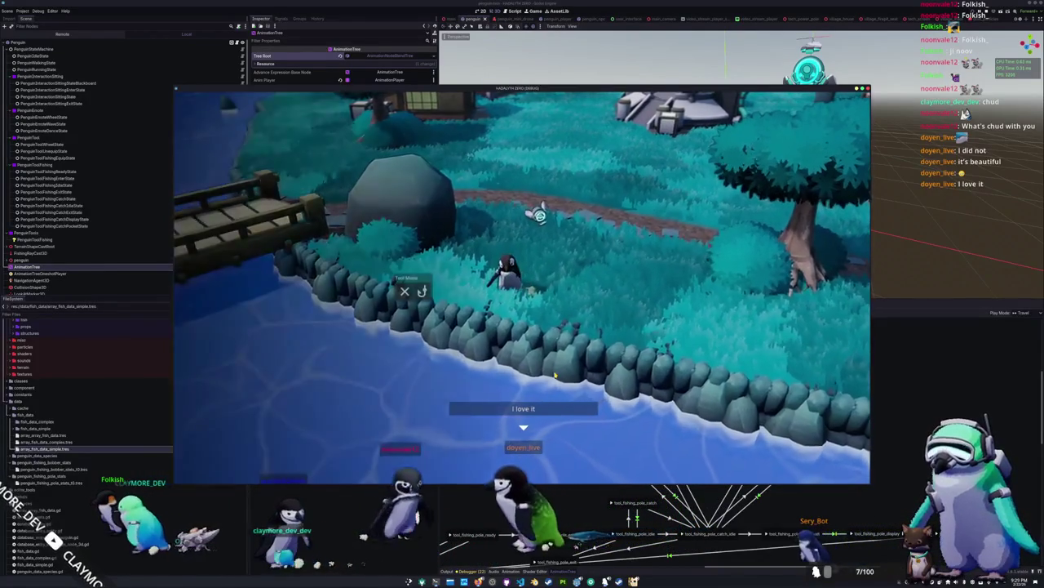
key(e)
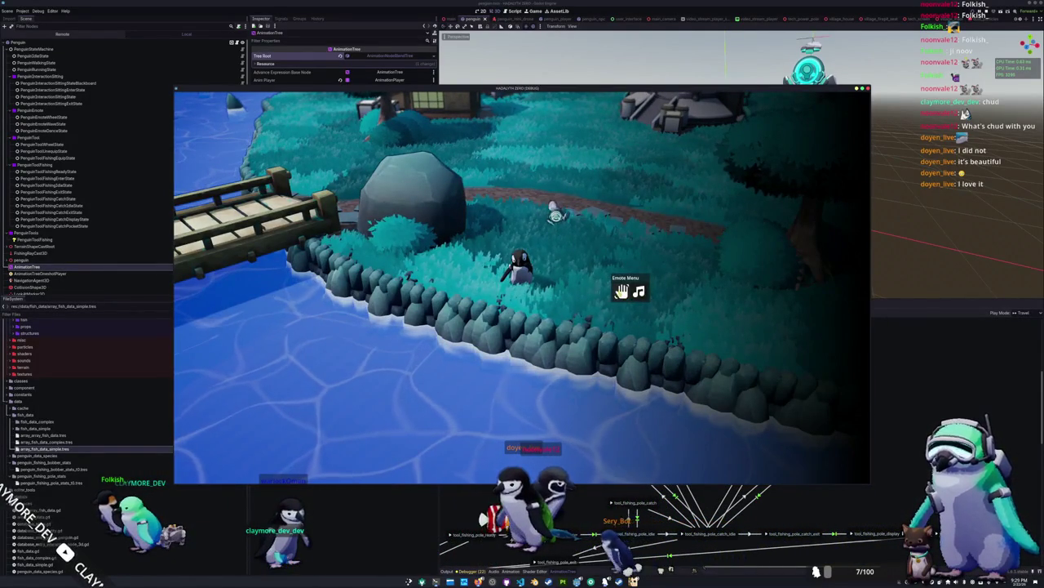
key(t)
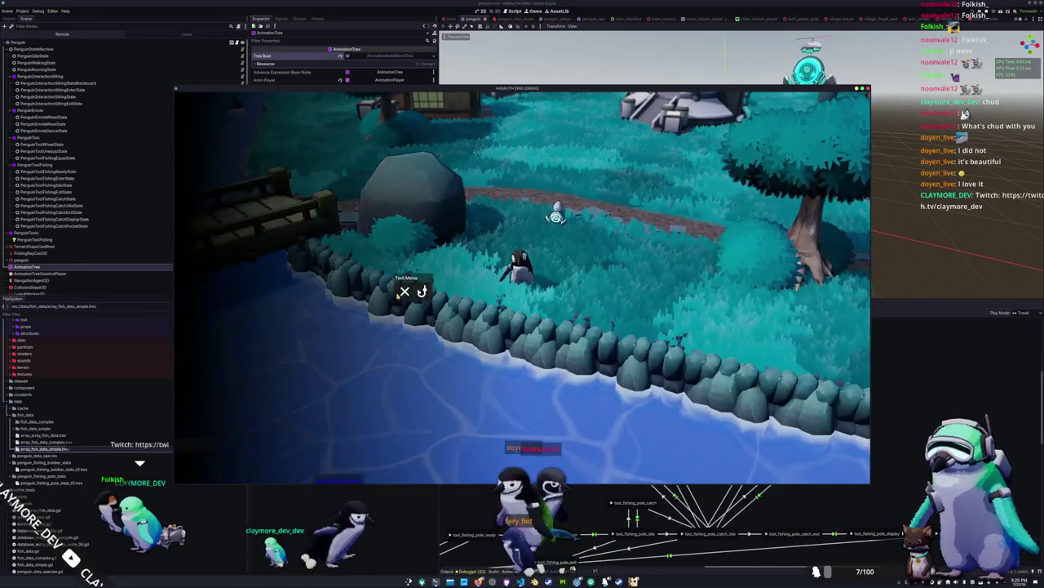
key(e)
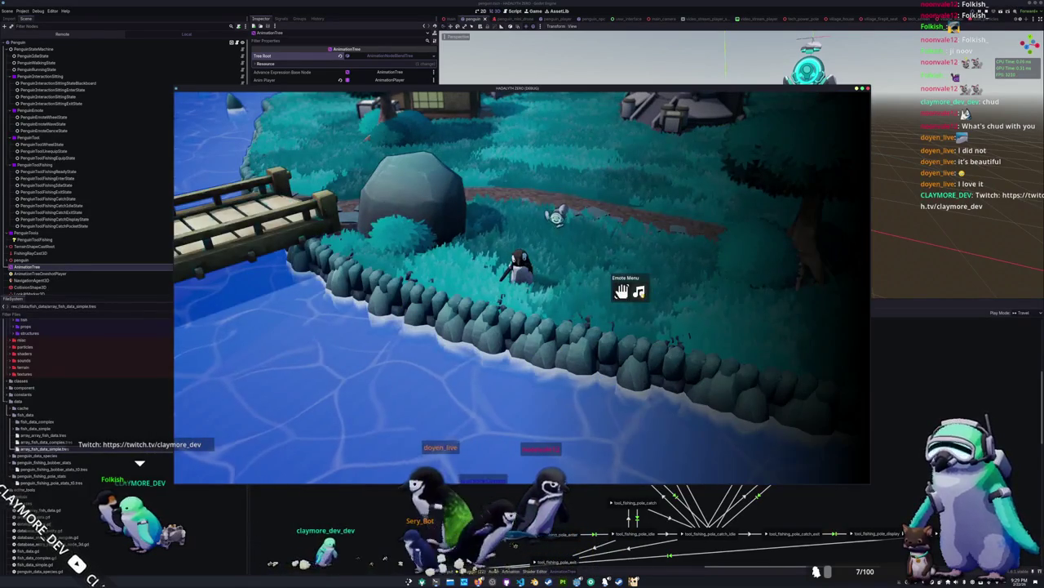
key(t)
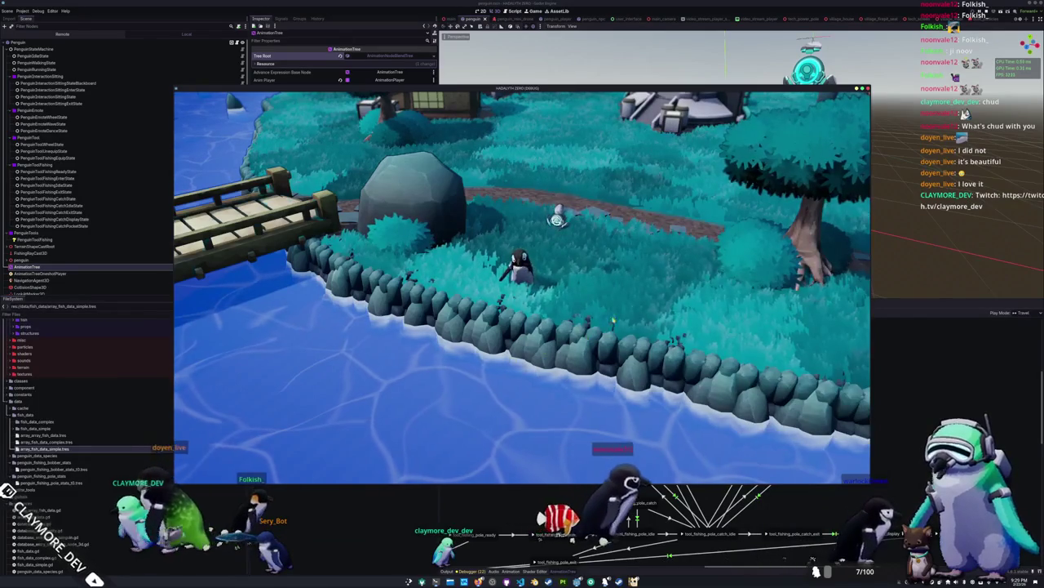
Equip the fishing rod from the tool menu and walk the penguin to the shore to cast.
click(638, 292)
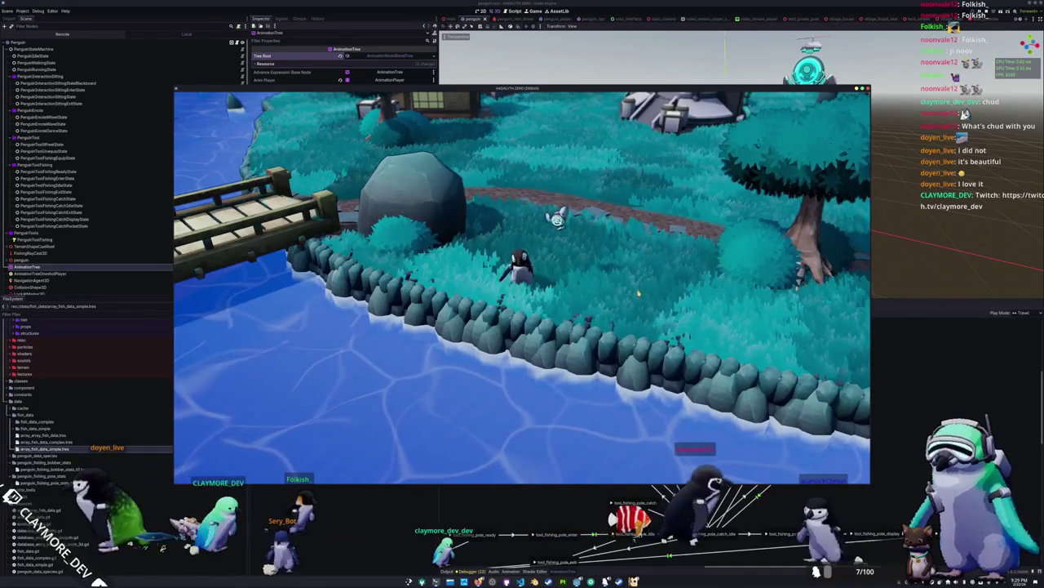
key(t)
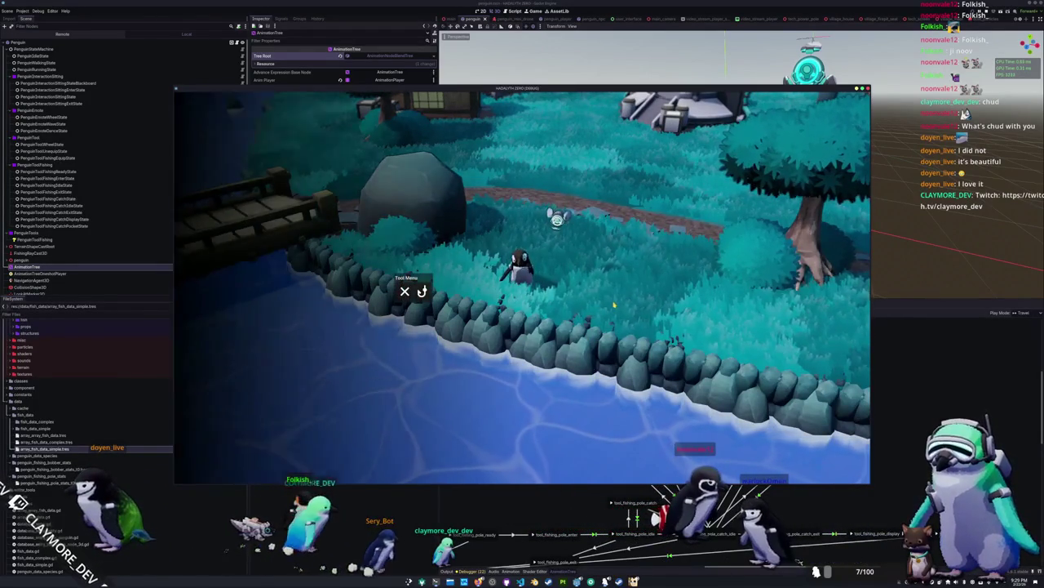
key(t)
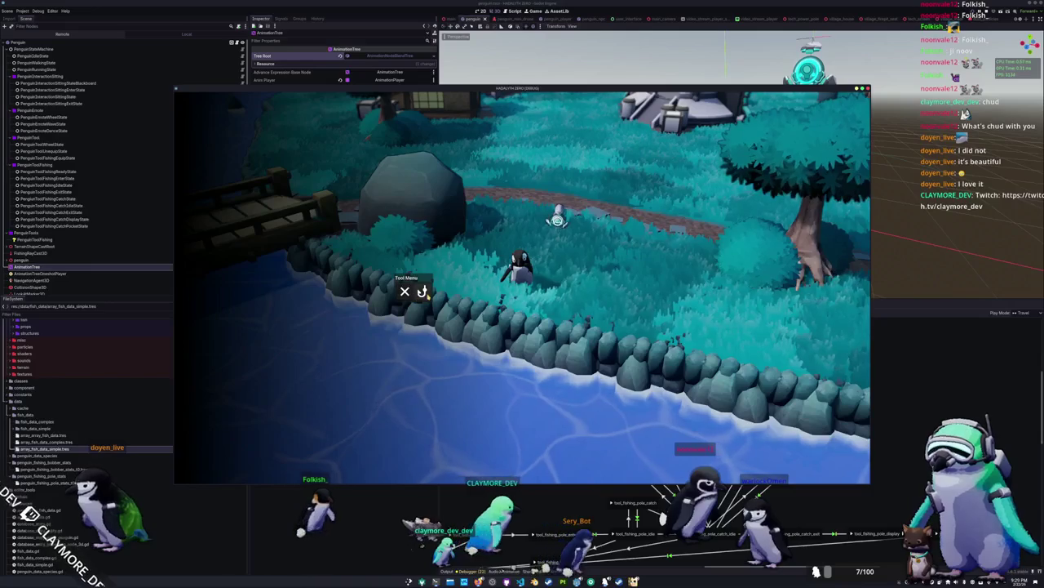
click(423, 292)
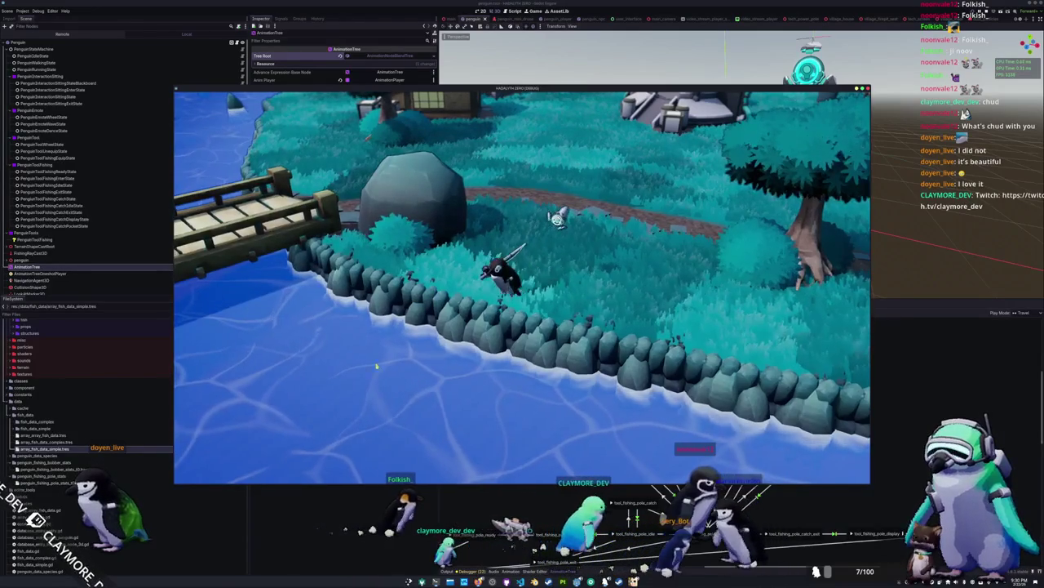
click(442, 373)
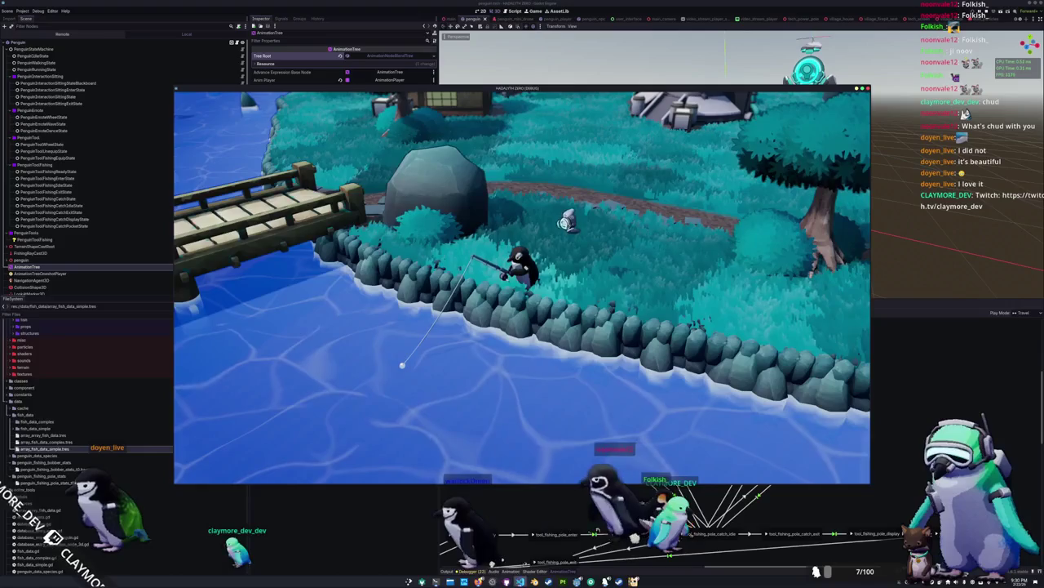
key(alt+Tab)
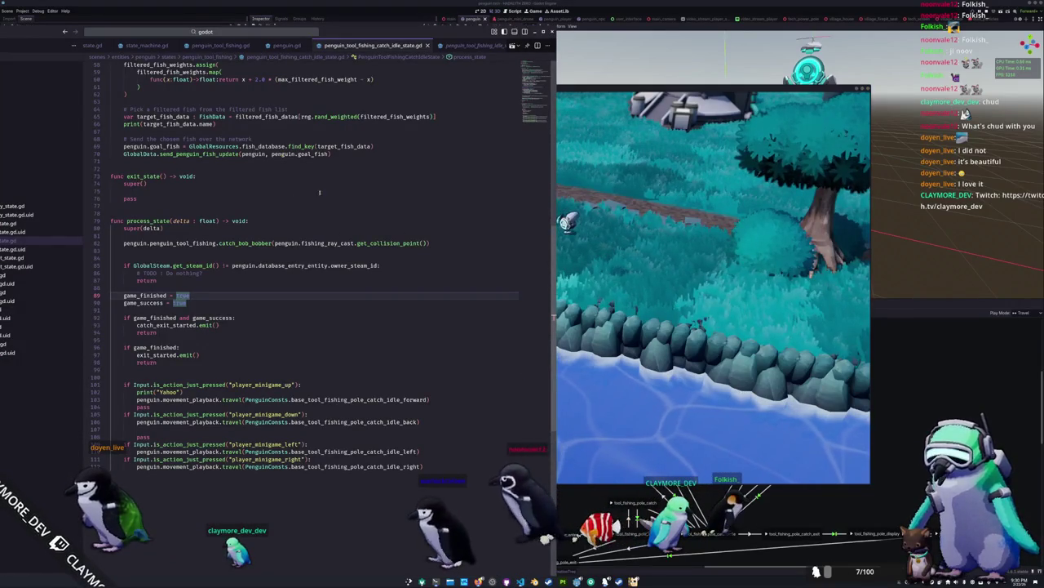
Review the catch_idle left, right, forward and back animation constants.
ctrl+click(335, 451)
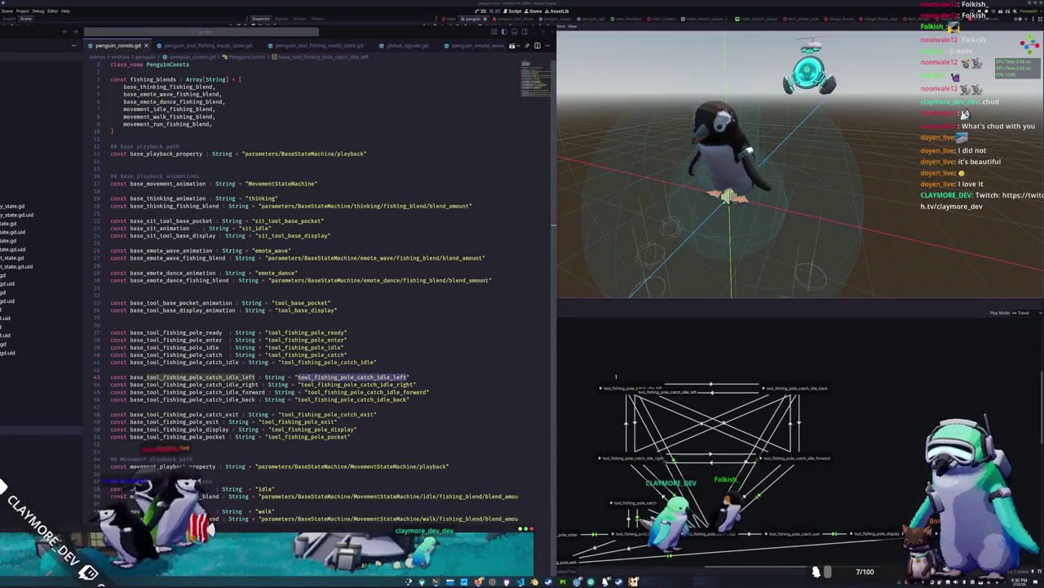
click(202, 385)
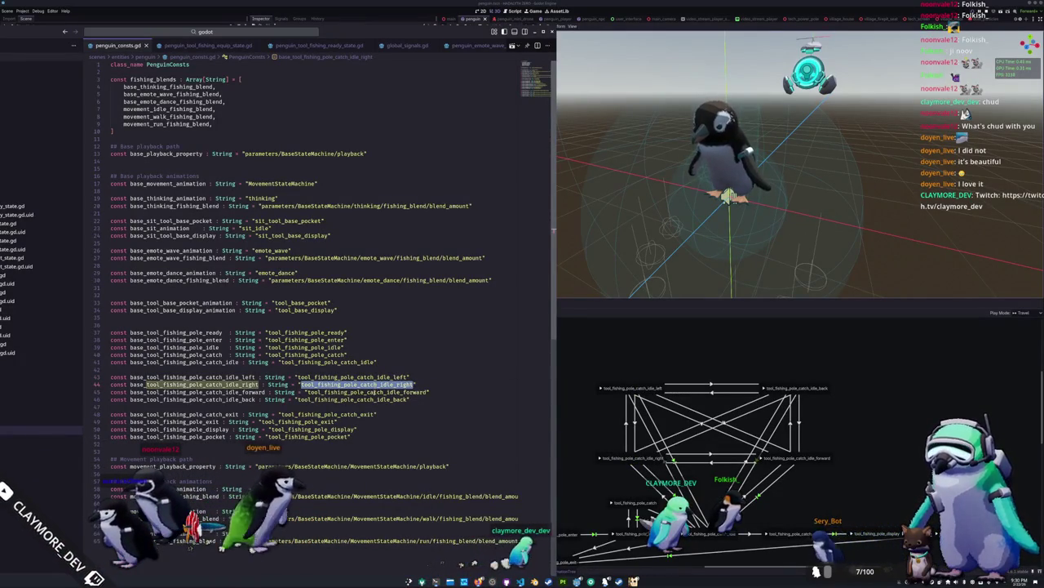
double_click(204, 392)
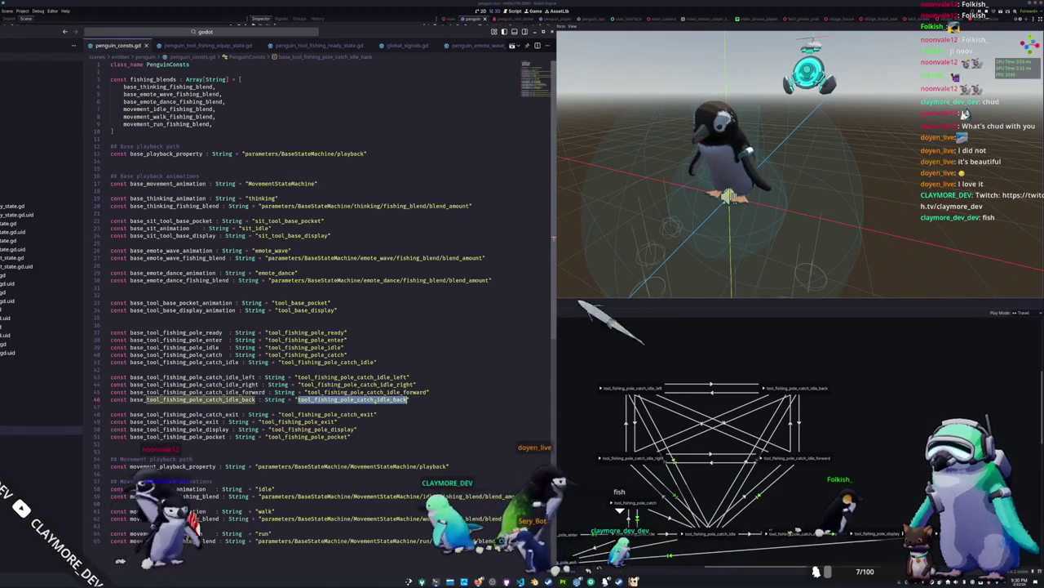
double_click(375, 399)
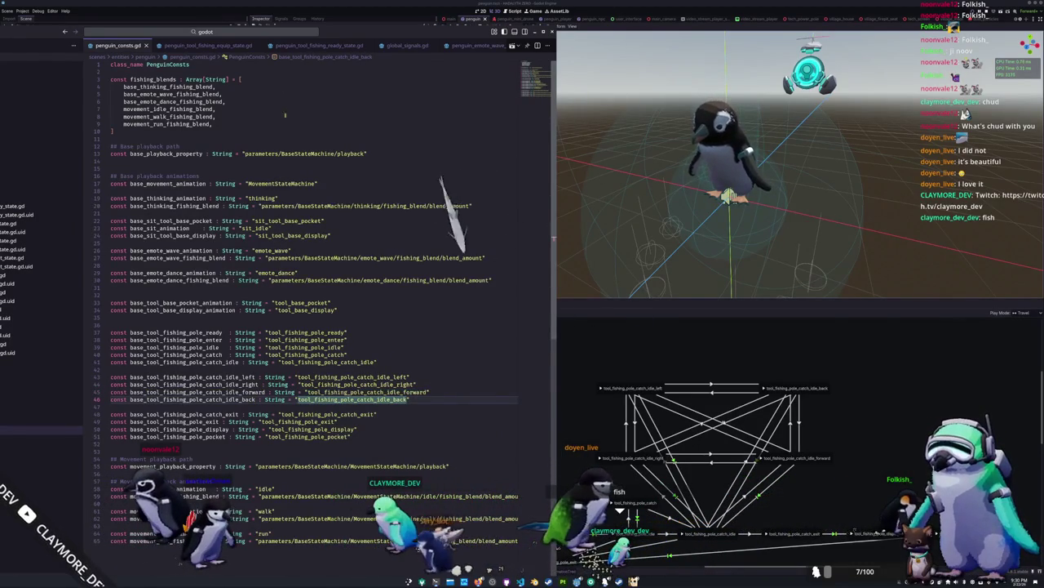
Scroll down and switch to the penguin_tool_fishing_catch_idle_state.gd tab.
scroll(337, 47, down, 3)
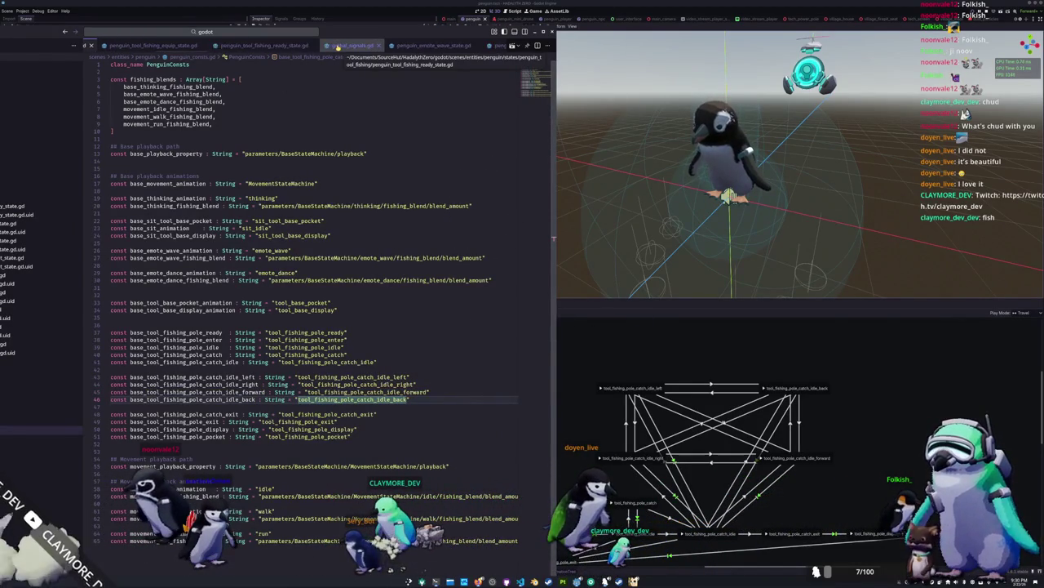
scroll(338, 47, down, 1)
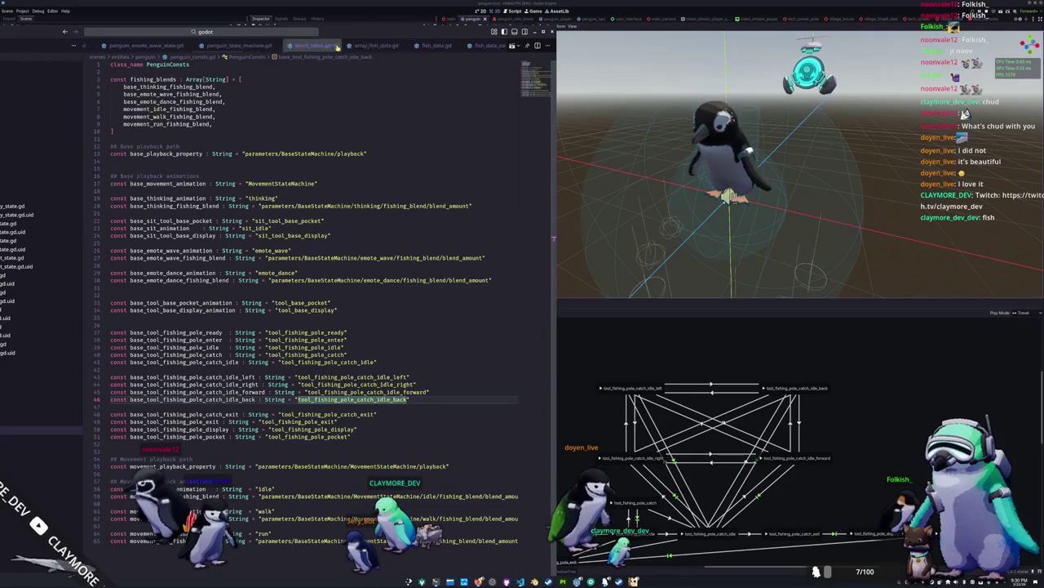
scroll(338, 47, down, 4)
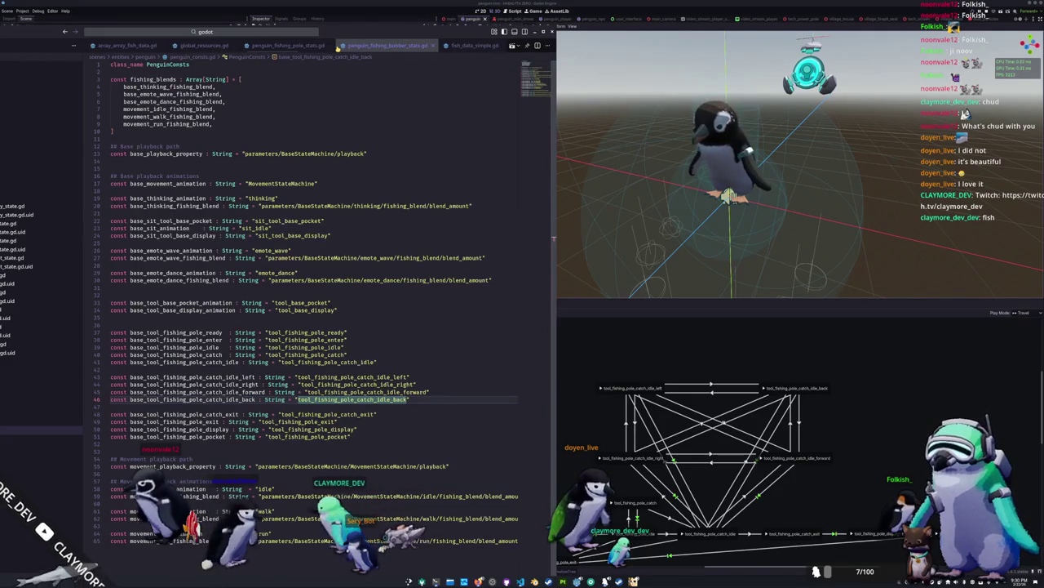
scroll(338, 47, down, 1)
scroll(338, 48, down, 3)
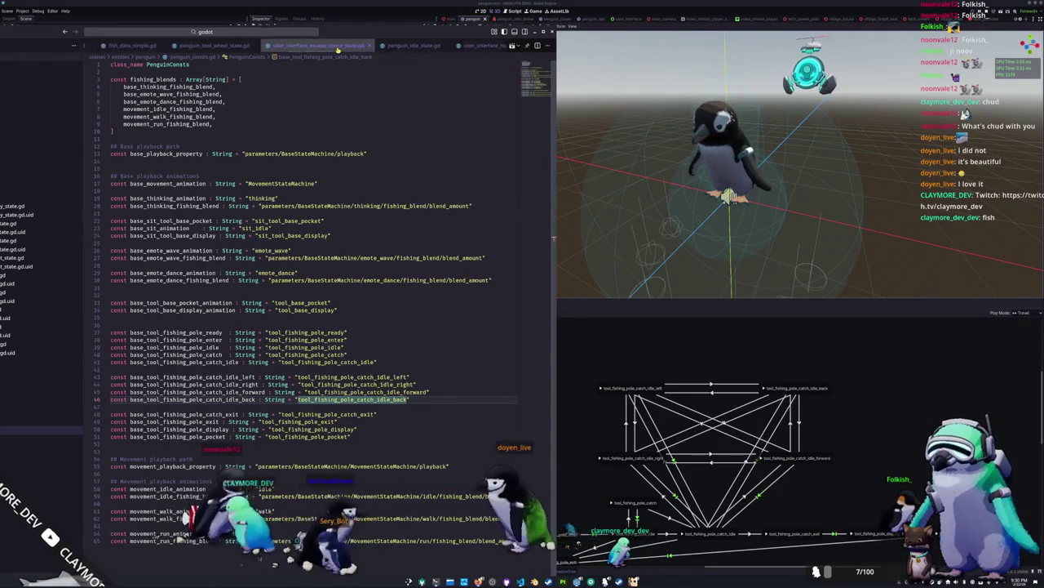
scroll(338, 47, down, 1)
scroll(337, 47, down, 2)
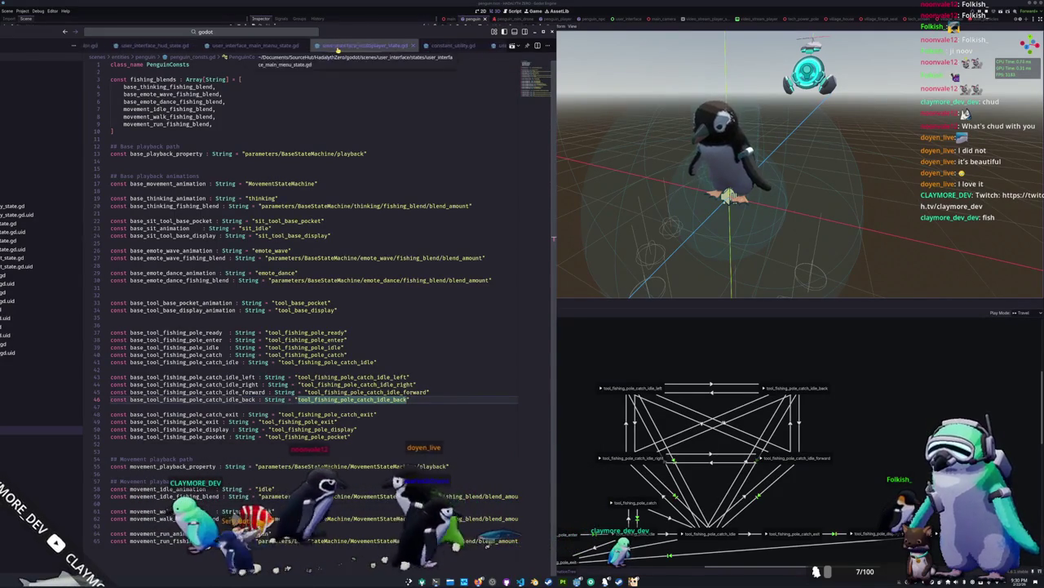
scroll(337, 47, down, 1)
scroll(338, 48, down, 2)
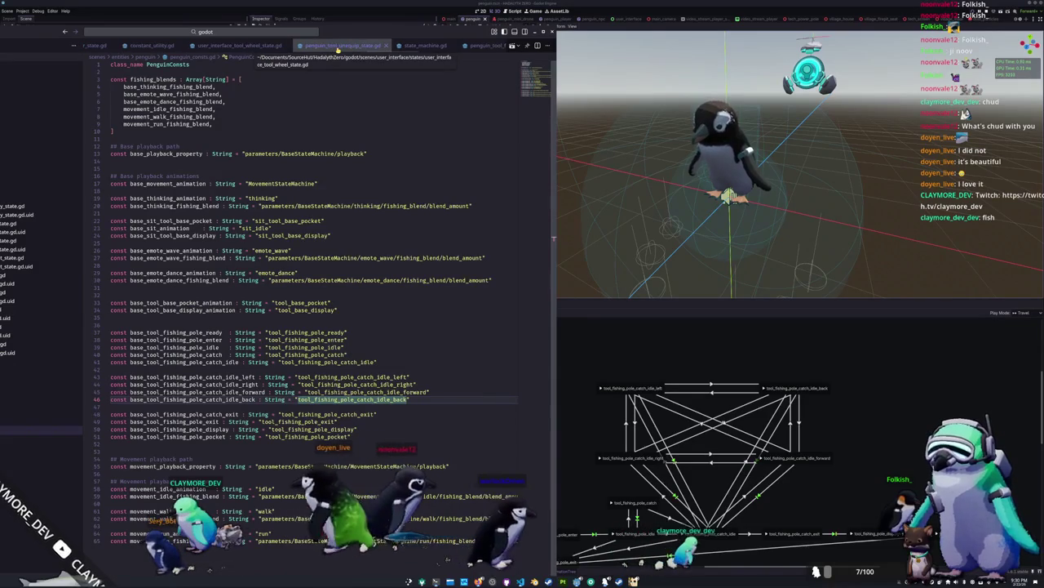
scroll(338, 47, down, 2)
scroll(337, 47, down, 1)
click(338, 47)
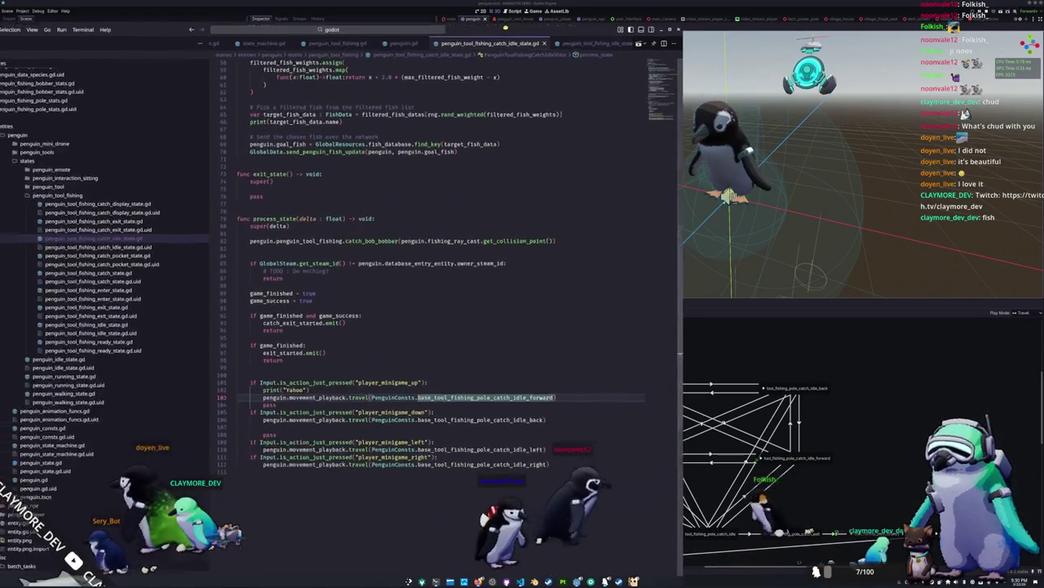
Replace movement_playback with base_playback in all four minigame input branches.
click(334, 400)
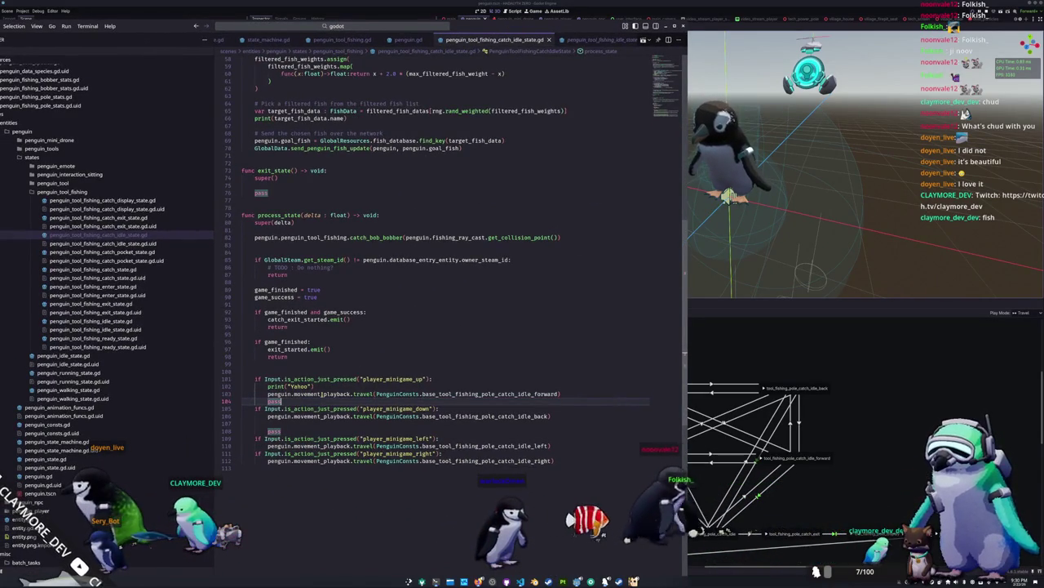
click(323, 393)
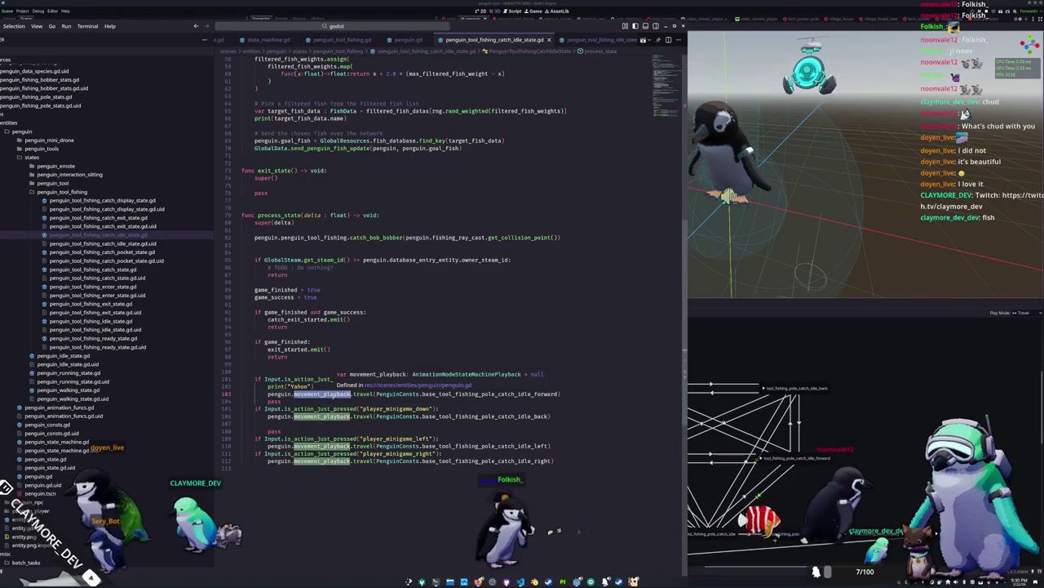
text(base_playback)
key(Down)
key(Down)
key(Down)
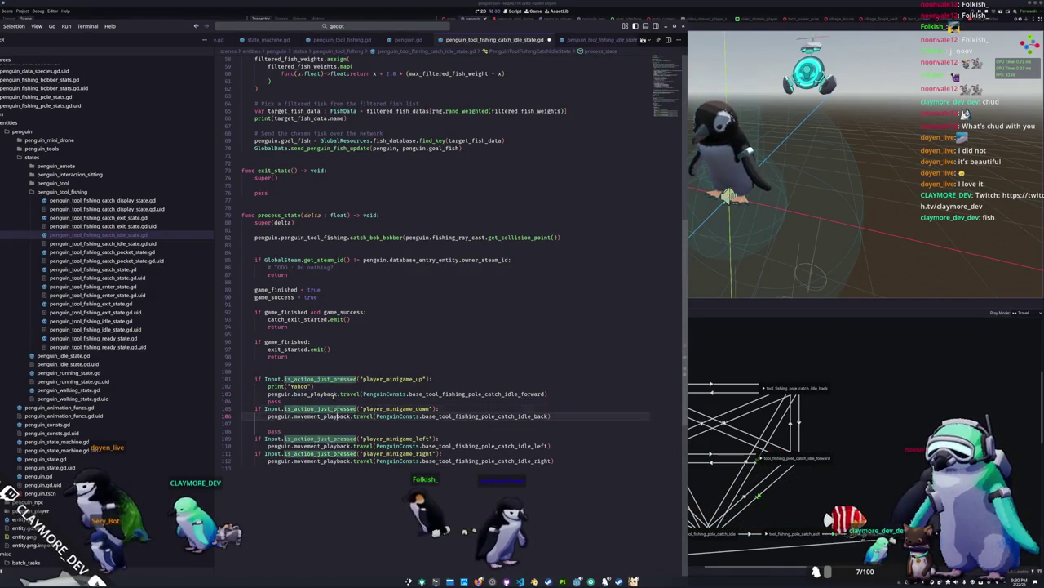
text(base_playback)
key(Down)
key(Down)
key(Down)
text(base_playback)
key(Down)
key(Down)
text(base_playback)
key(End)
key(Return)
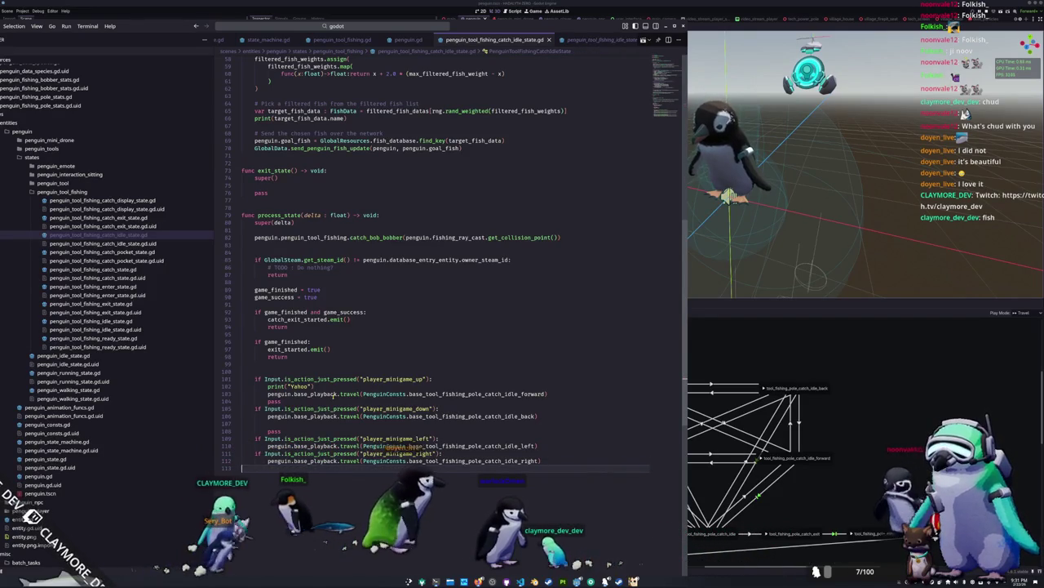
Delete the Yahoo debug print and the stray pass line, adding blank lines between checks.
click(335, 438)
key(Up)
key(Up)
key(Up)
key(Home)
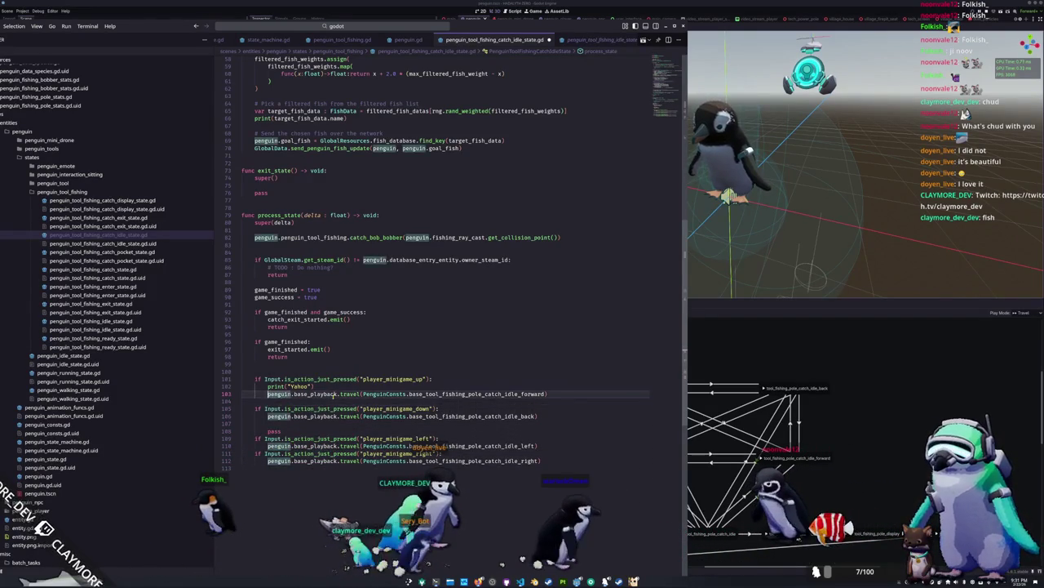
key(Up)
key(ctrl+shift+k)
key(Down)
key(Down)
key(Down)
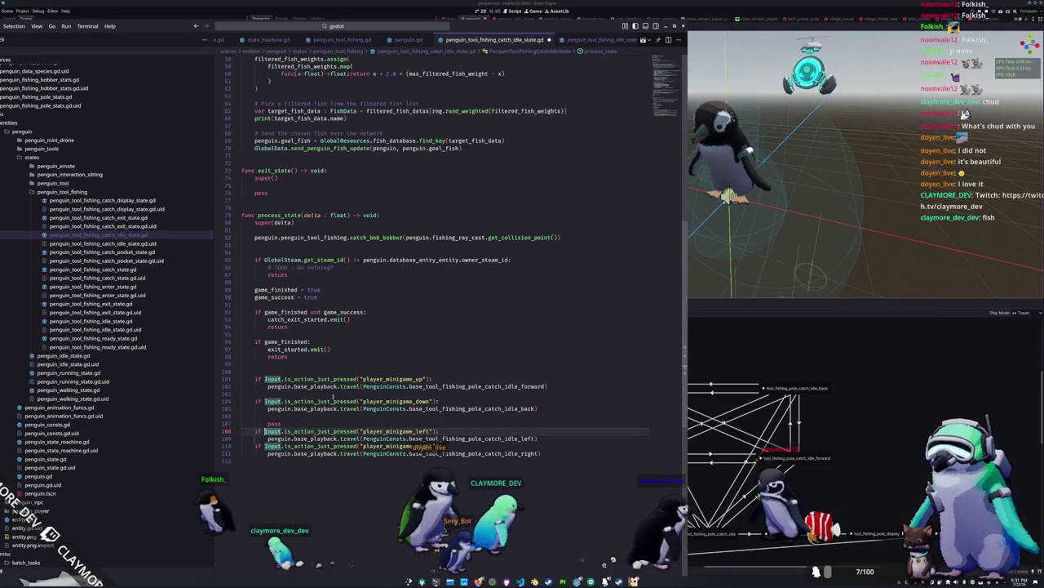
key(Up)
key(ctrl+shift+k)
key(Down)
key(Down)
key(Return)
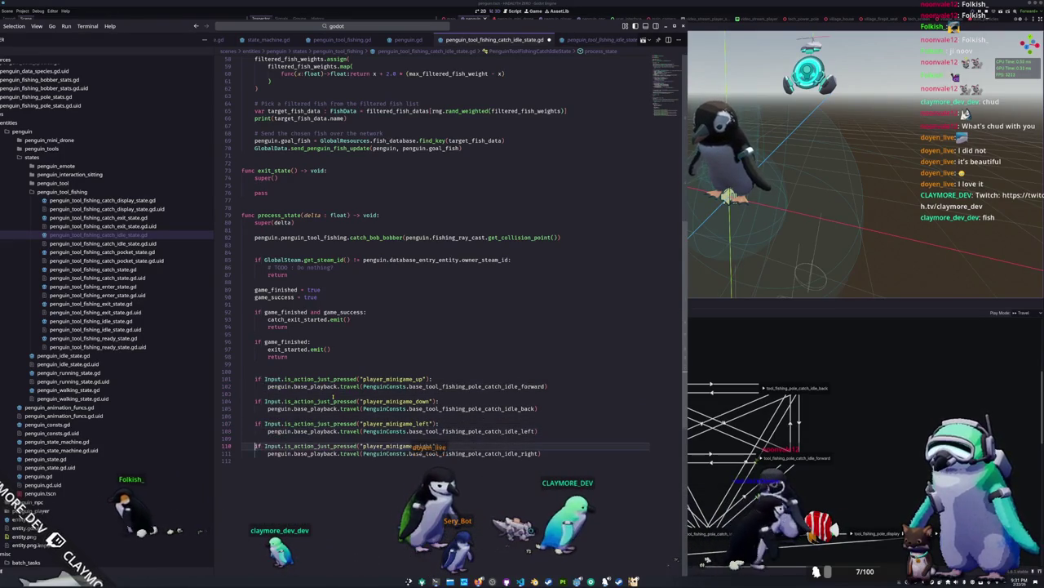
key(Down)
key(Down)
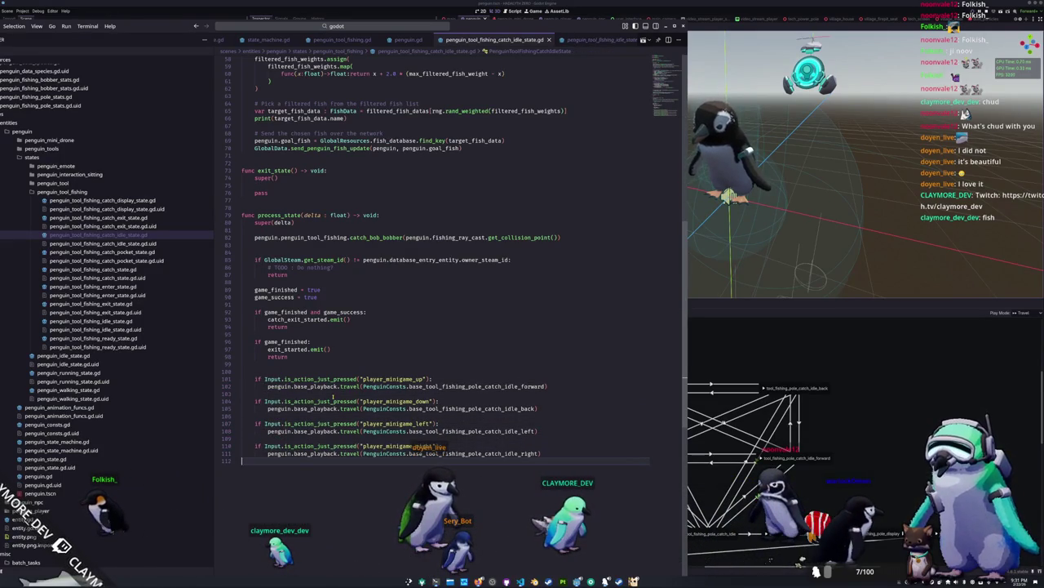
click(443, 372)
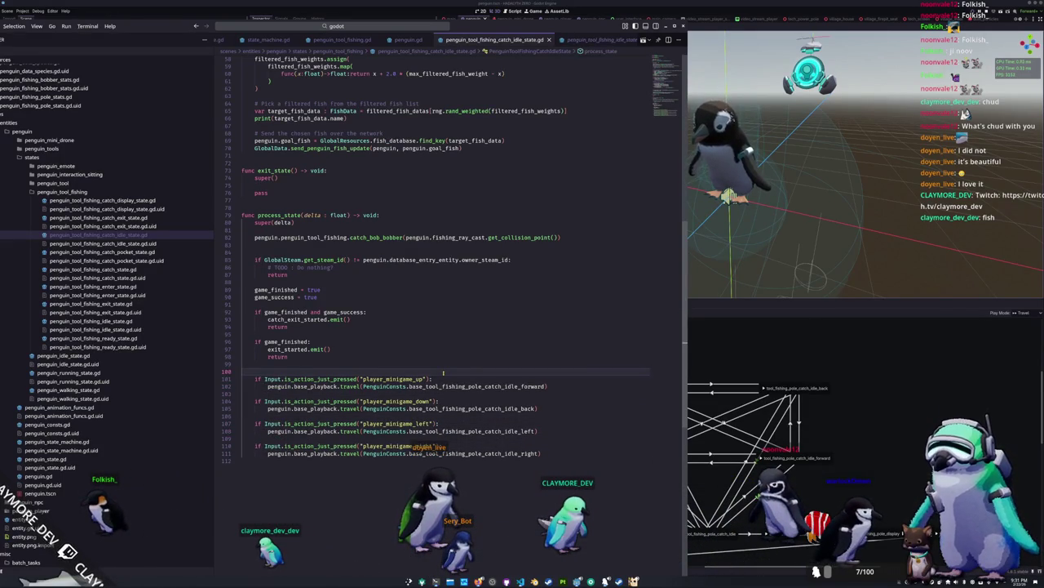
Set game_finished and game_success back to false, then cast the fishing line in the game.
key(alt+Tab)
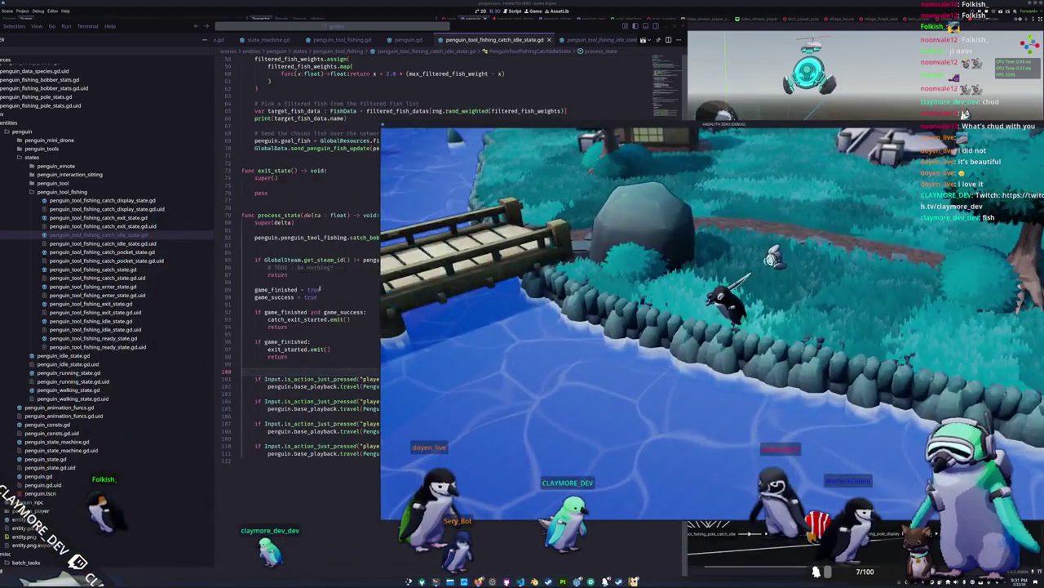
click(321, 290)
double_click(314, 290)
text(false)
double_click(311, 297)
text(false)
key(alt+Tab)
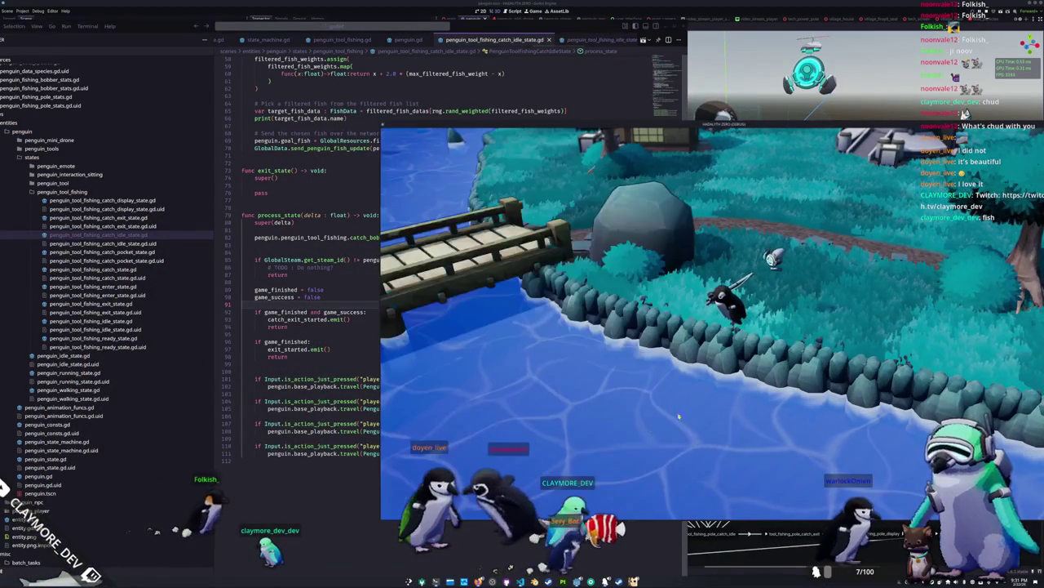
click(625, 416)
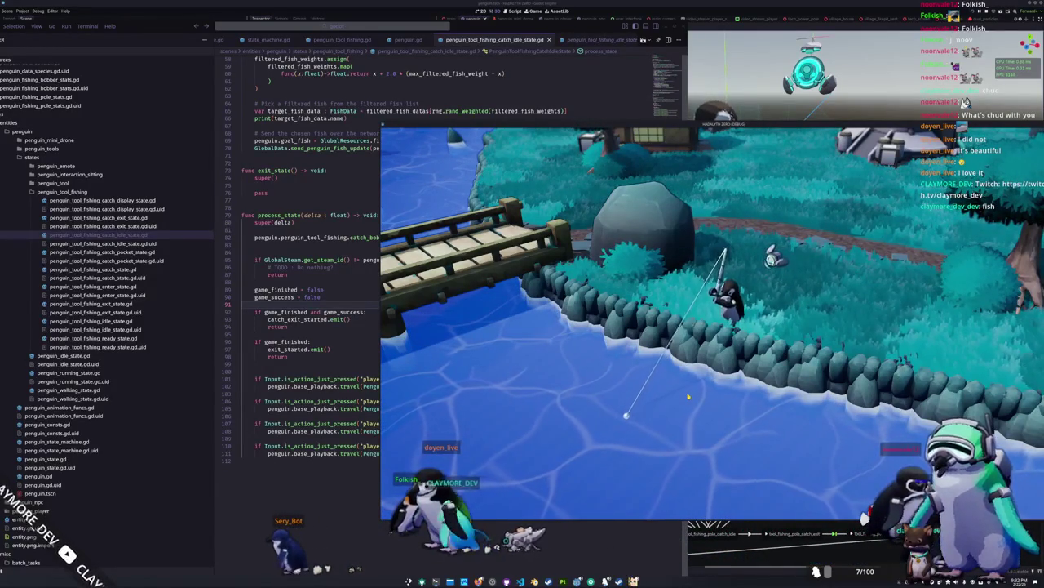
Return to the catch-idle script in VS Code.
click(358, 329)
click(357, 304)
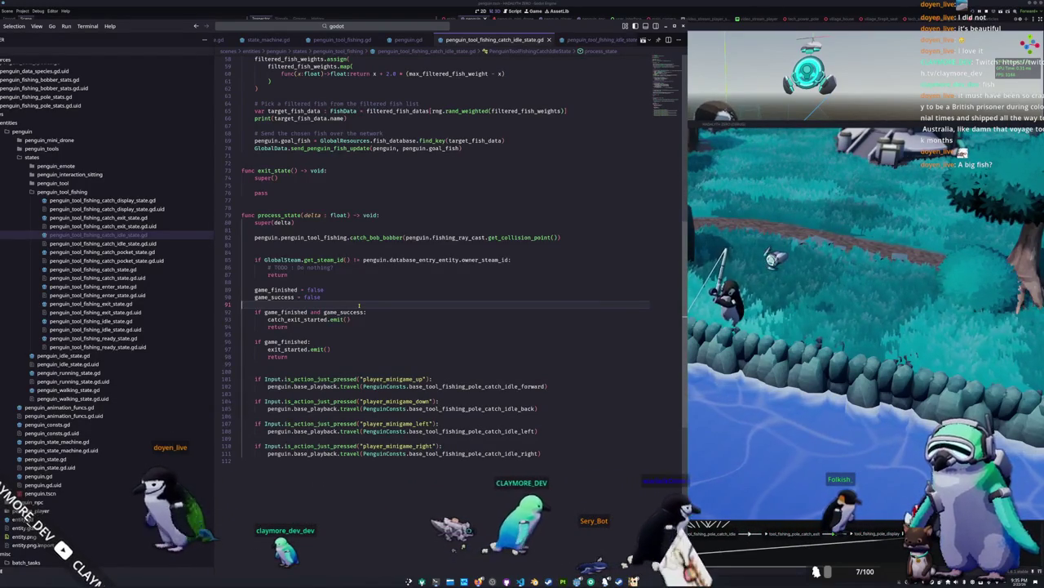
click(398, 26)
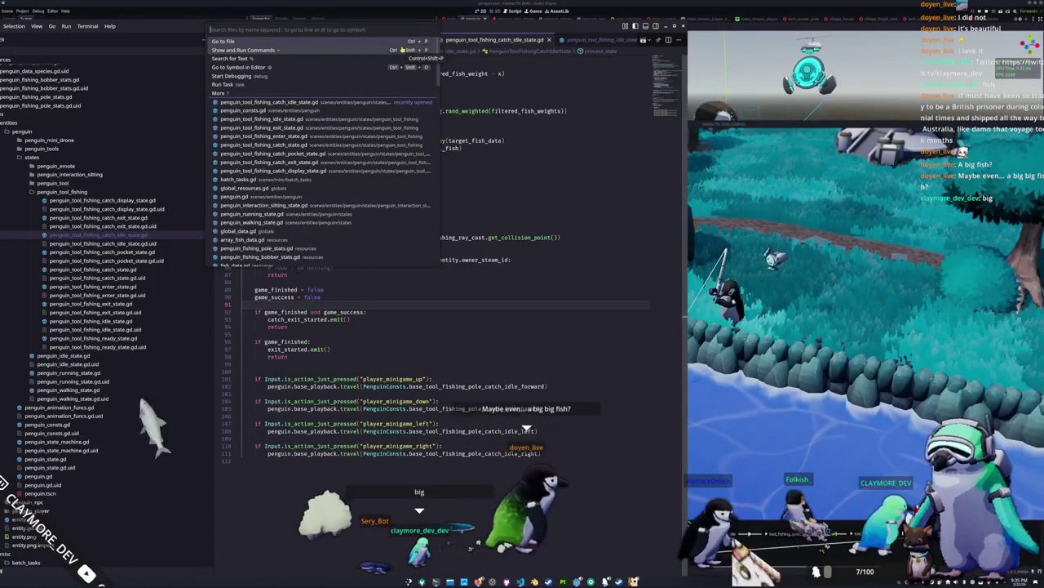
Open global_signals.gd and add a user_interface_start_fishing_minigame signal at the end of the list.
text(glo)
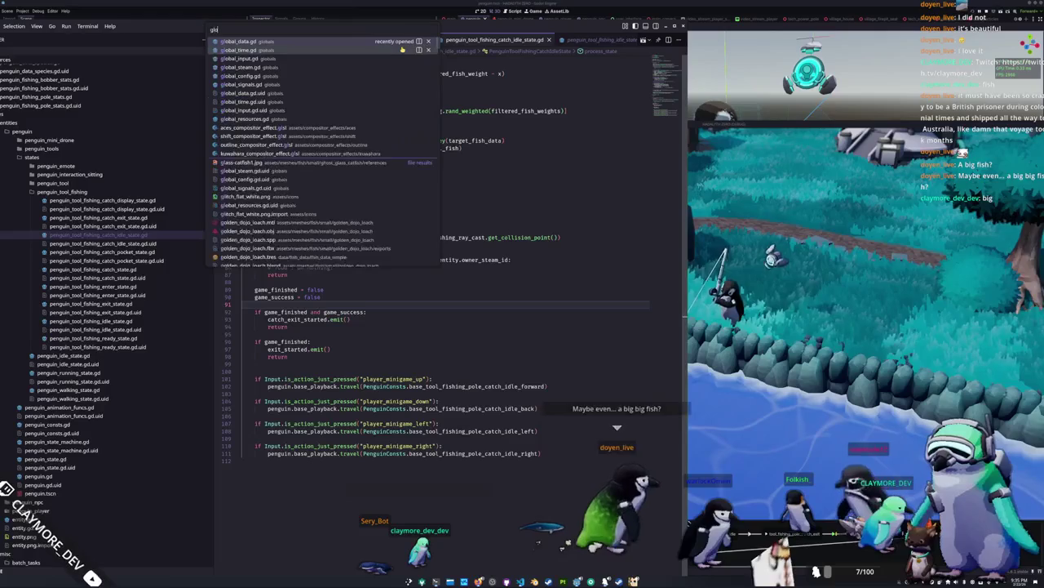
text(sign)
key(Return)
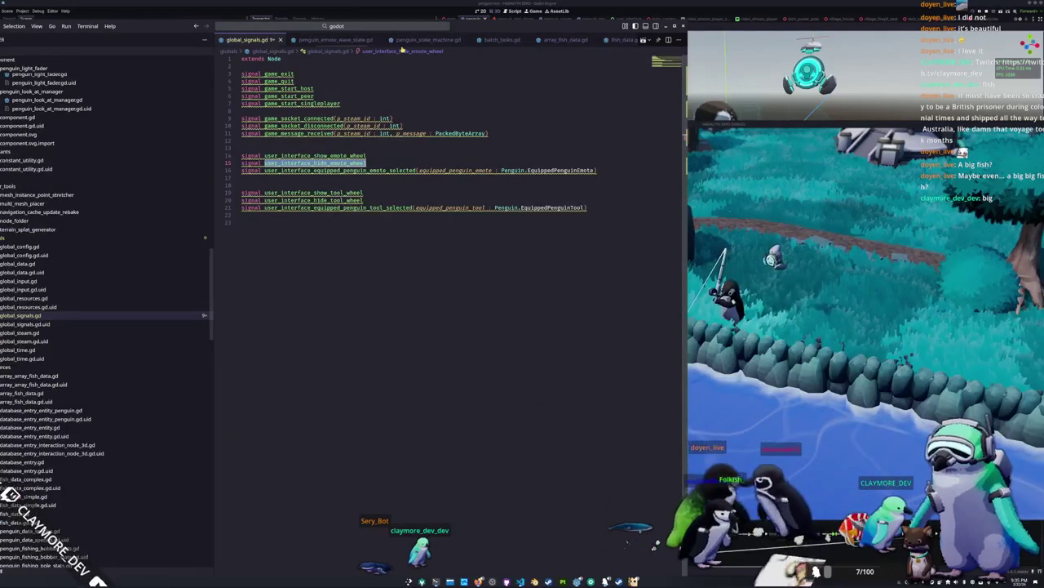
click(347, 243)
key(Return)
text(sig)
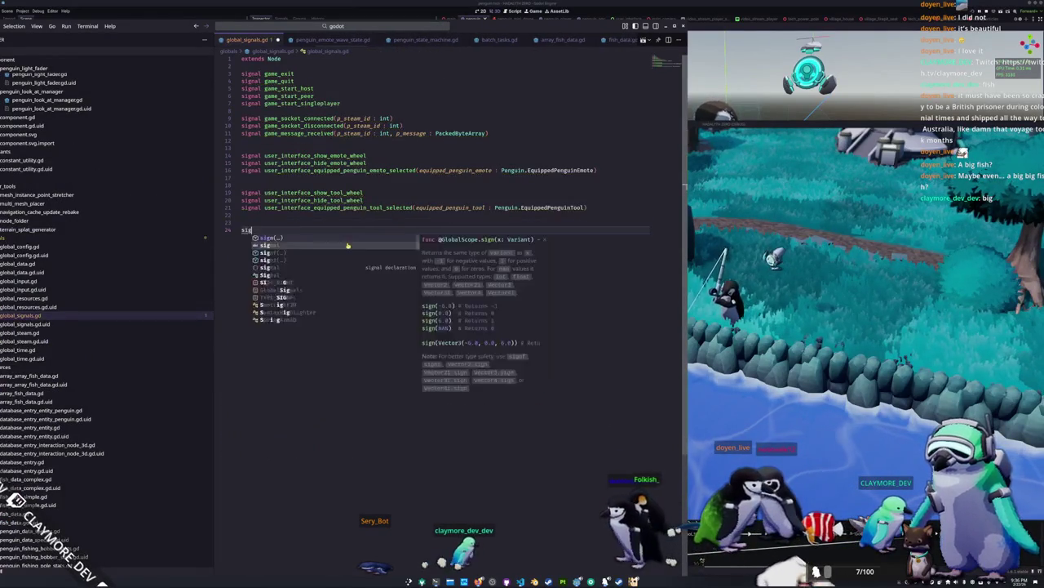
text(nal user_interface_start_fishing_minigame)
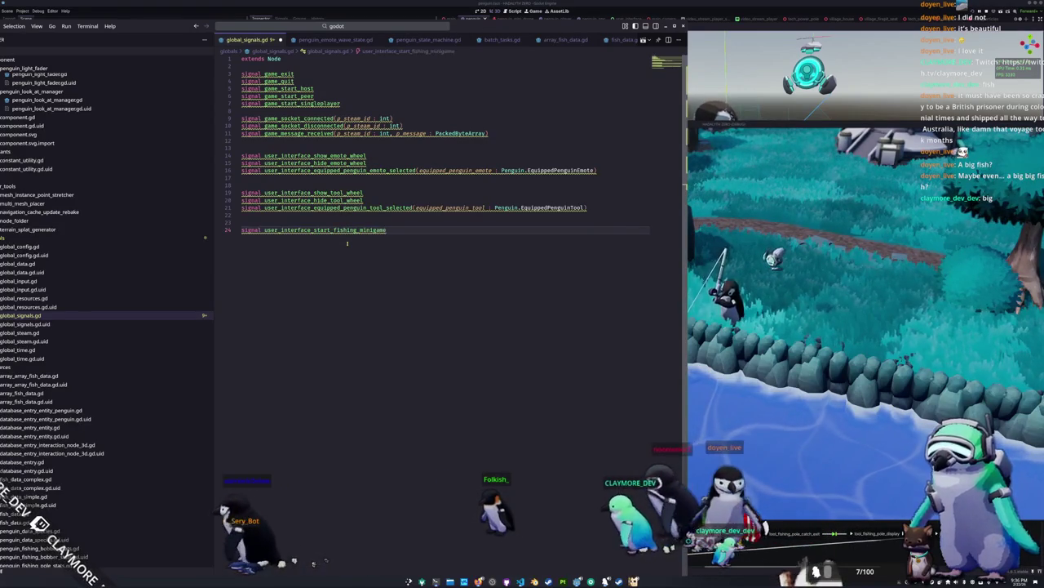
Add user_interface_fishing_minigame_up and user_interface_fishing_minigame_down signals.
key(Return)
text(signal)
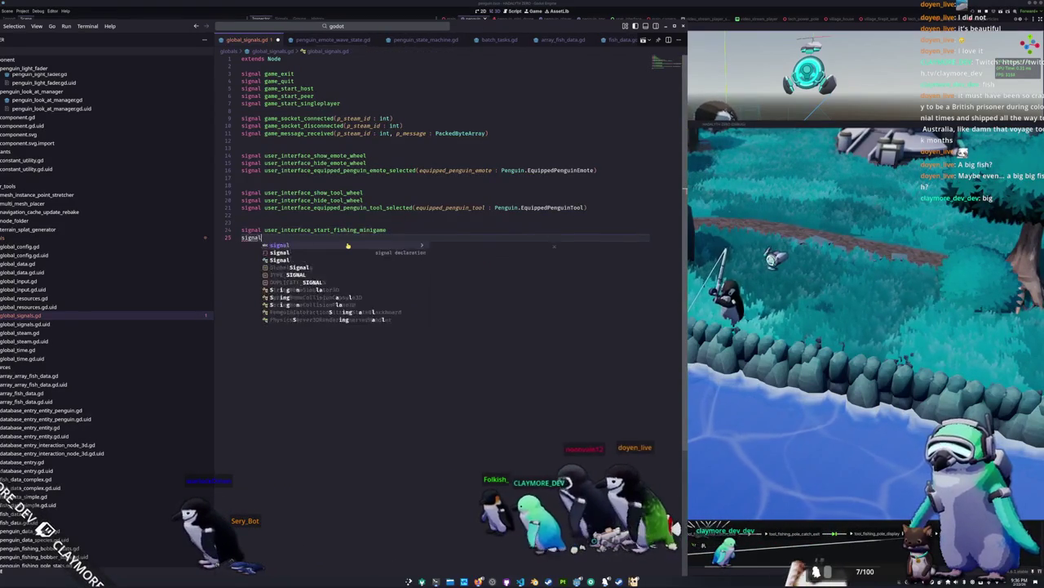
text( user_interface_s)
key(BackSpace)
key(BackSpace)
key(BackSpace)
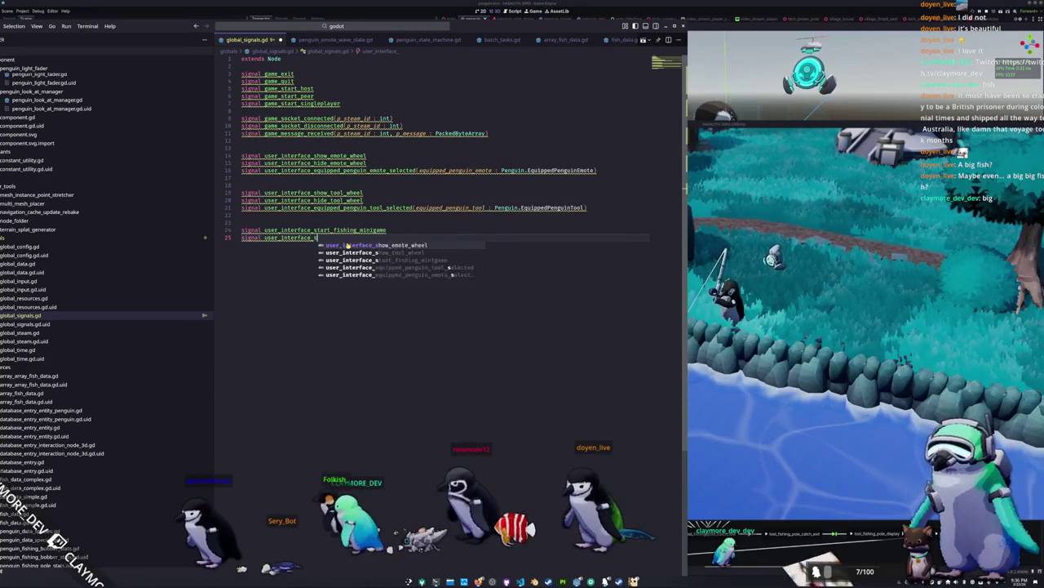
text(fishing_minigame_up)
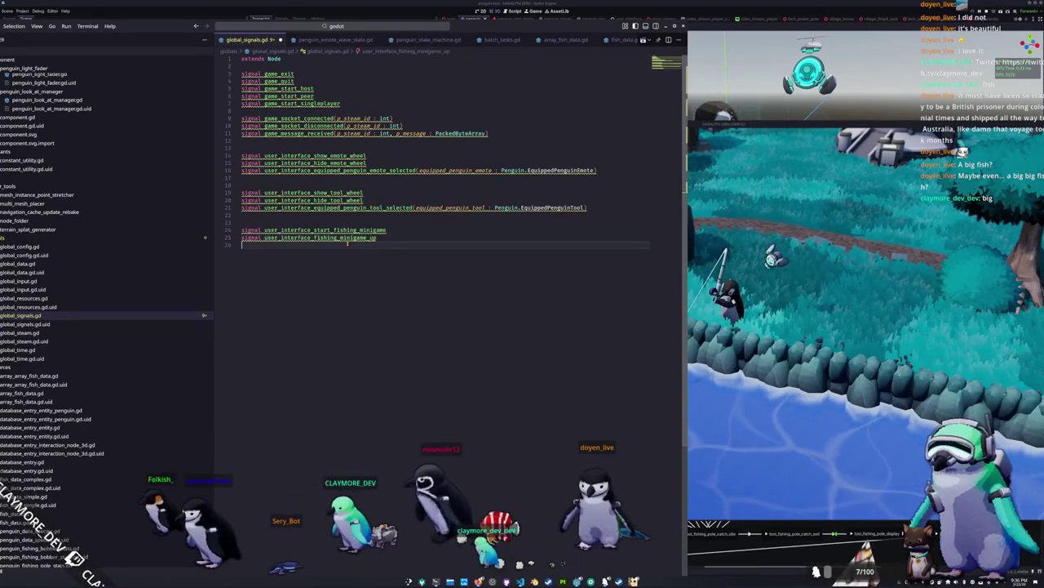
key(Return)
text(signal user_interface)
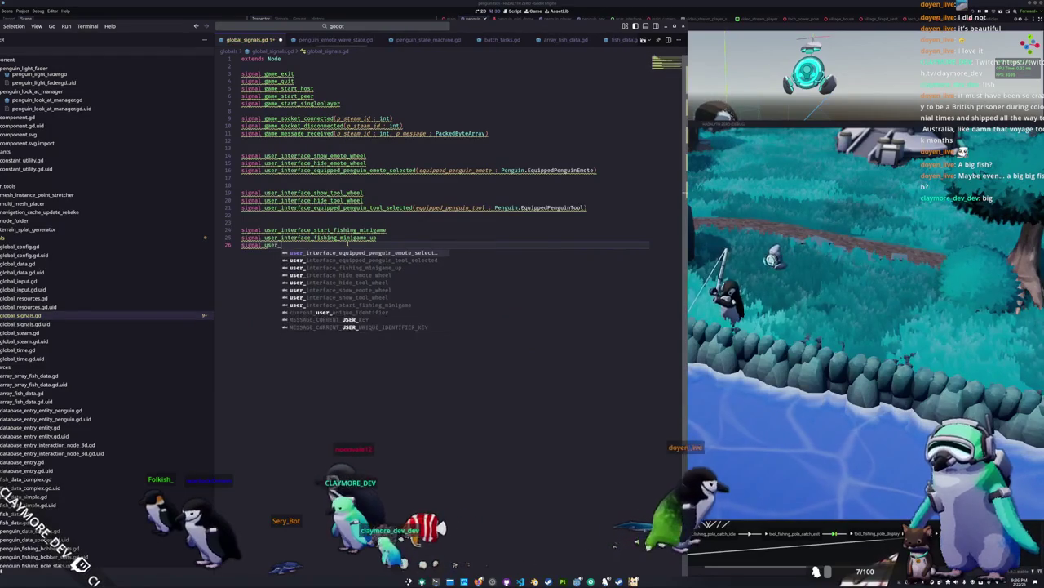
text(_fis)
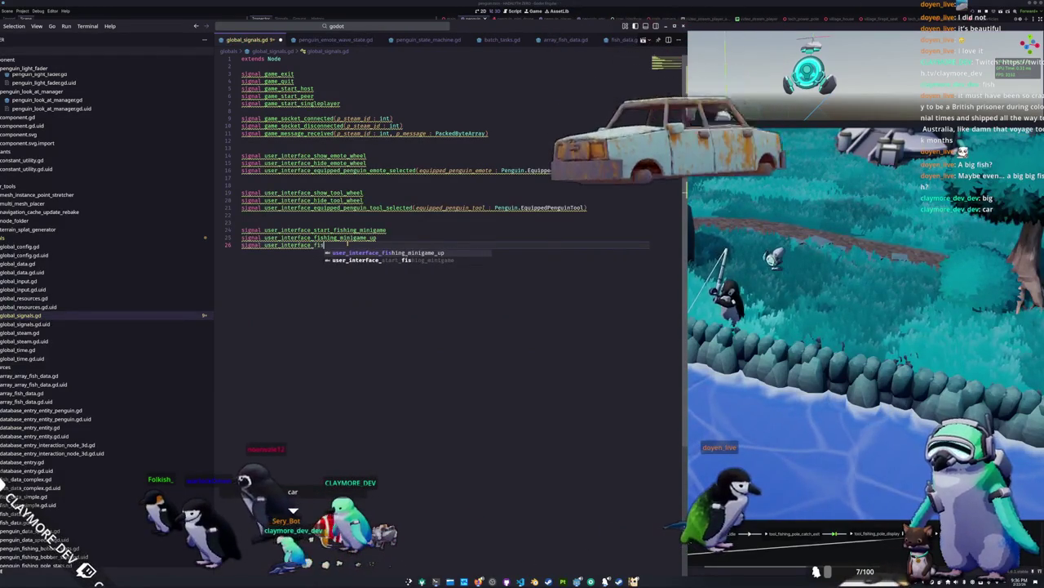
text(hing_minigame_down)
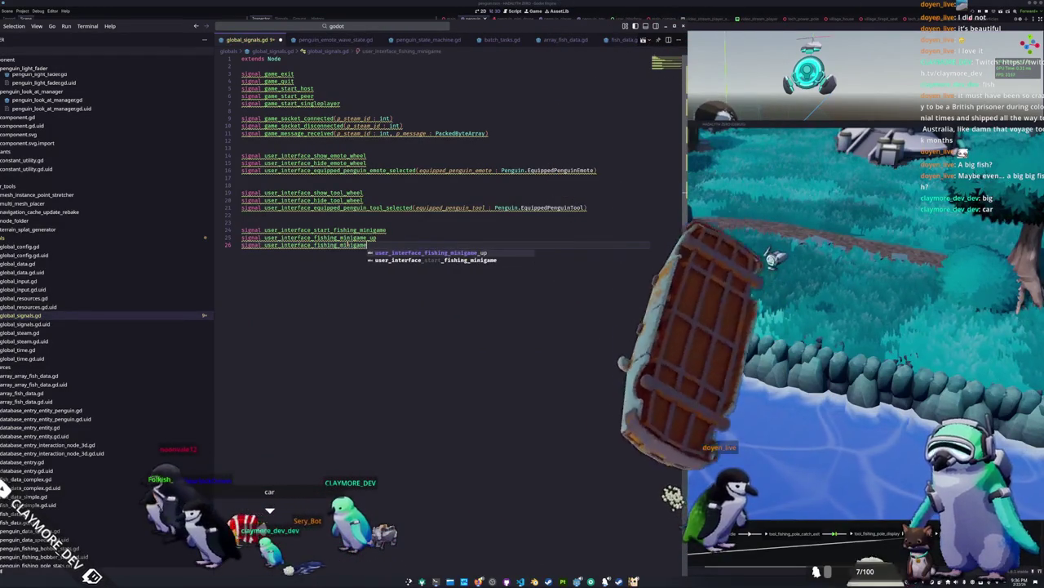
key(Return)
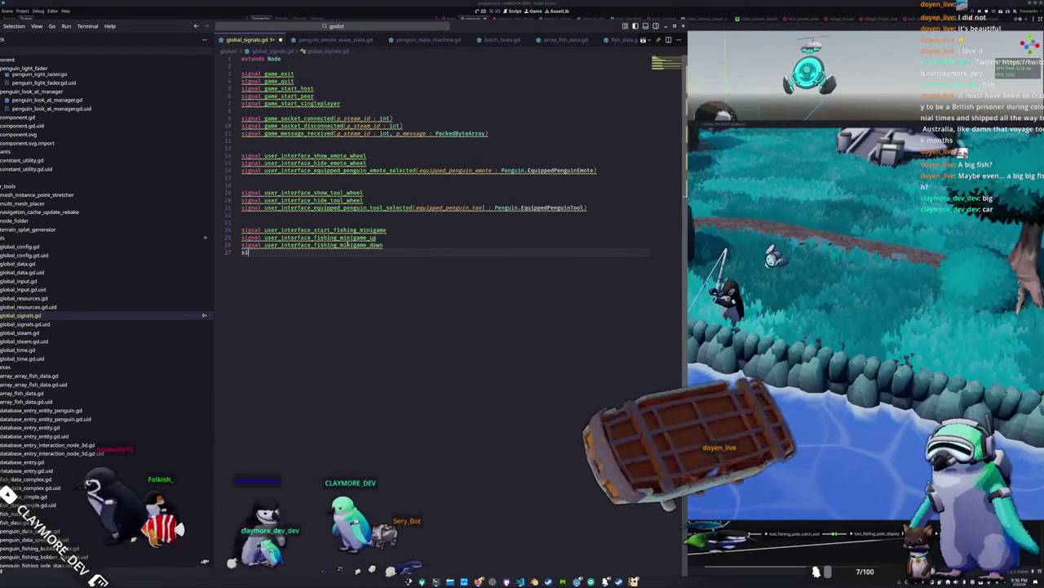
text(signal user_interface_fishing_min)
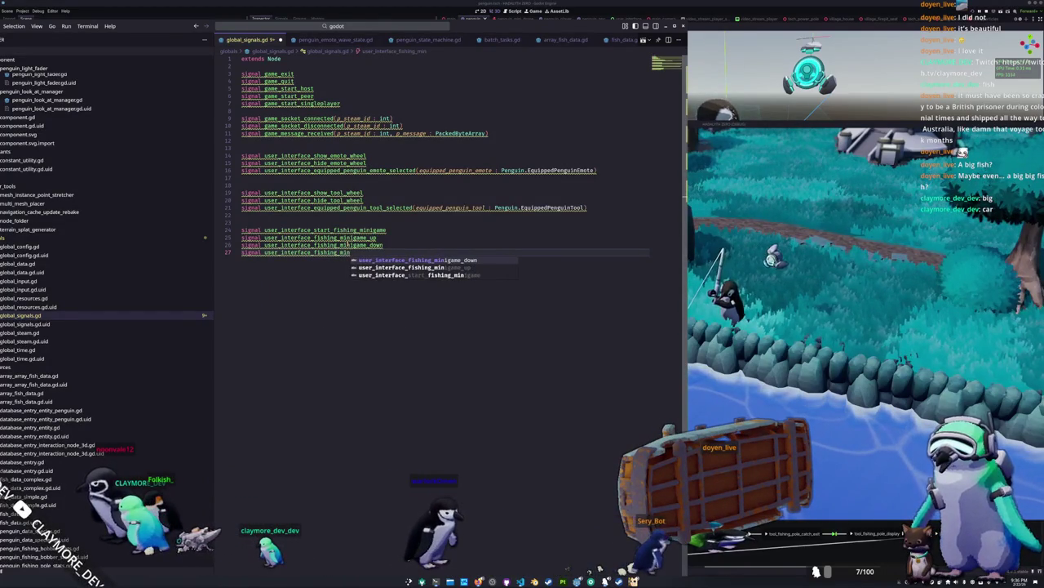
shift+click(349, 244)
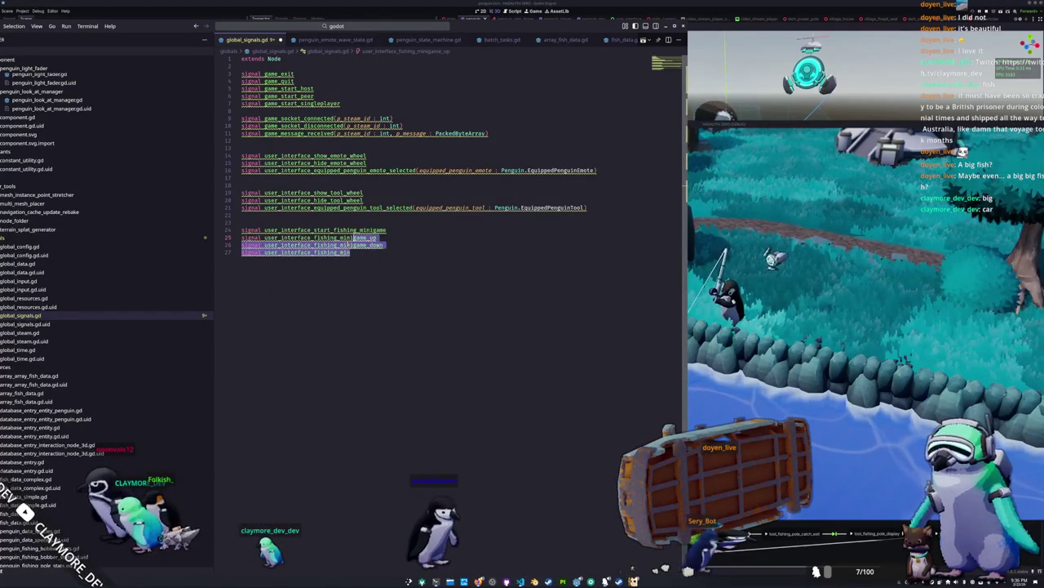
Replace the up/down signals with user_interface_fishing_minigame_input(direction : int).
text(input(int)
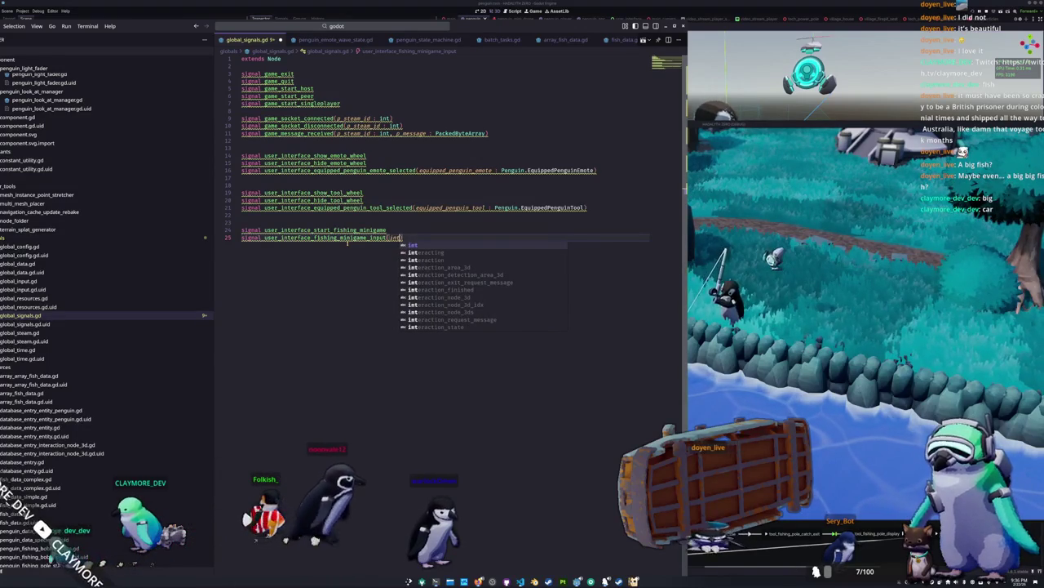
key(BackSpace)
key(BackSpace)
key(BackSpace)
text(direc)
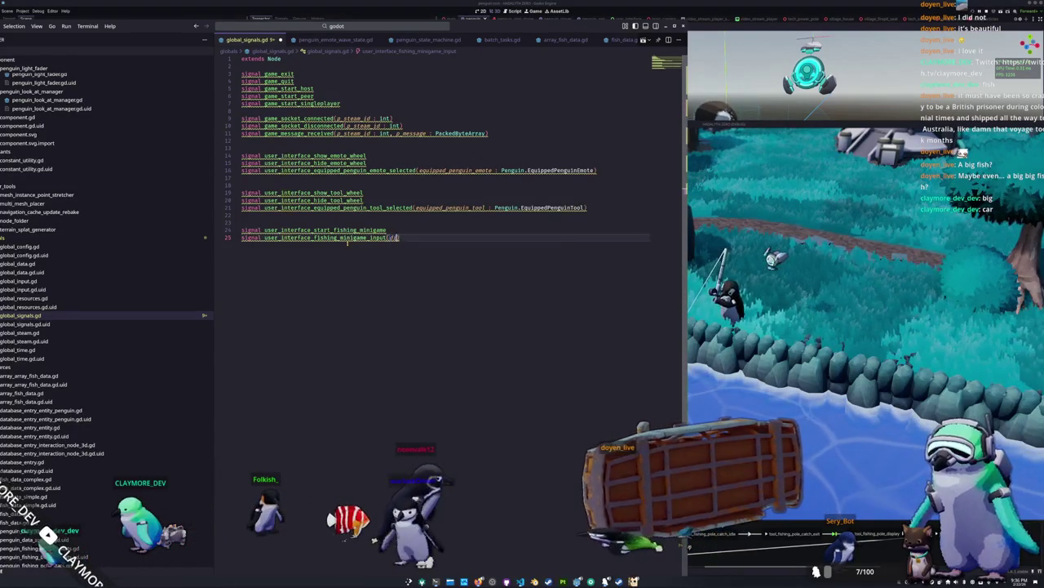
text(tion : int)
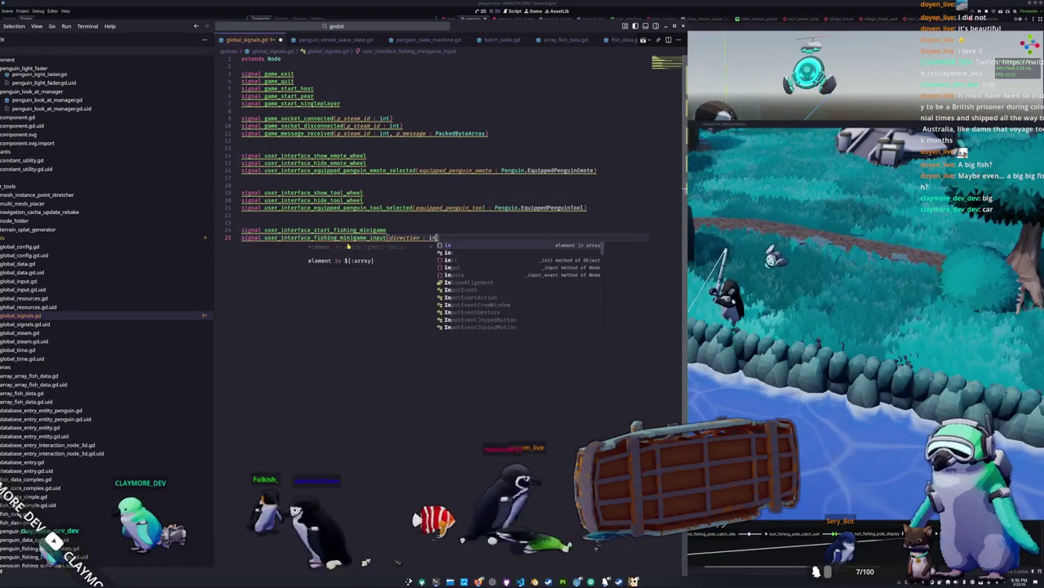
key(Escape)
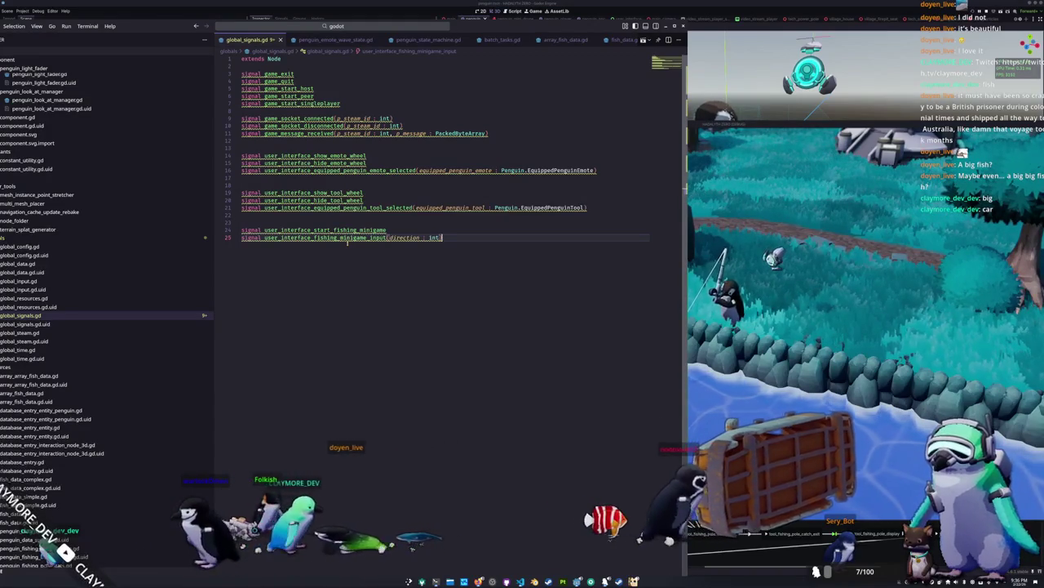
Add a new minigame signal line and rename the start signal to user_interface_fishing_minigame_enter.
key(Return)
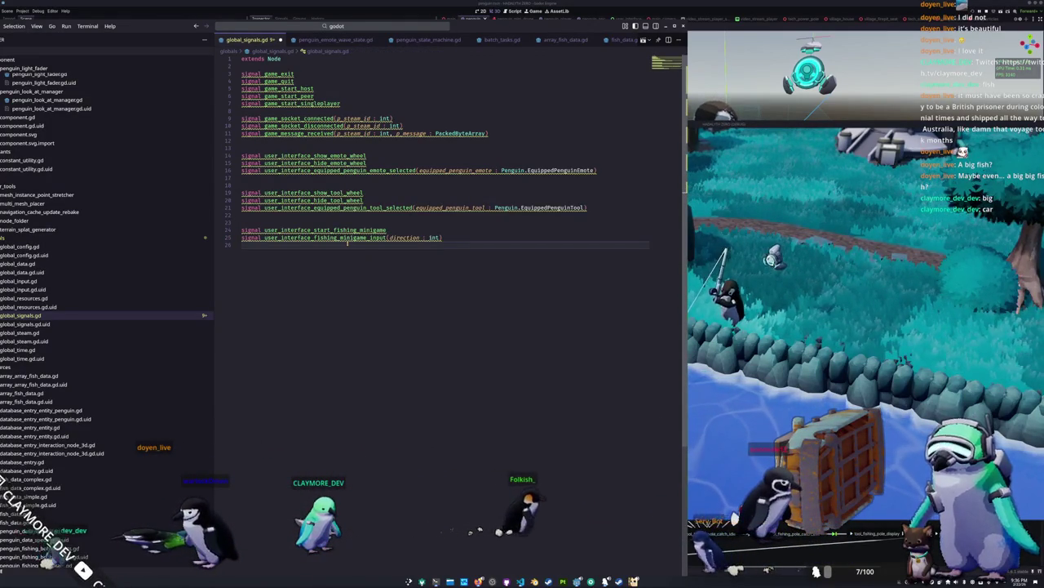
text(sign)
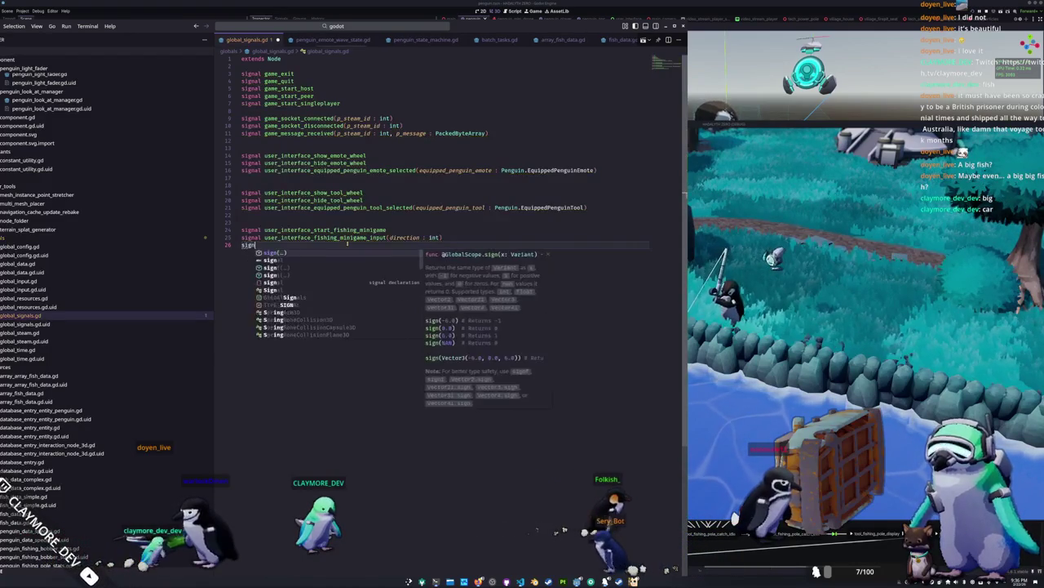
text(al user_interf)
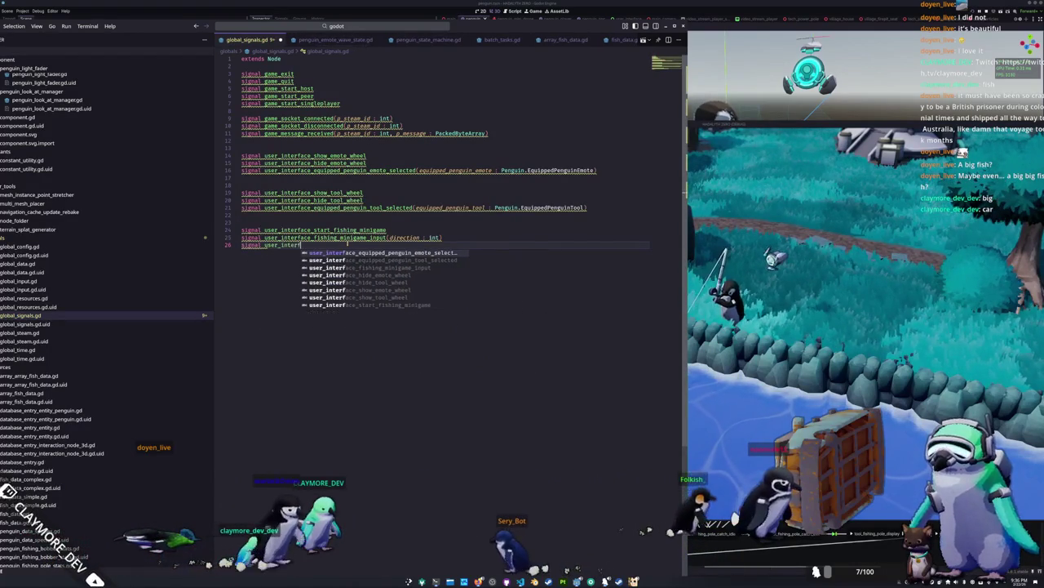
text(ace_fishing_minigame)
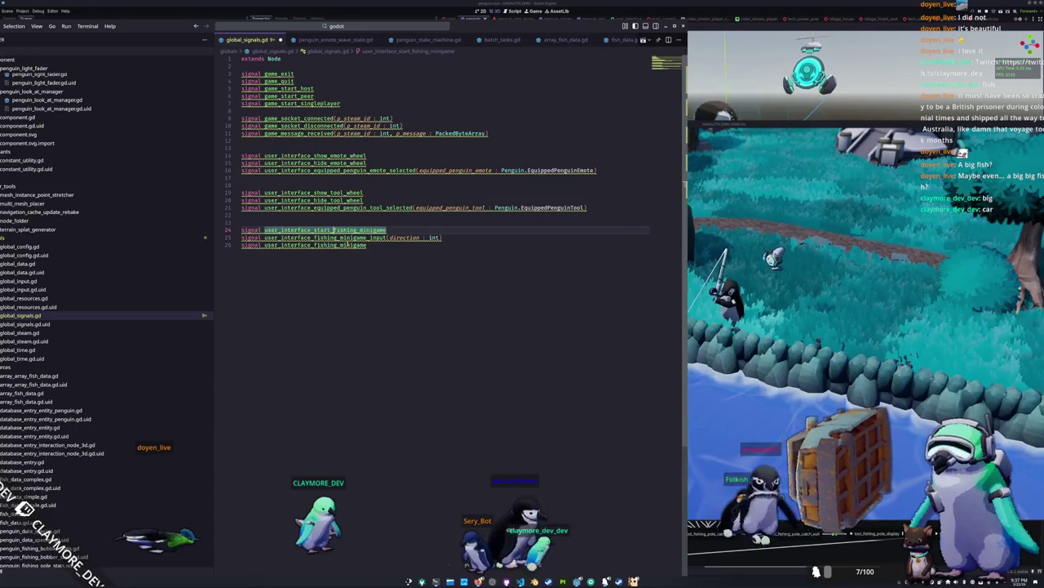
drag(313, 229, 333, 230)
key(ctrl+d)
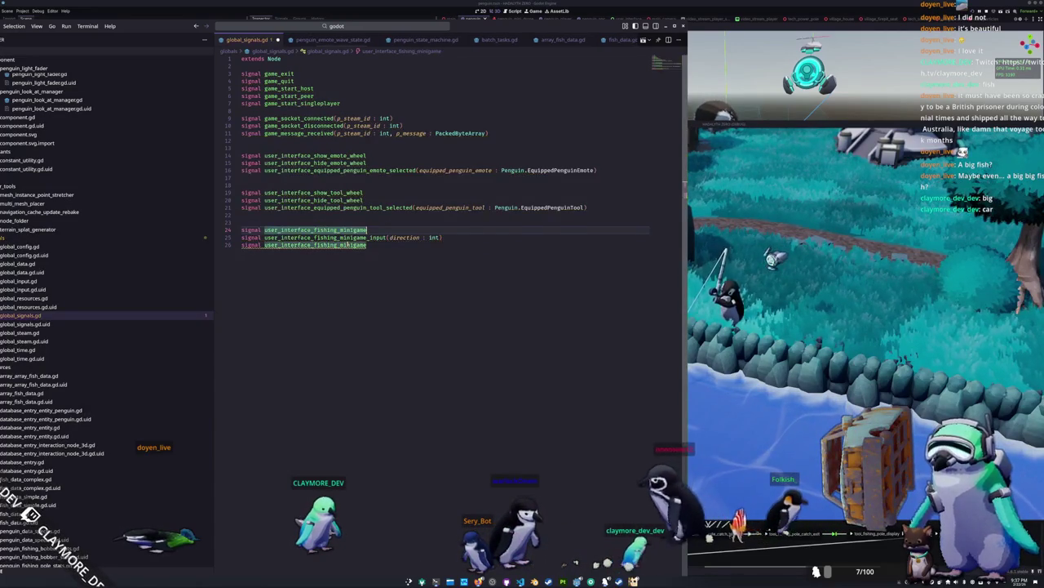
text(enter)
Add user_interface_fishing_minigame_exit_failure and _exit_success signals.
double_click(347, 244)
text(_exit_failure)
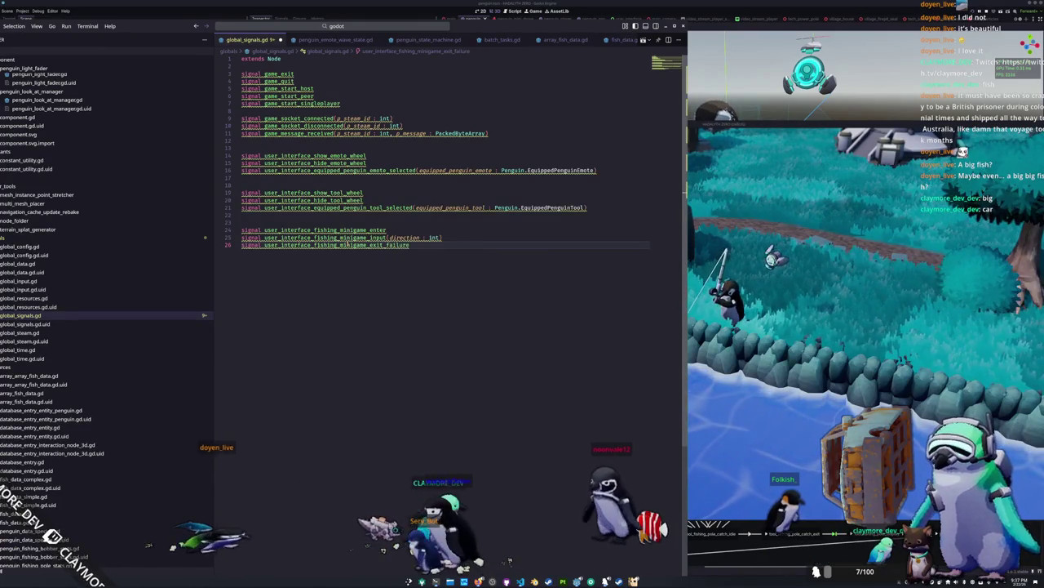
text(failure)
key(Return)
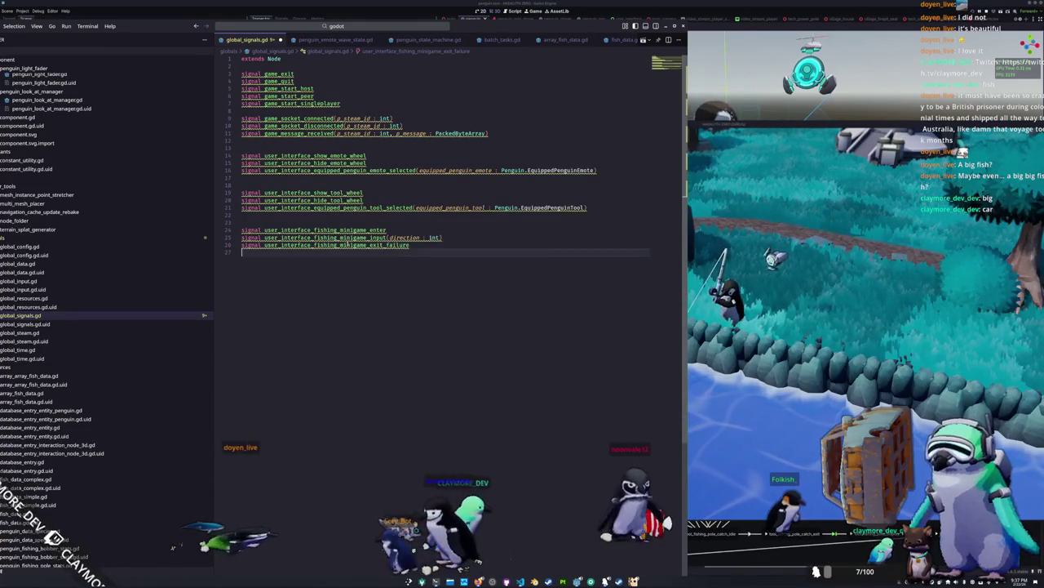
text(signal user_interface_f)
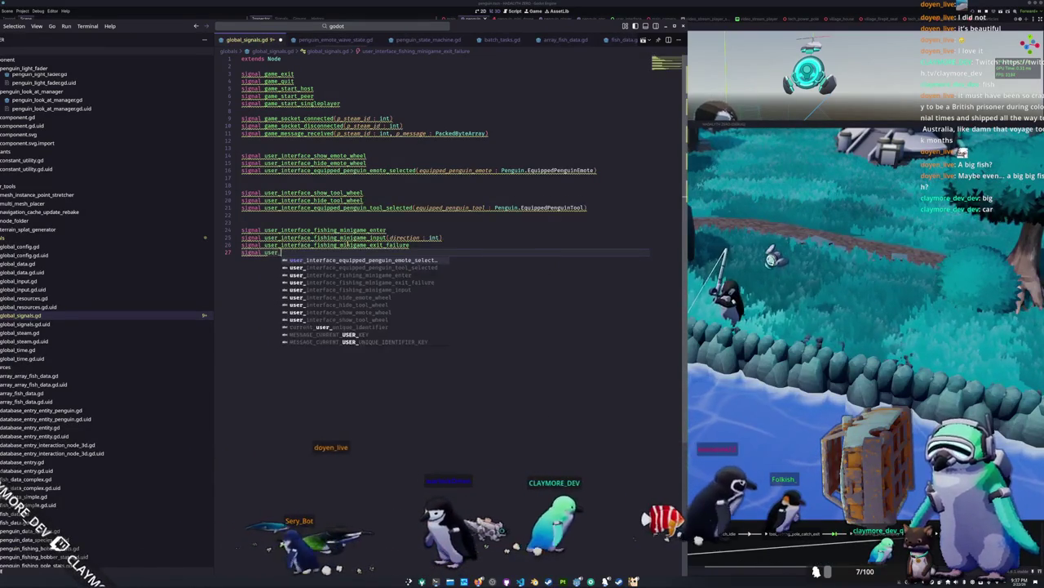
text(ishin)
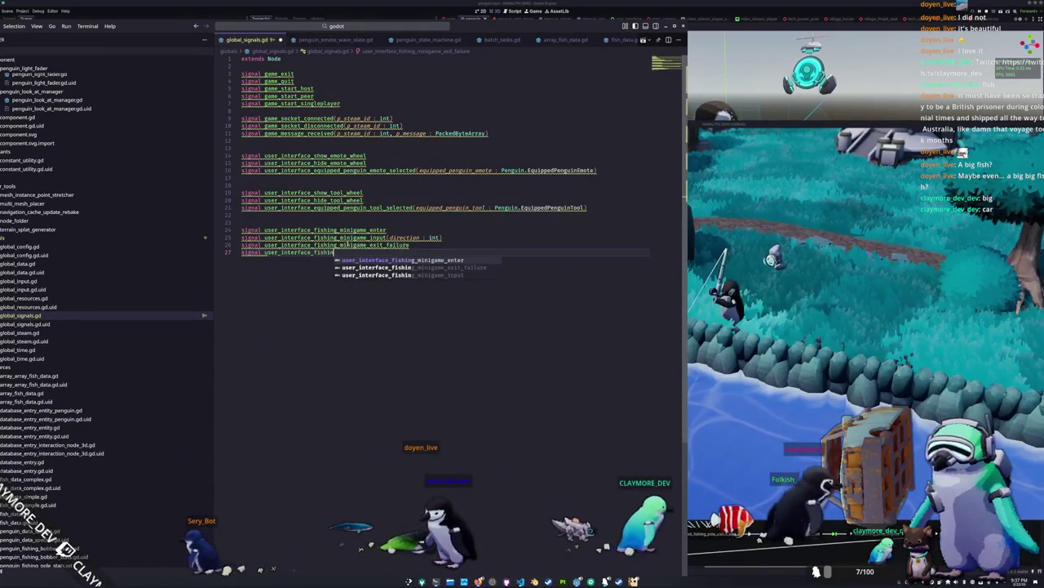
text(g_minigame_exit_success)
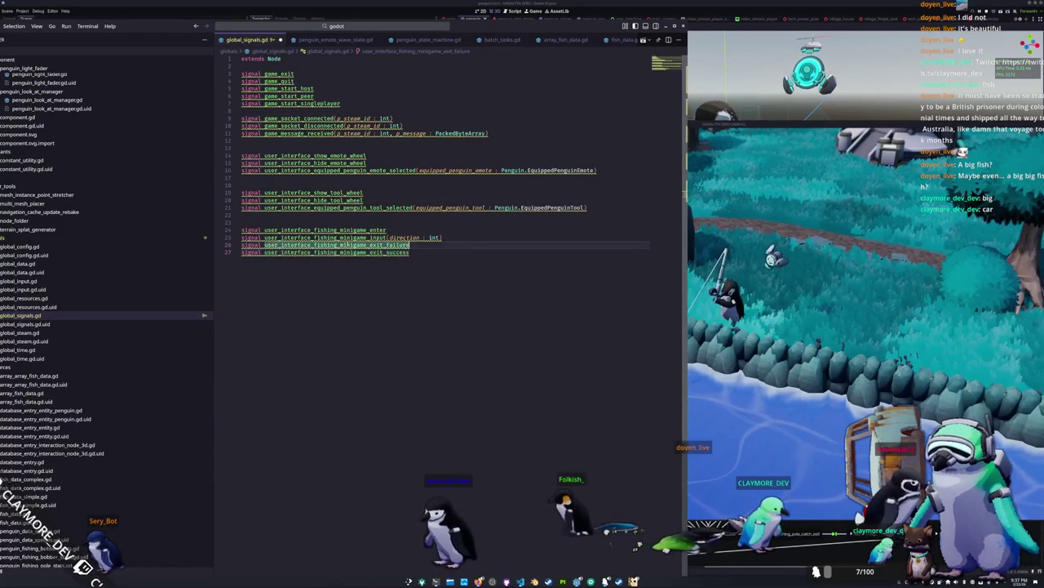
key(Up)
key(Up)
key(Down)
key(Down)
key(Down)
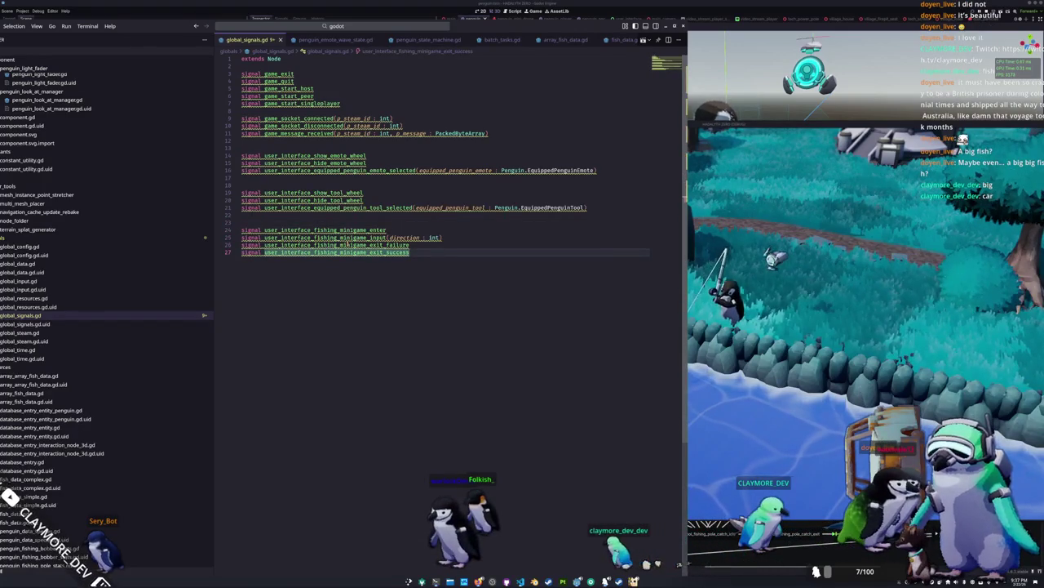
key(alt+Tab)
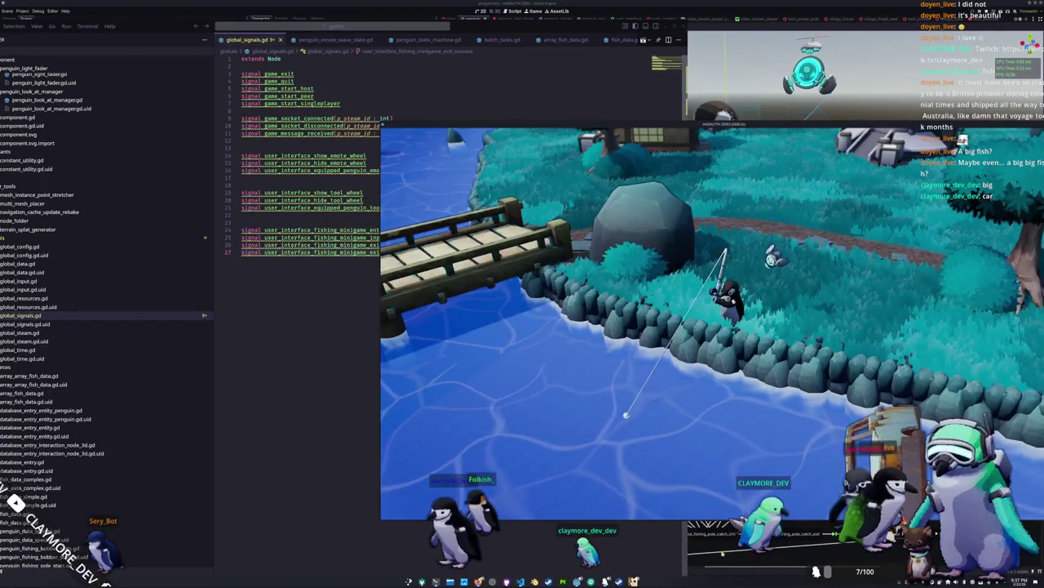
In the user_interface scene, collapse EmoteWheelRoot and select UserInterfaceMainMenuState to open its script.
key(alt+Tab)
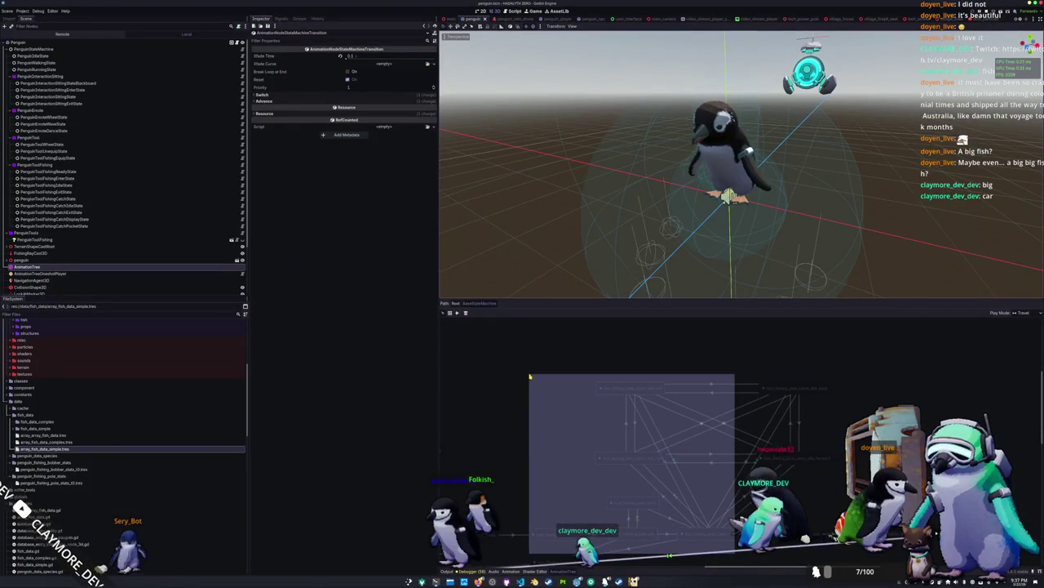
click(504, 380)
click(625, 18)
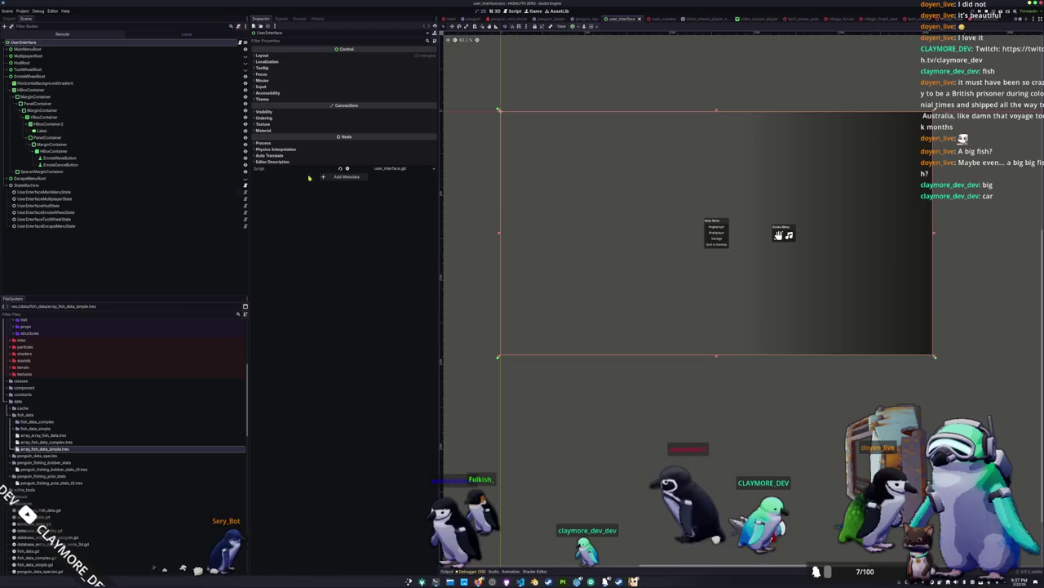
click(6, 75)
click(175, 97)
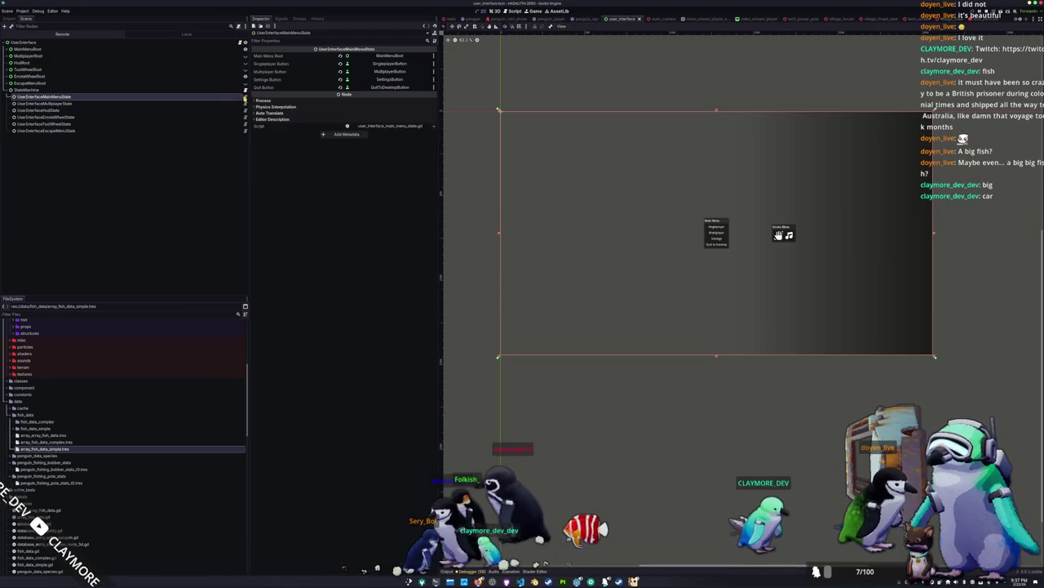
key(alt+Tab)
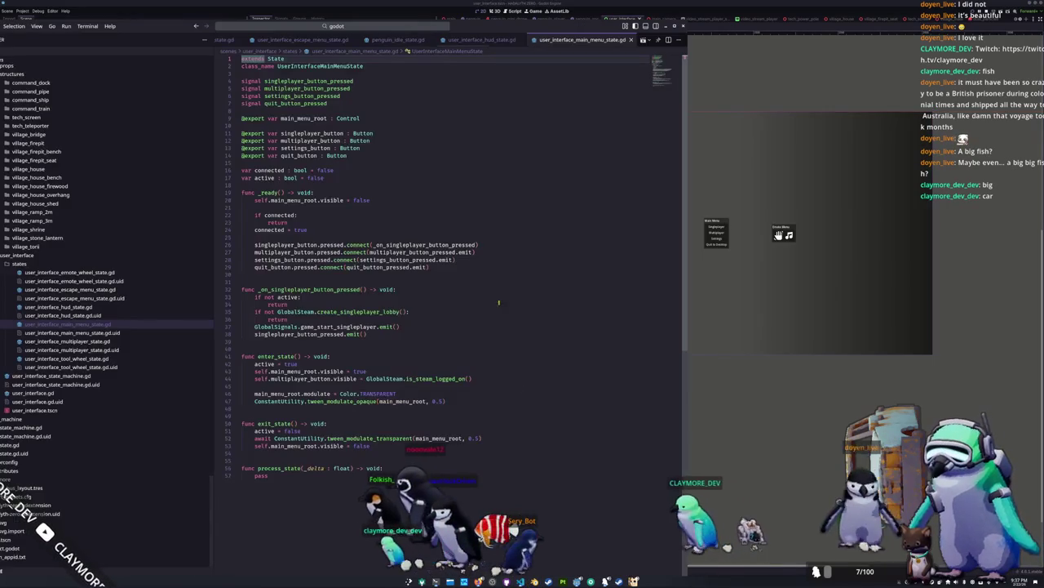
Follow tween_modulate_opaque into constant_utility.gd and review both fade helpers.
click(341, 401)
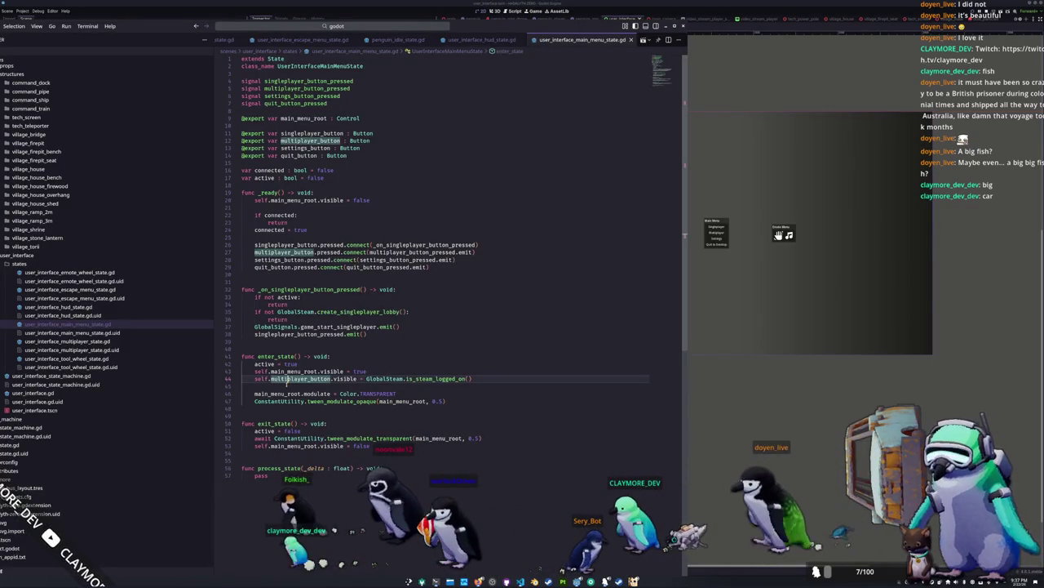
mouse_move(340, 404)
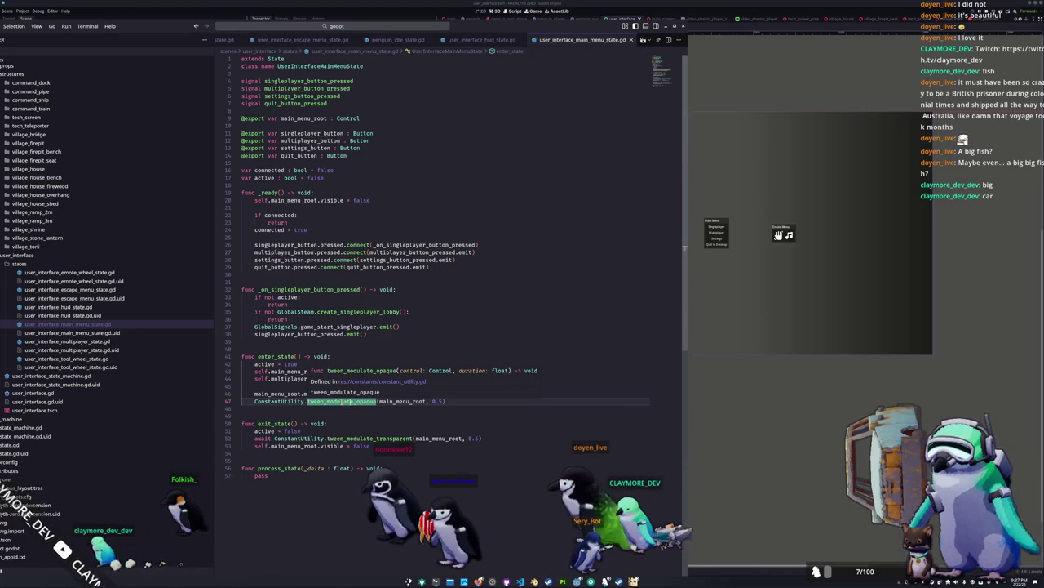
ctrl+click(341, 401)
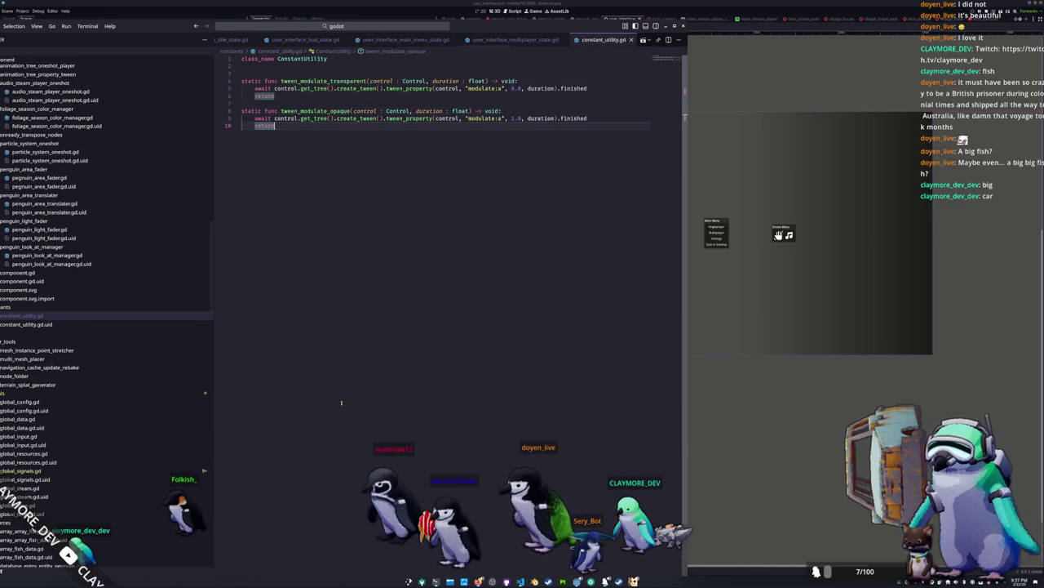
click(341, 96)
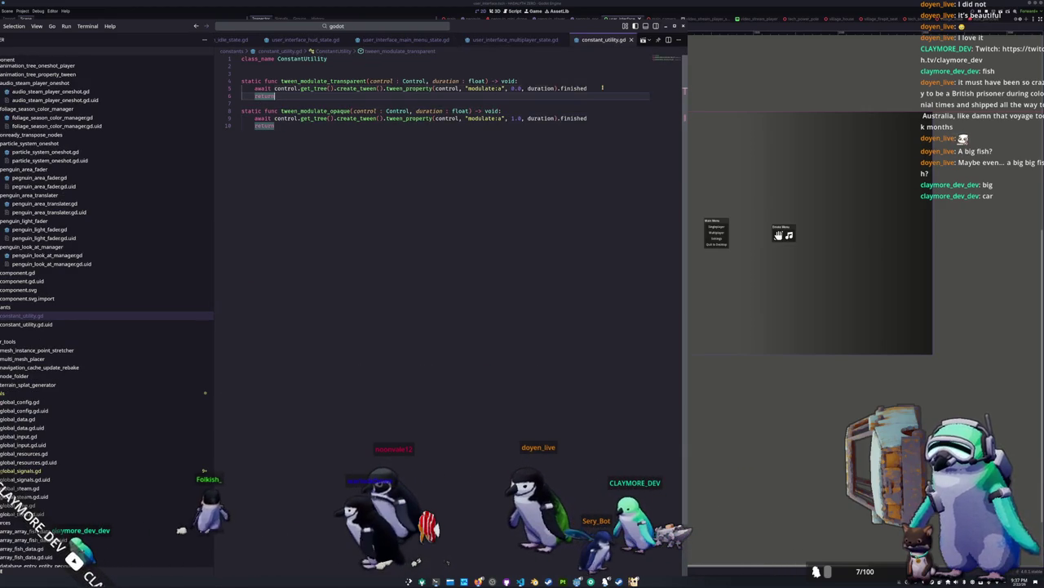
click(434, 156)
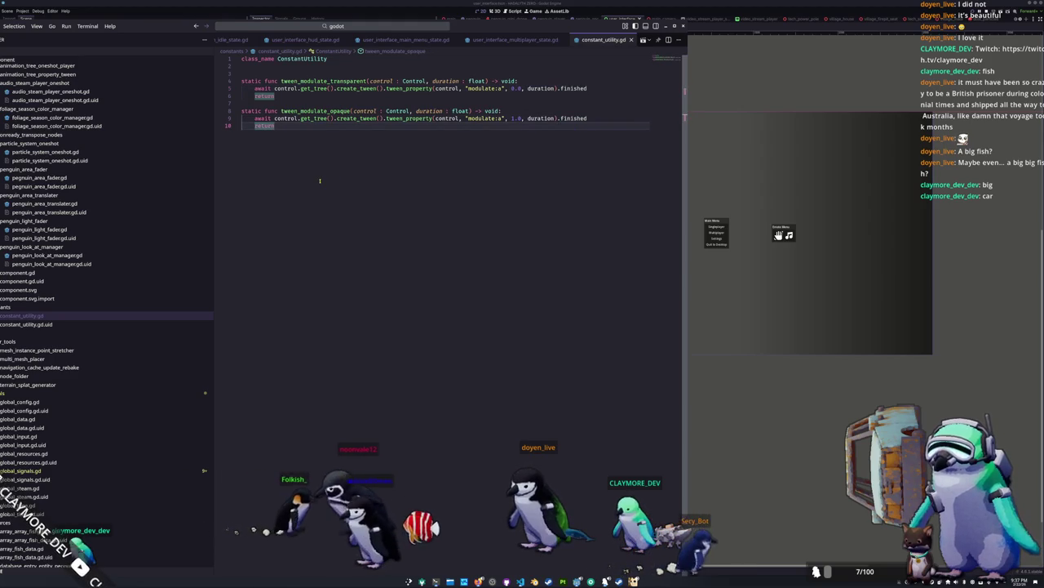
Open the multiplayer state script, then the emote wheel state script.
click(510, 40)
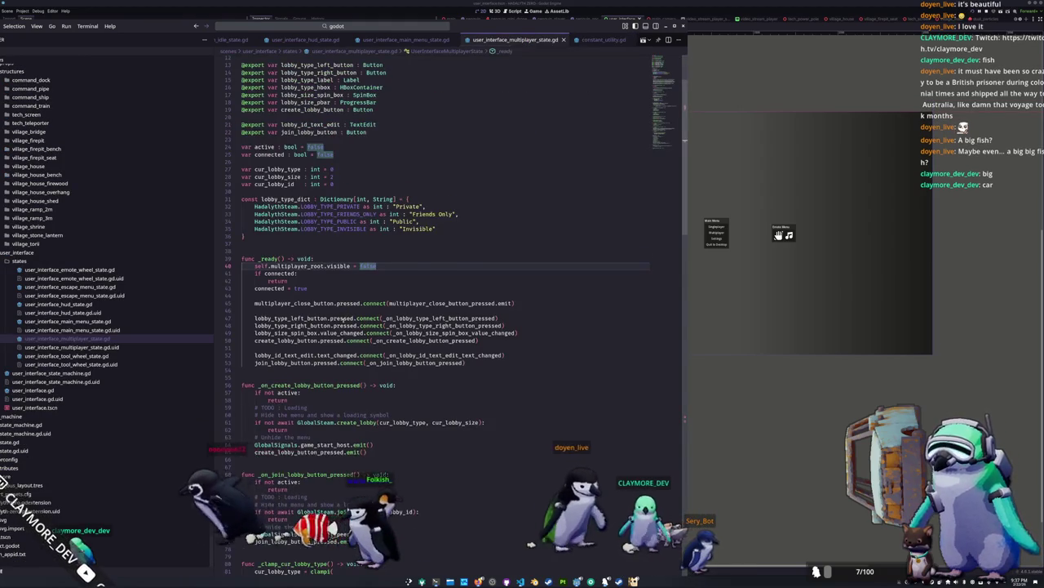
scroll(359, 384, down, 3)
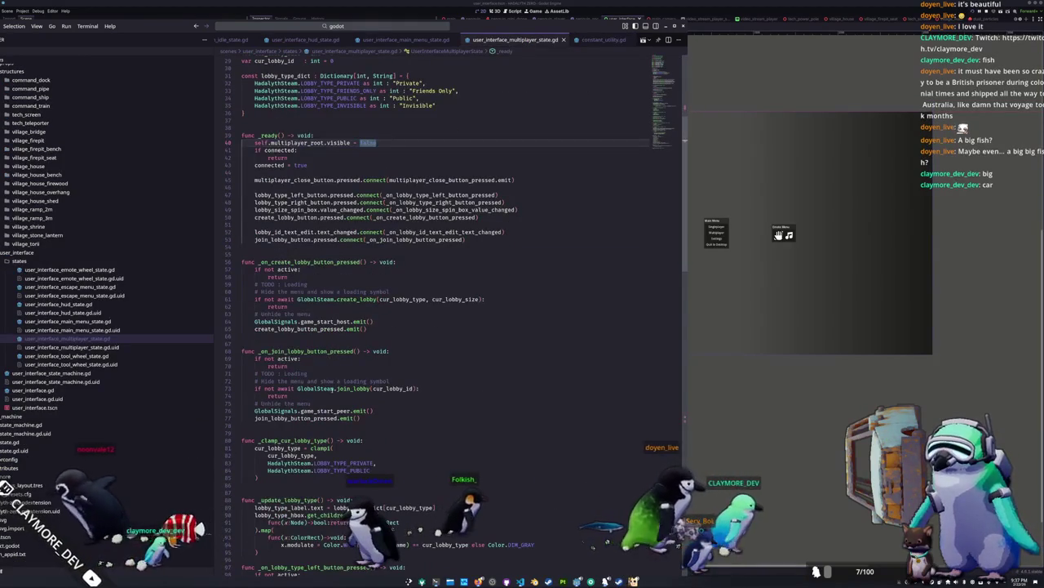
click(70, 269)
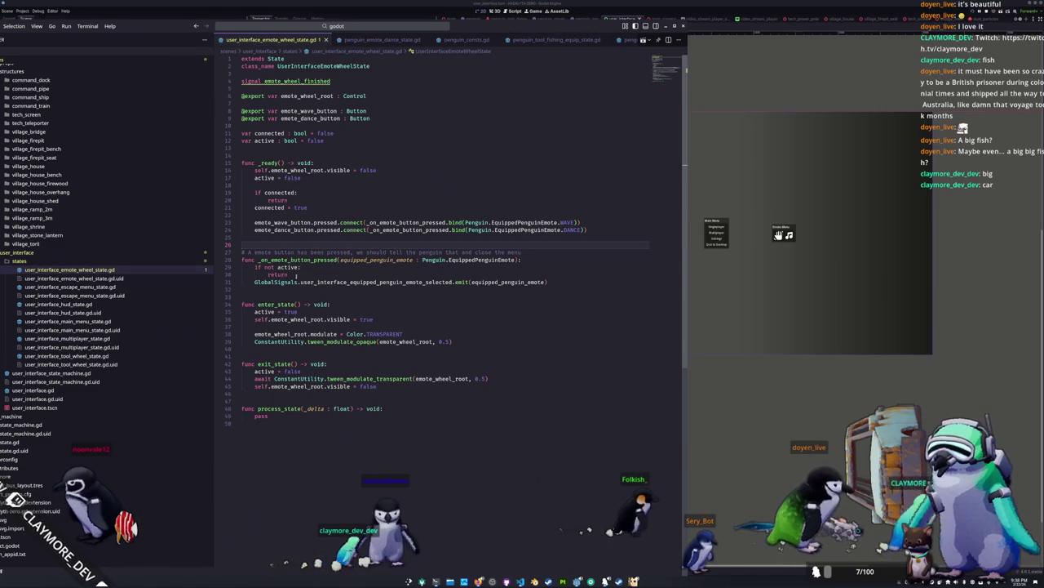
key(Up)
click(266, 349)
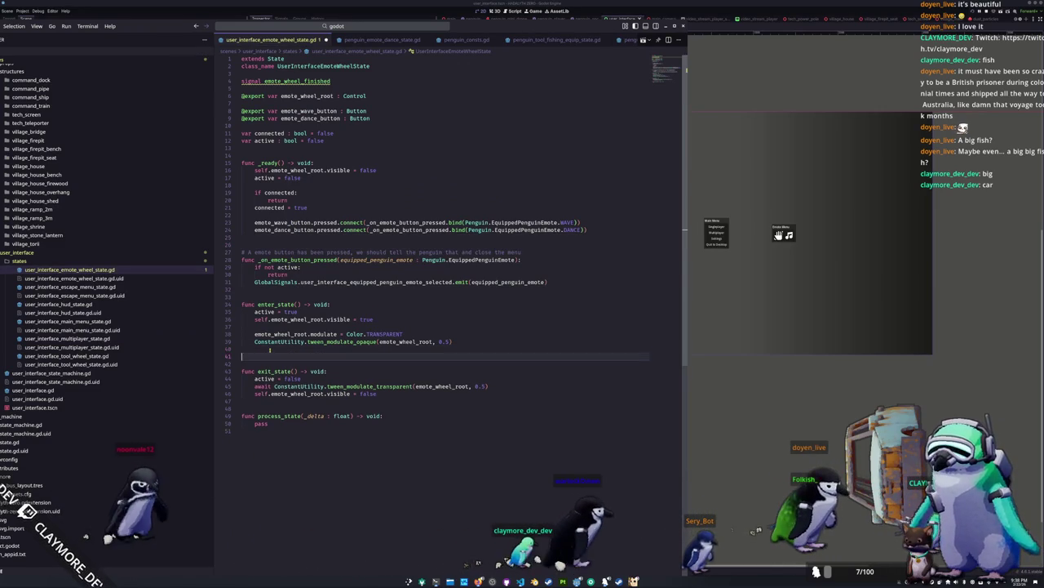
text(emote_wheel_finish)
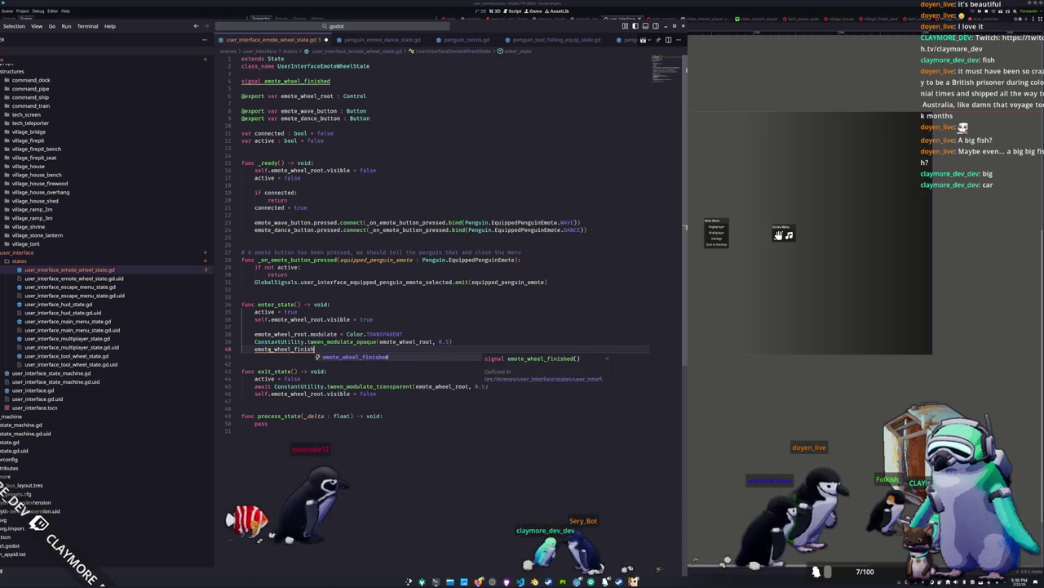
key(BackSpace)
key(BackSpace)
key(BackSpace)
key(BackSpace)
key(BackSpace)
key(BackSpace)
text(root.twee)
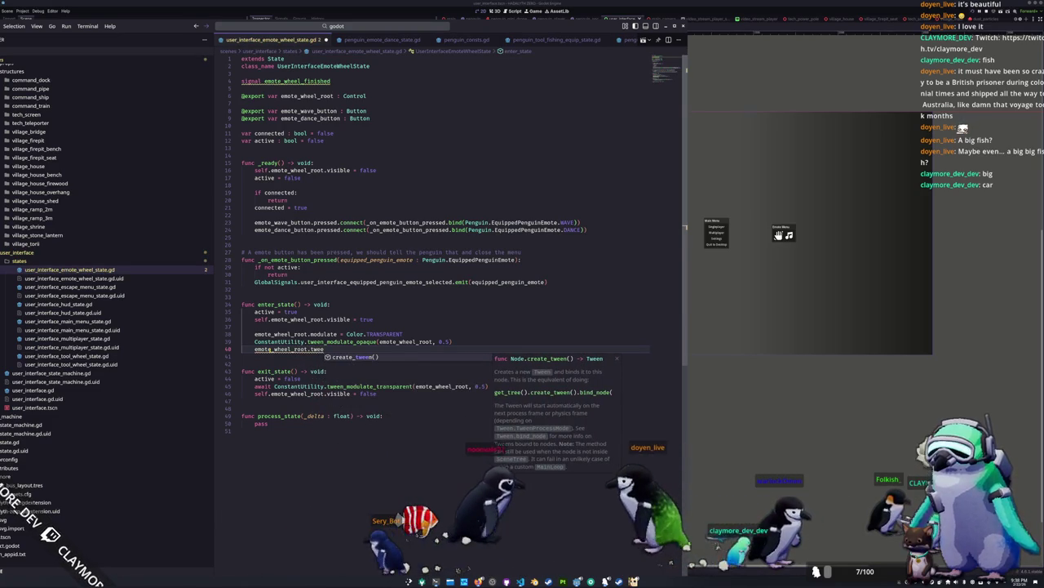
key(BackSpace)
key(BackSpace)
key(BackSpace)
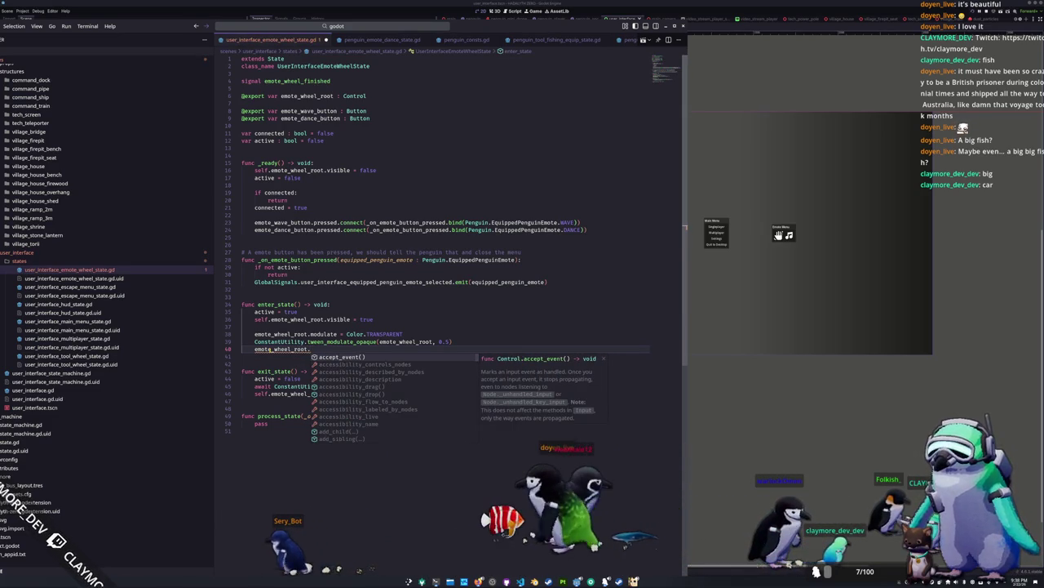
key(Down)
key(Down)
key(Down)
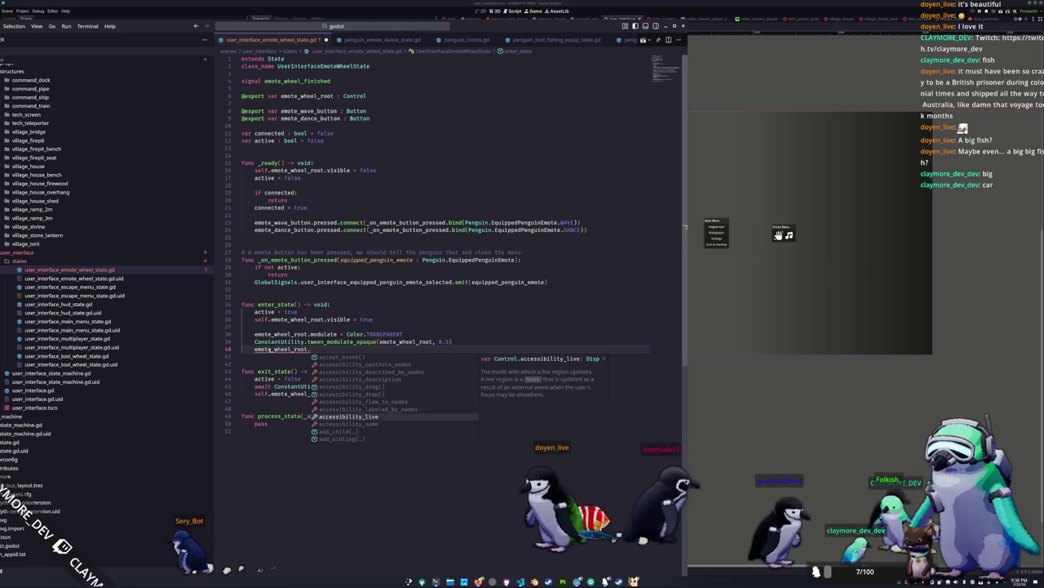
key(ctrl+BackSpace)
key(ctrl+BackSpace)
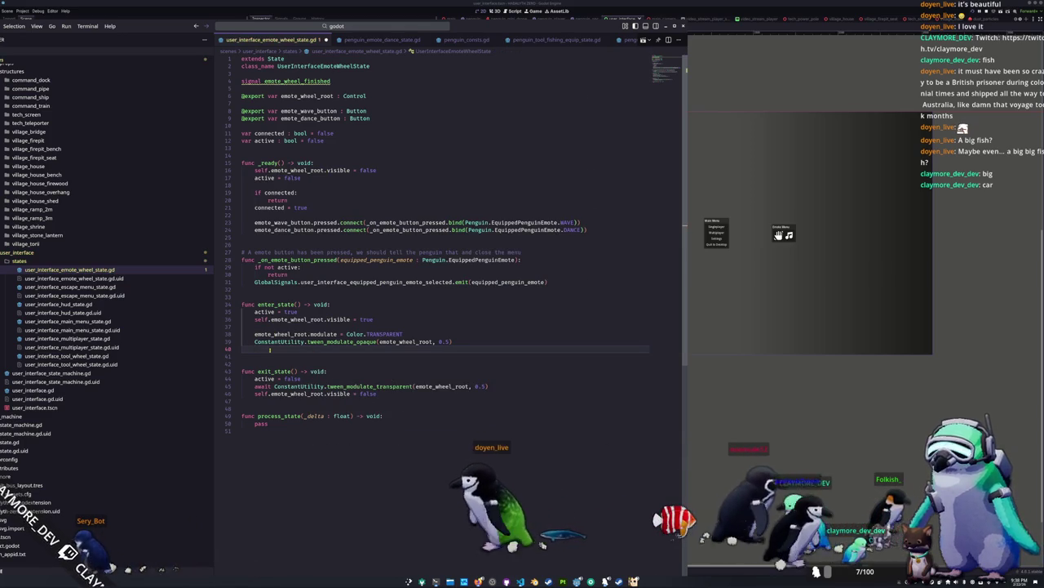
key(BackSpace)
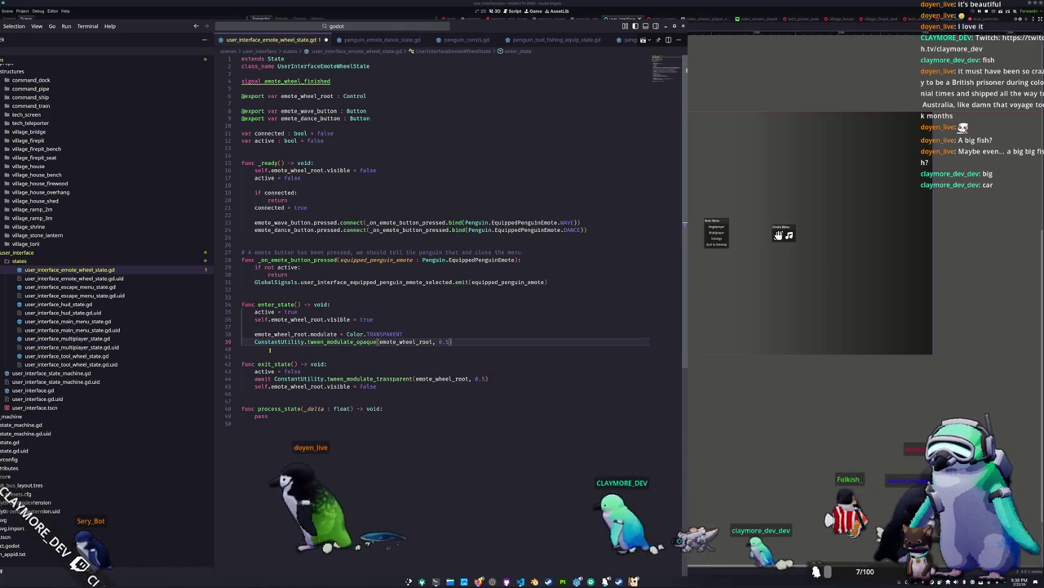
ctrl+click(342, 341)
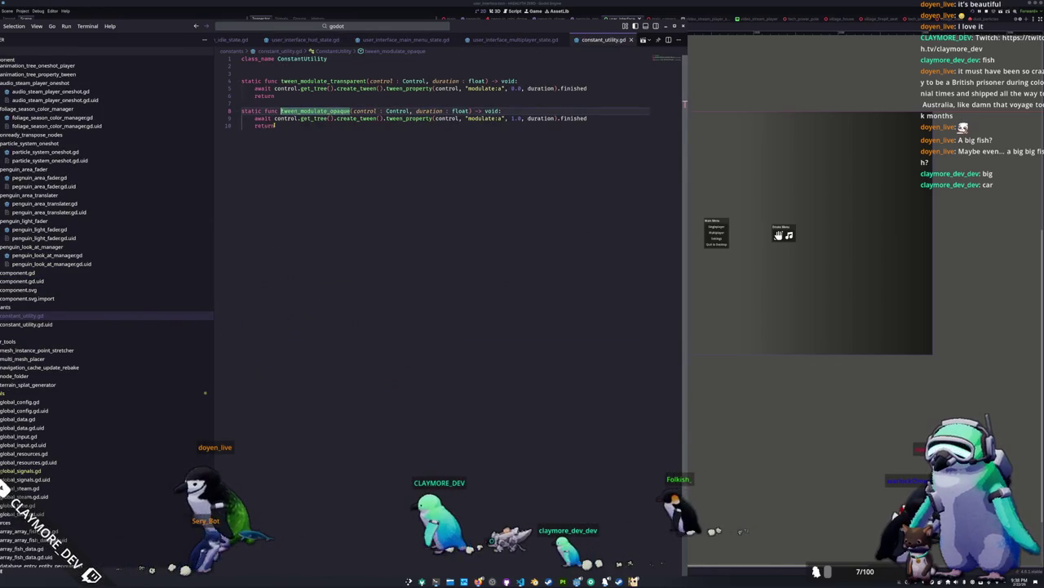
Check the return line of tween_modulate_opaque in constant_utility.gd, then run the project.
double_click(255, 125)
click(284, 127)
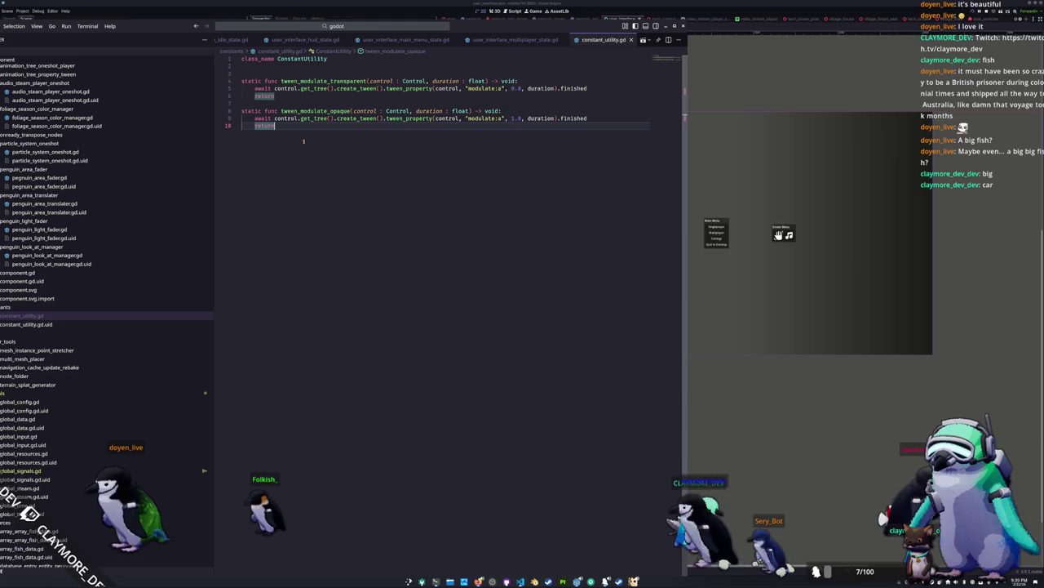
key(F5)
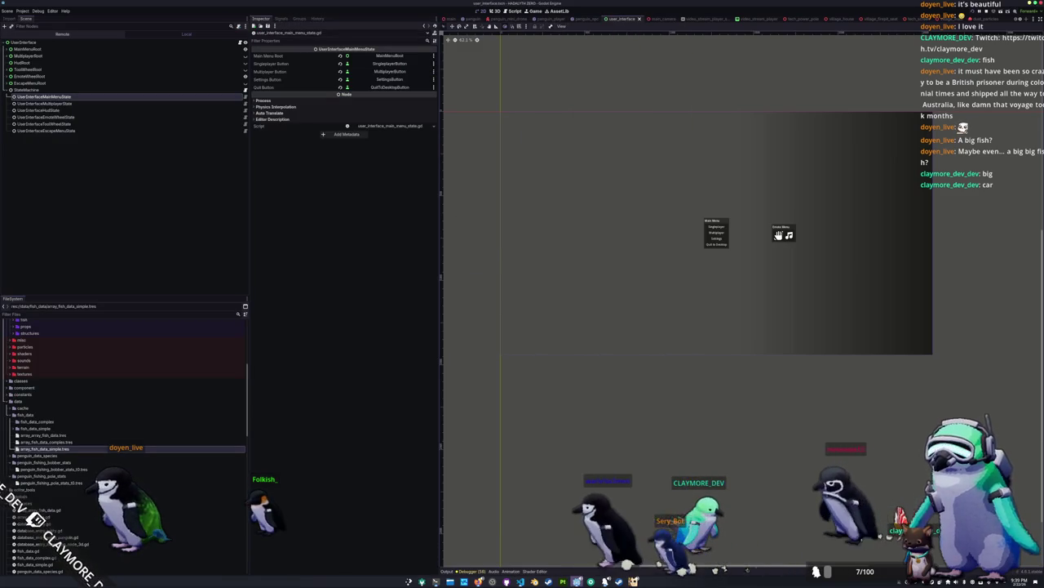
Restart the game, open the Tool and Emote menus, and close the Emote Menu by clicking away.
key(F8)
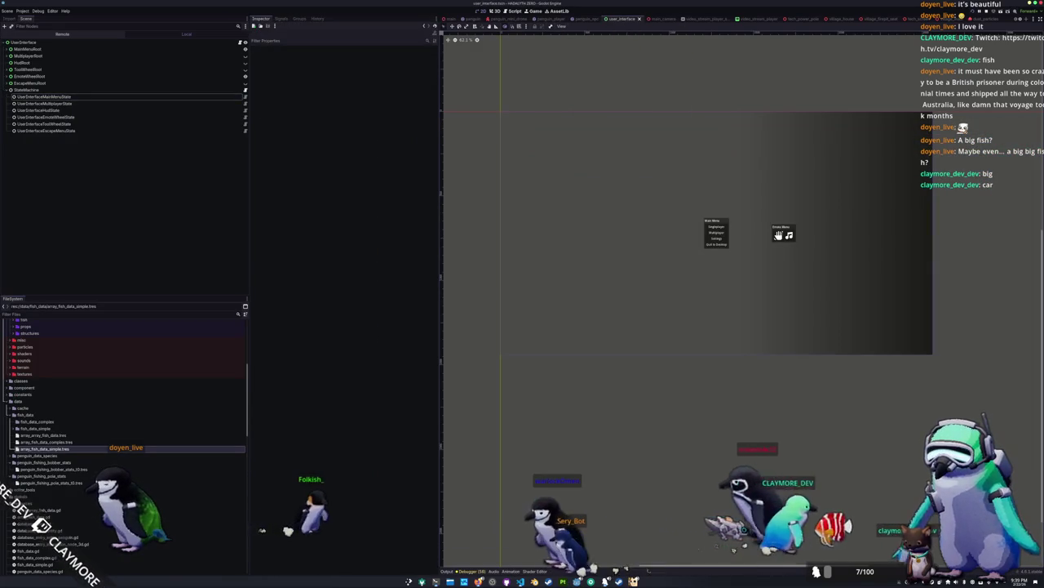
key(F5)
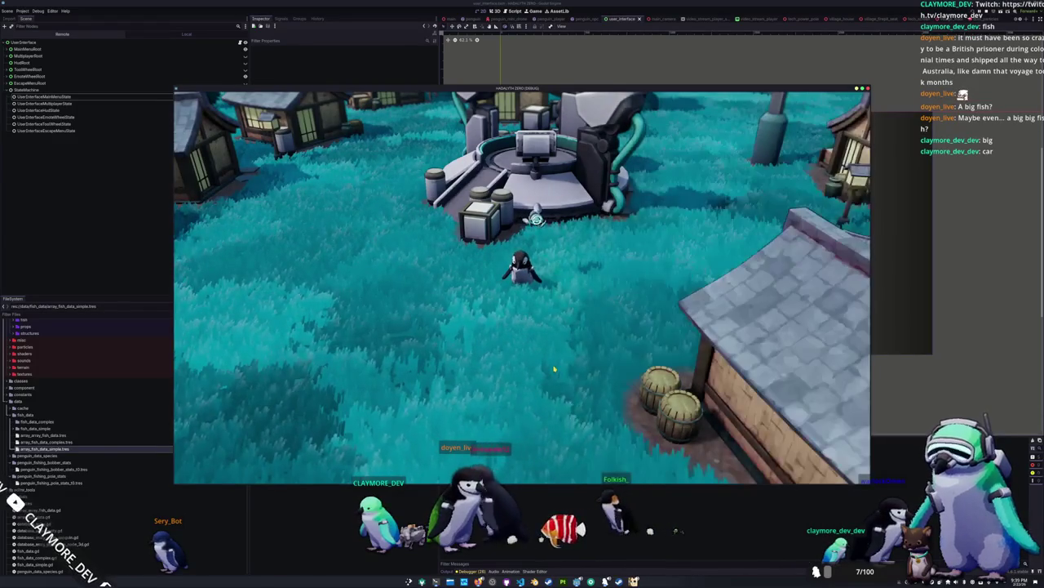
key(t)
key(e)
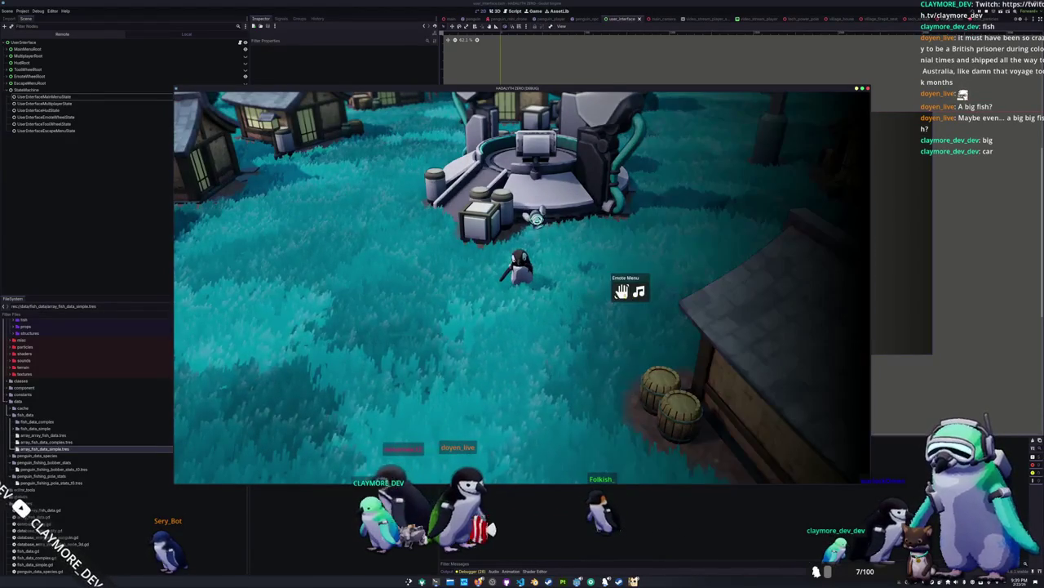
click(622, 292)
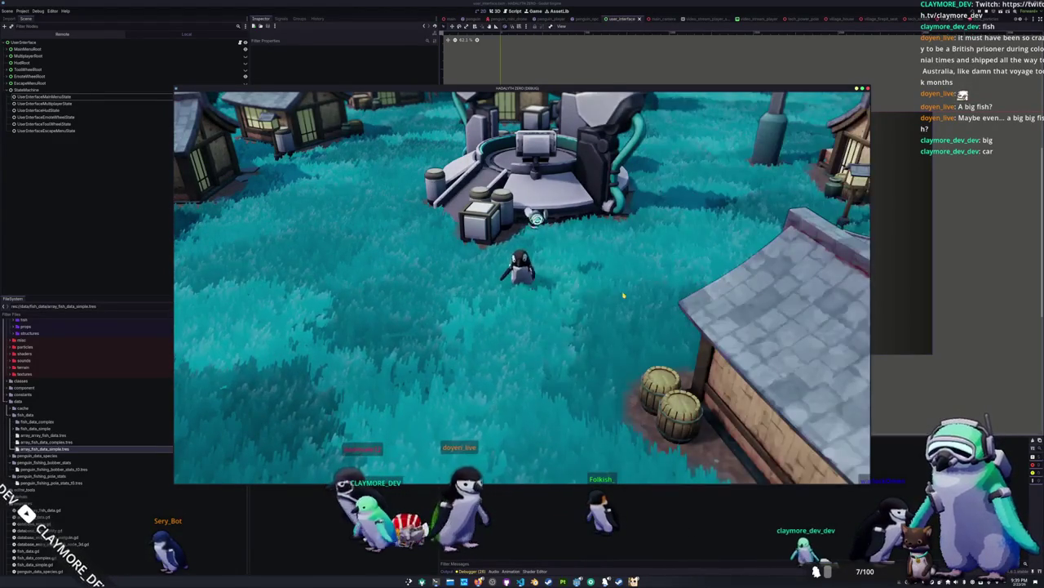
Open and dismiss the Emote Menu four more times without picking an emote, then return to VS Code.
key(e)
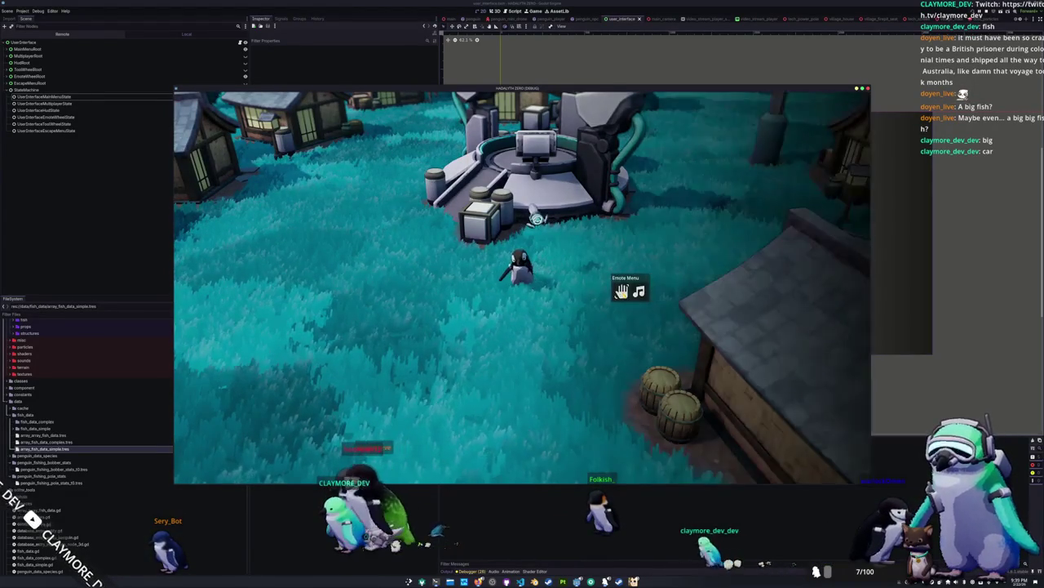
click(623, 294)
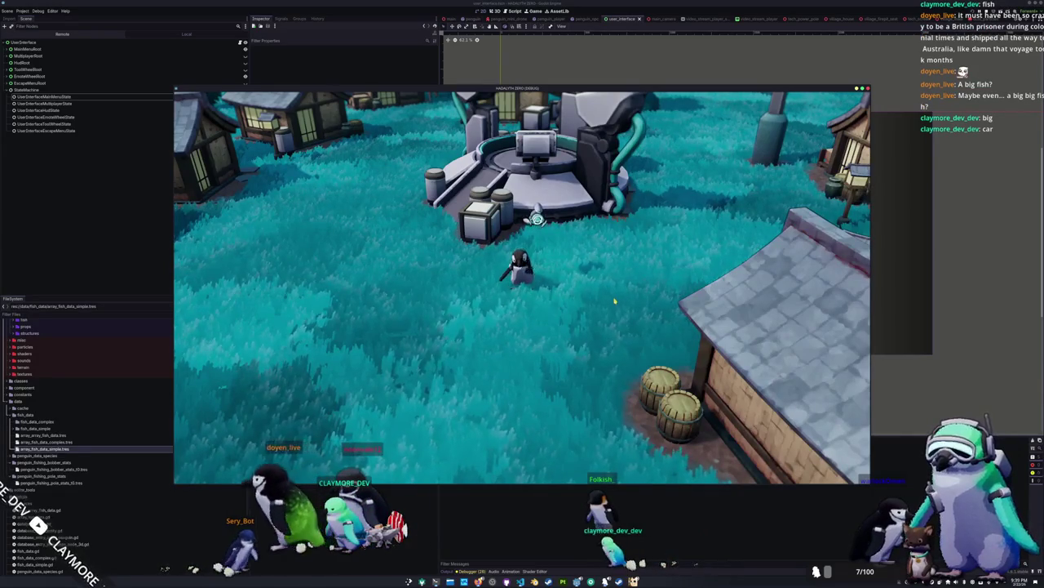
key(e)
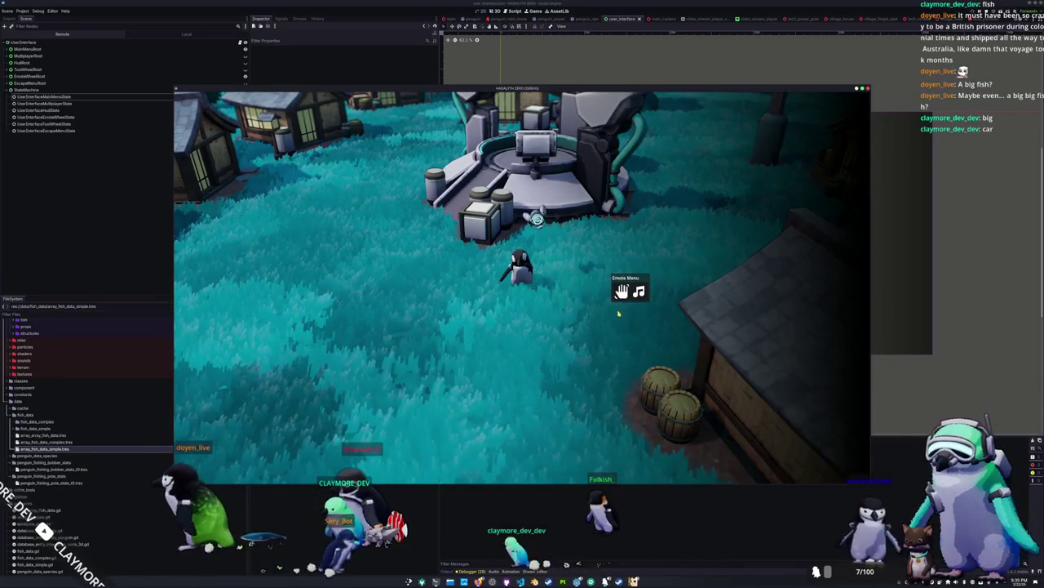
click(616, 318)
key(e)
click(619, 311)
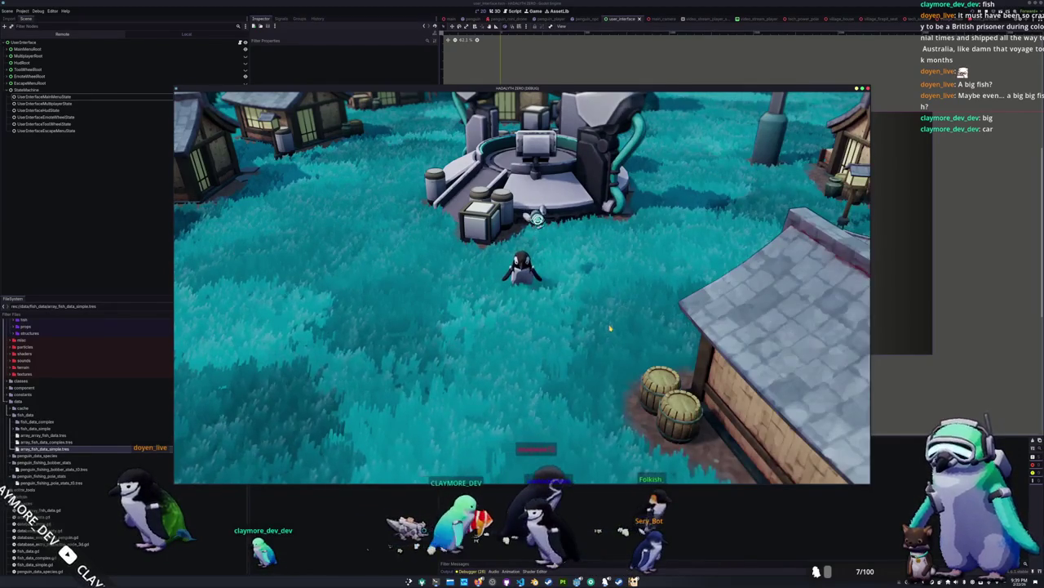
key(e)
click(610, 330)
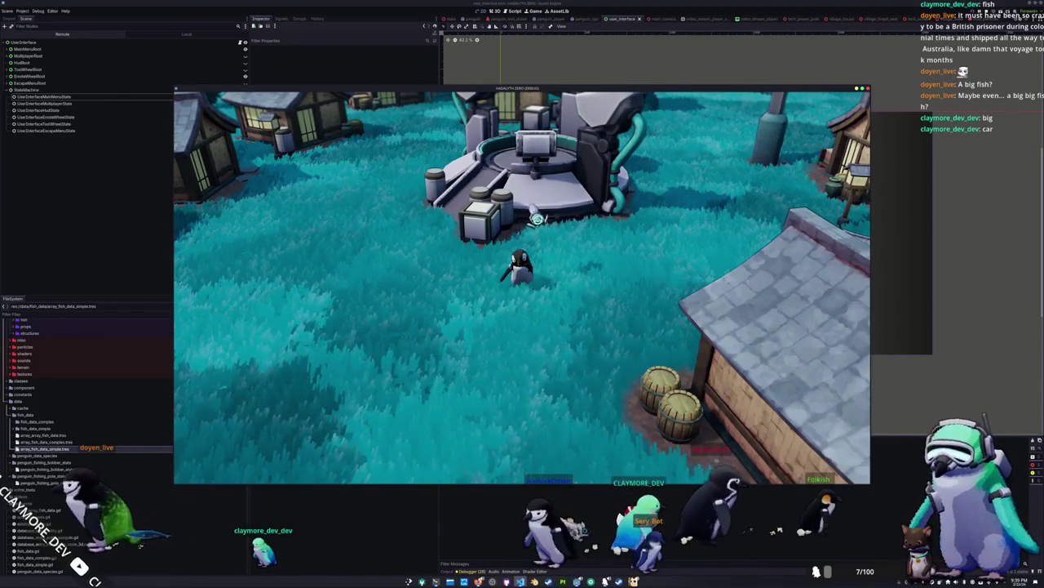
key(alt+Tab)
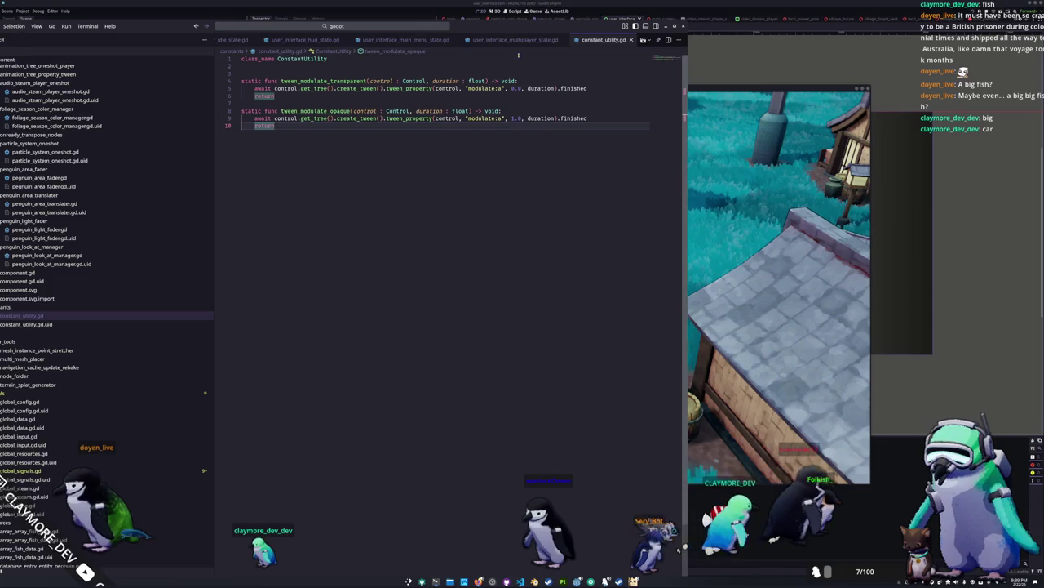
Open user_interface_emote_wheel_state.gd from the penguin_tool_fishing folder.
mouse_move(509, 27)
mouse_down()
mouse_move(652, 48)
mouse_move(588, 54)
mouse_up()
scroll(588, 53, up, 2)
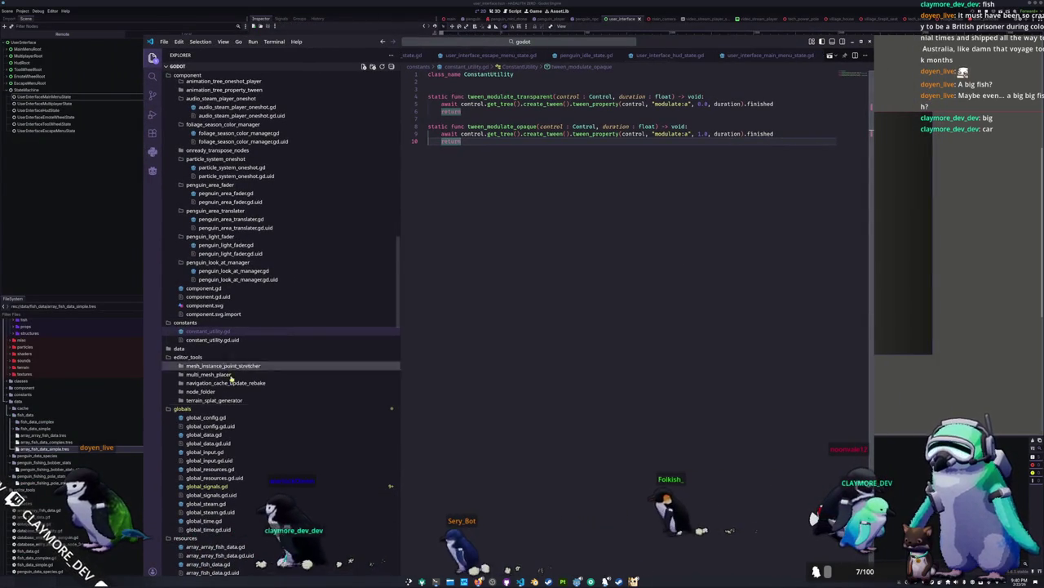
scroll(235, 361, down, 10)
click(231, 406)
scroll(241, 400, down, 1)
scroll(270, 374, down, 5)
scroll(258, 374, down, 15)
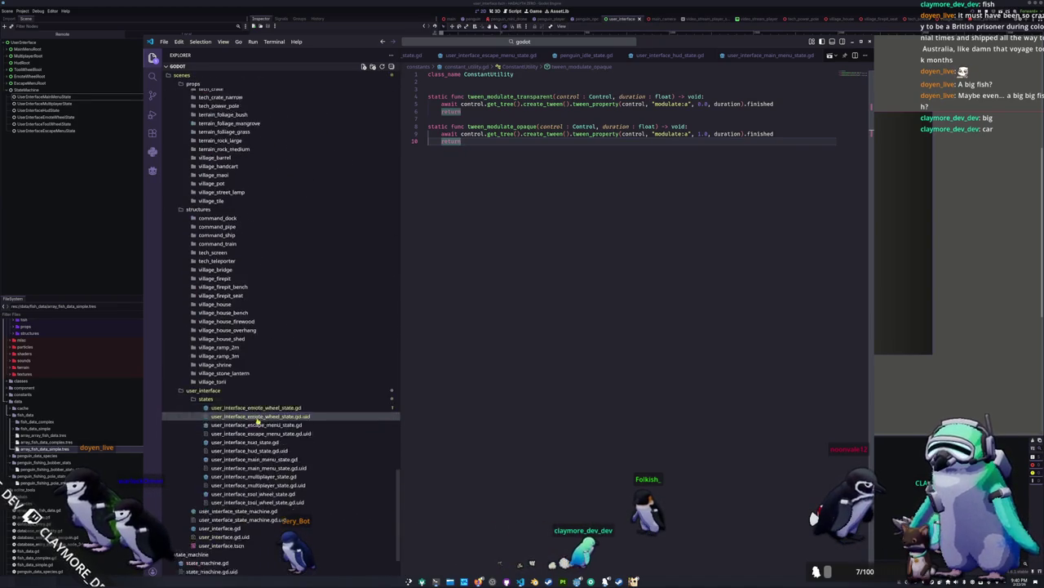
scroll(258, 420, down, 4)
click(255, 284)
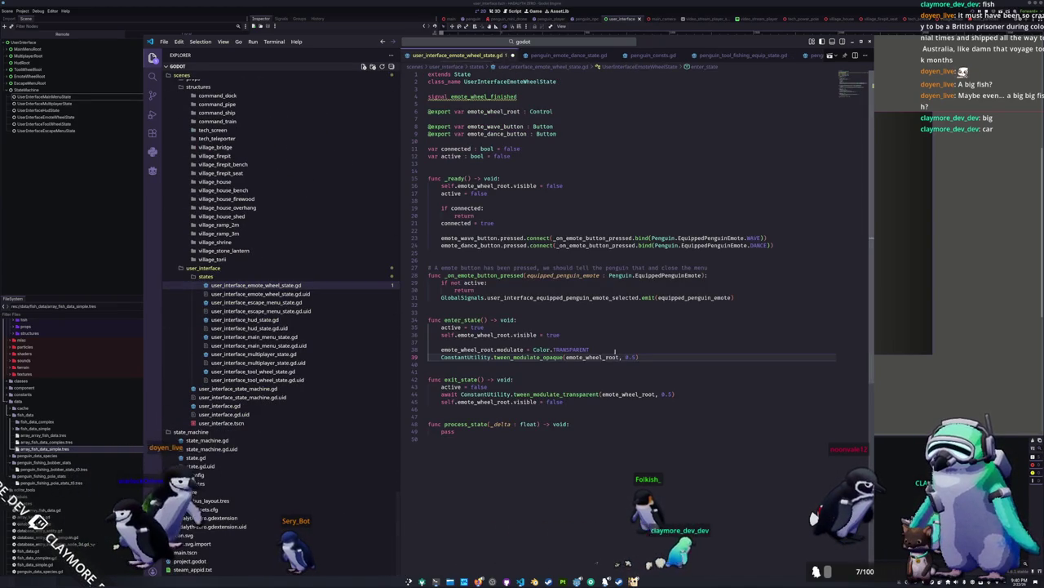
Insert an 'if active: return' guard after the fade-out await in exit_state.
double_click(604, 349)
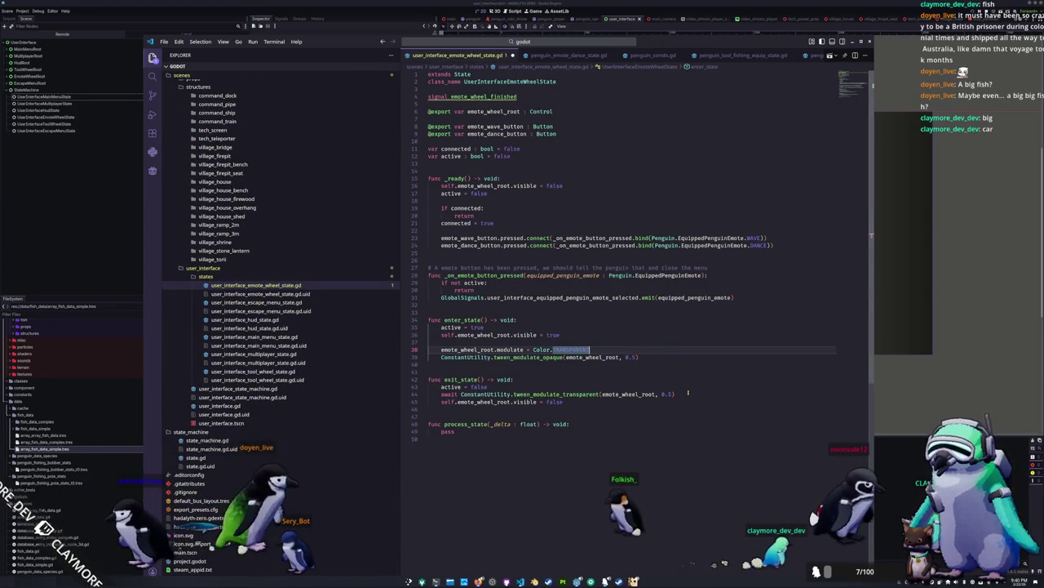
mouse_move(681, 394)
mouse_down()
mouse_move(488, 387)
mouse_move(571, 402)
mouse_up()
click(448, 404)
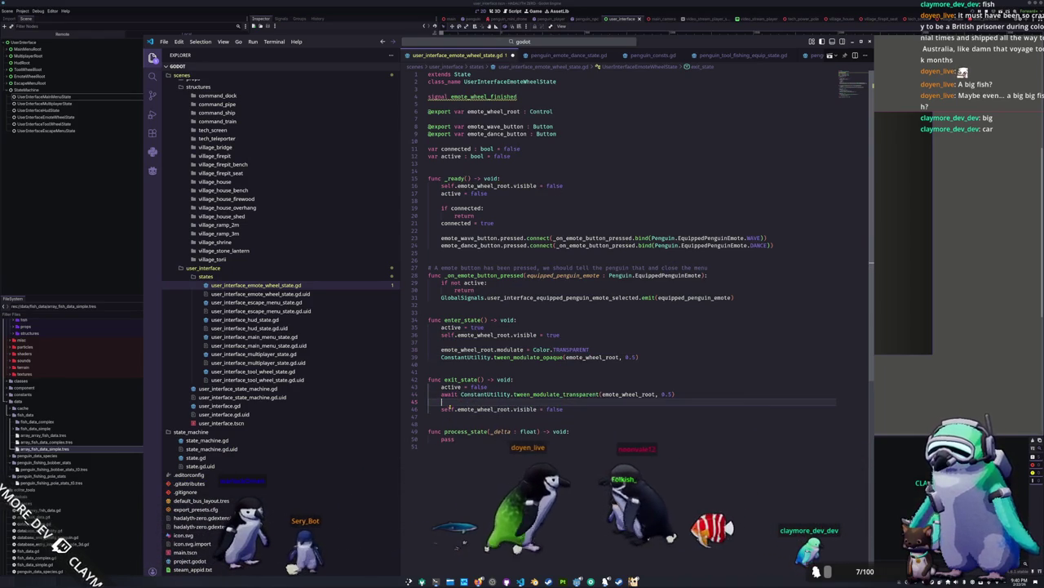
key(Return)
key(Up)
text(if active:)
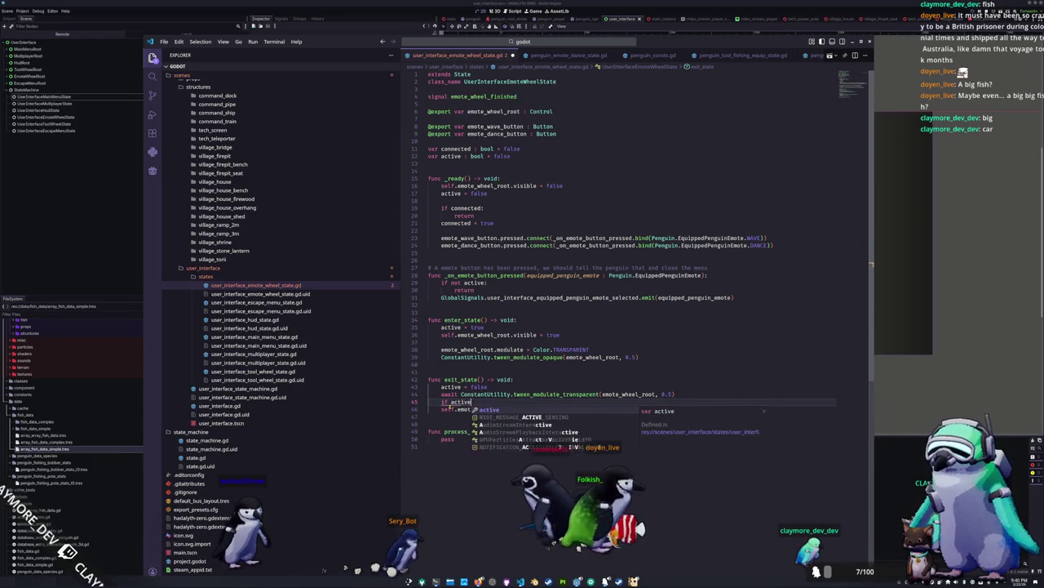
key(Return)
text(return)
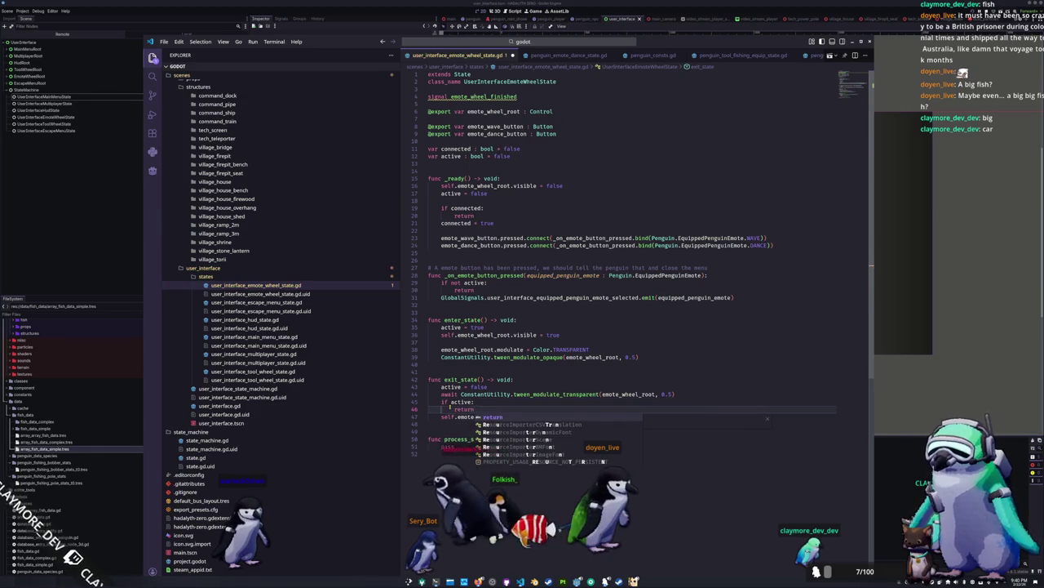
key(shift+Home)
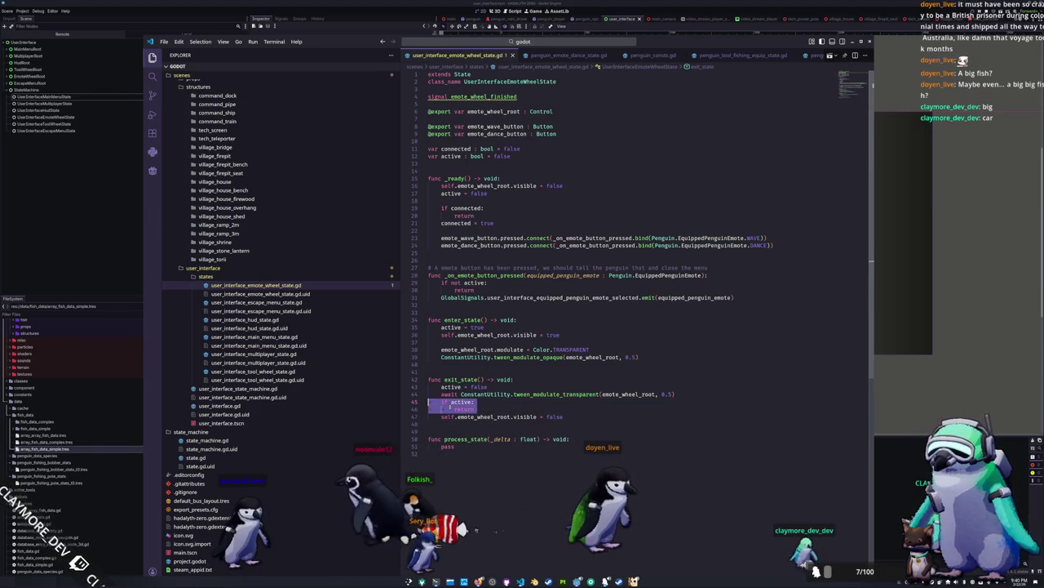
Add the 'if active: return' guard to the escape menu state's exit_state and copy those lines.
click(275, 303)
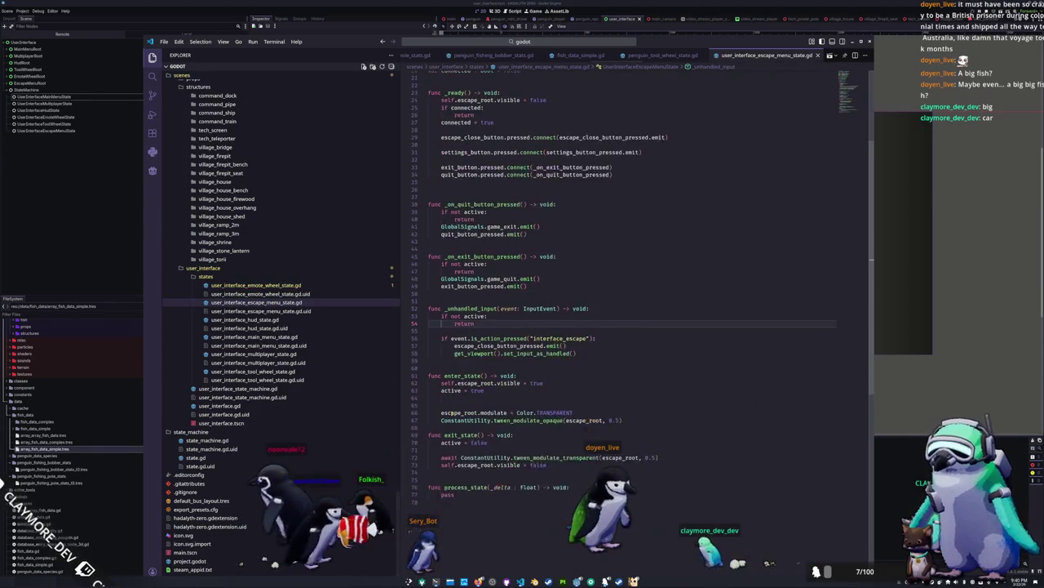
scroll(451, 412, down, 1)
click(661, 444)
text(if active: 		return)
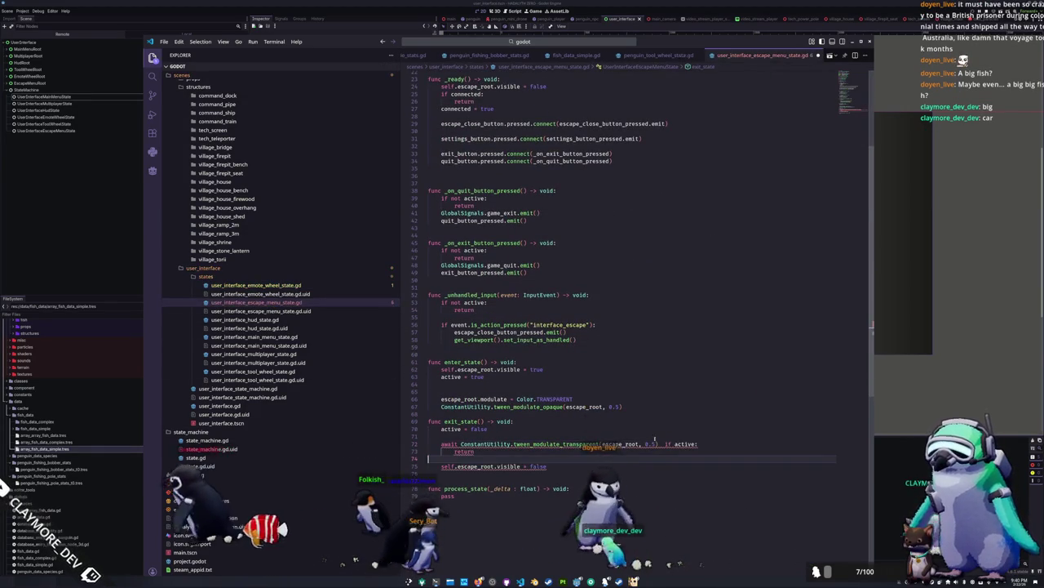
click(663, 444)
key(Return)
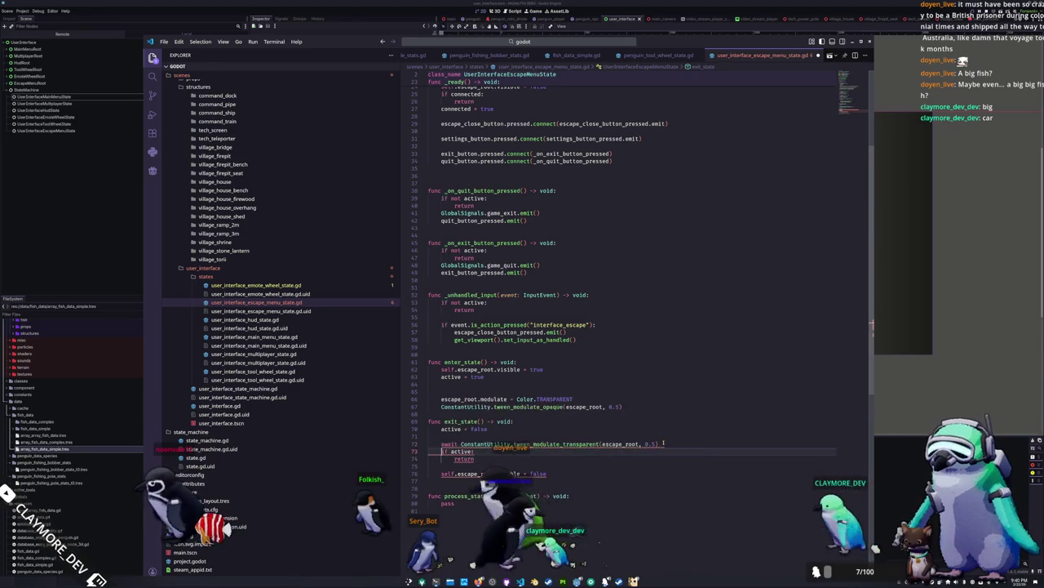
key(BackSpace)
key(ctrl+shift+Left)
key(ctrl+shift+Left)
key(ctrl+shift+Left)
key(Up)
key(Up)
key(ctrl+shift+k)
key(Down)
key(shift+Down)
key(shift+Down)
key(ctrl+c)
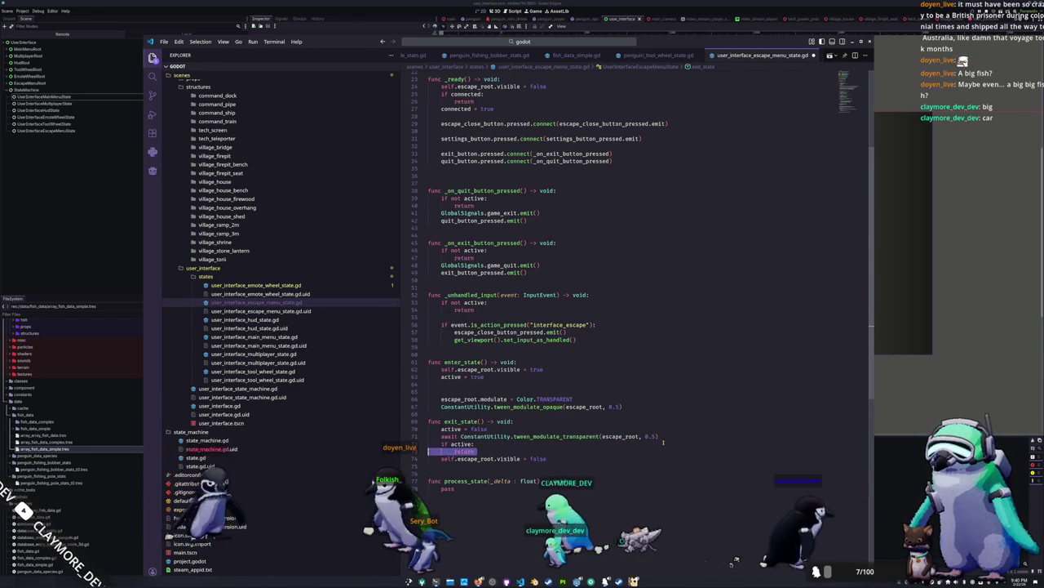
Paste the aligned 'if active: return' guard after the fade-out in the HUD state script.
click(245, 319)
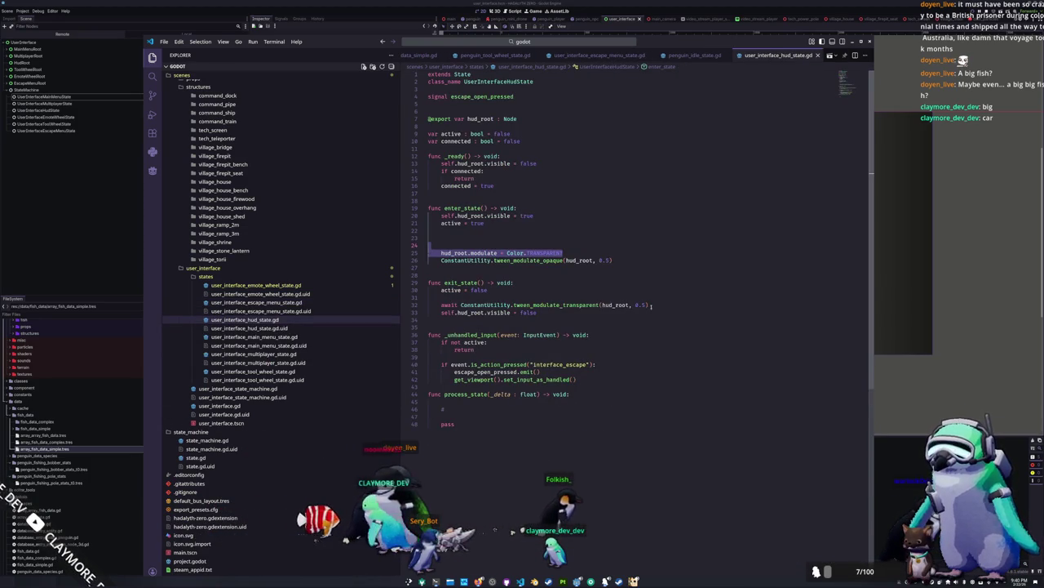
key(Return)
key(ctrl+v)
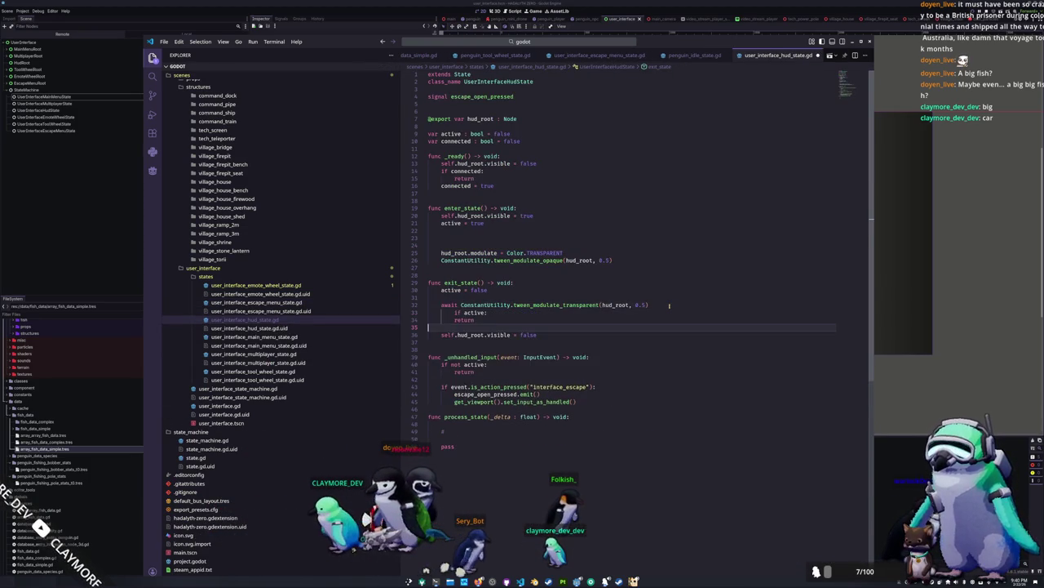
key(Up)
key(shift+Tab)
key(Down)
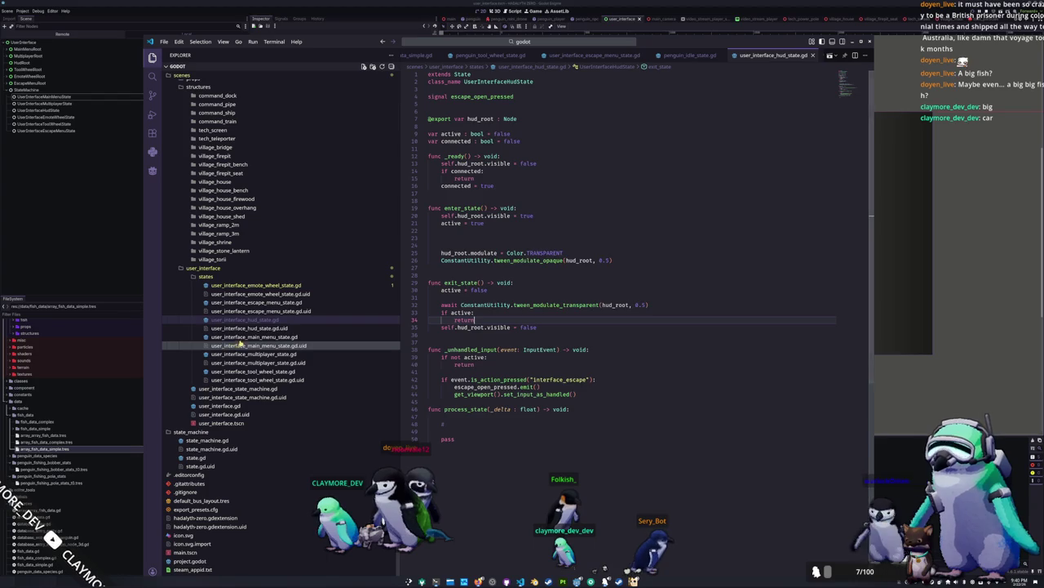
Paste the 'if active: return' guard into exit_state of the main menu state script.
click(245, 337)
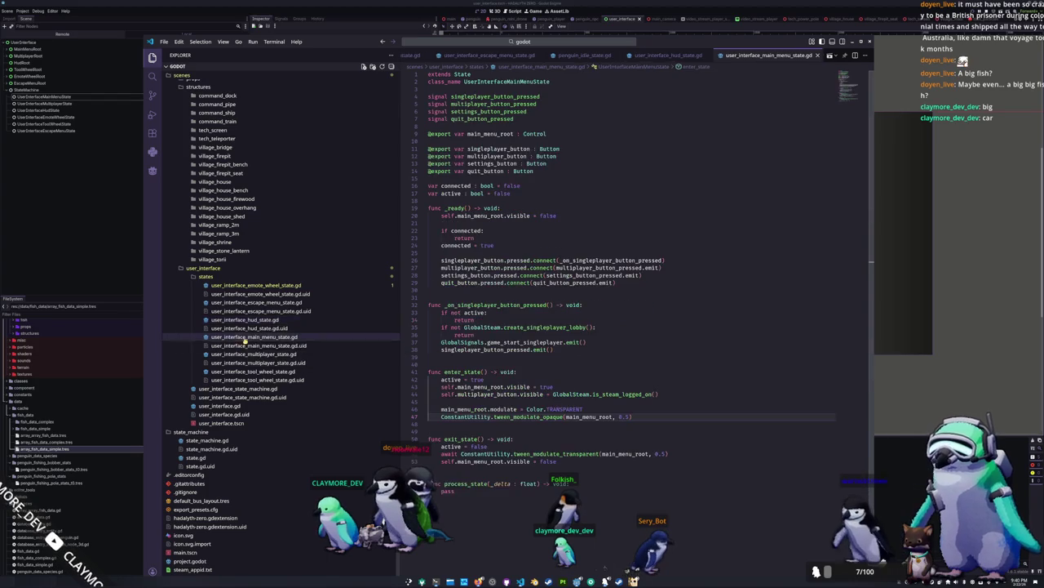
click(688, 454)
key(ctrl+v)
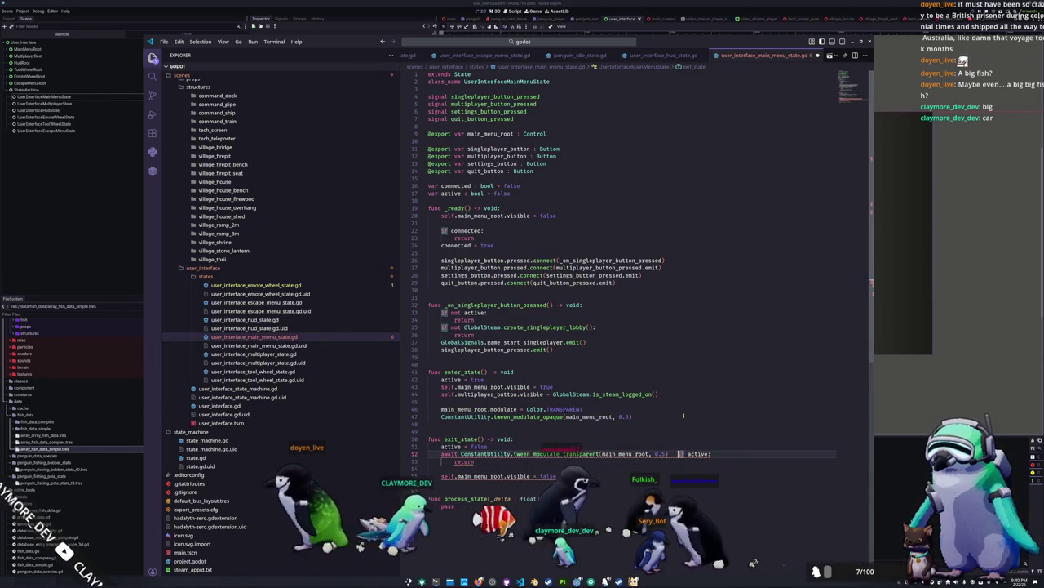
key(Return)
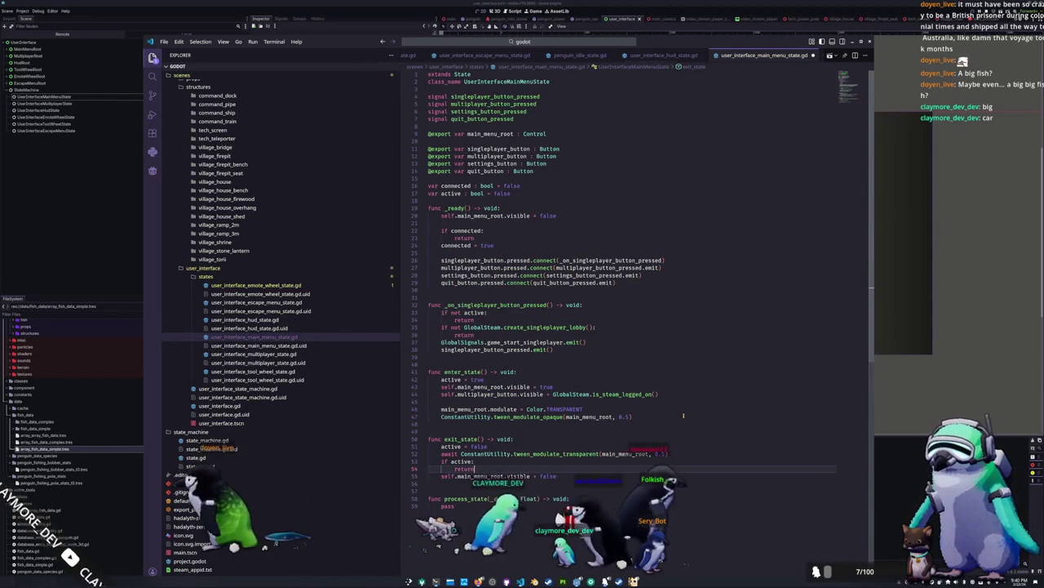
Accept Copilot's 'if active: return' guard in the multiplayer and tool wheel state scripts.
click(245, 353)
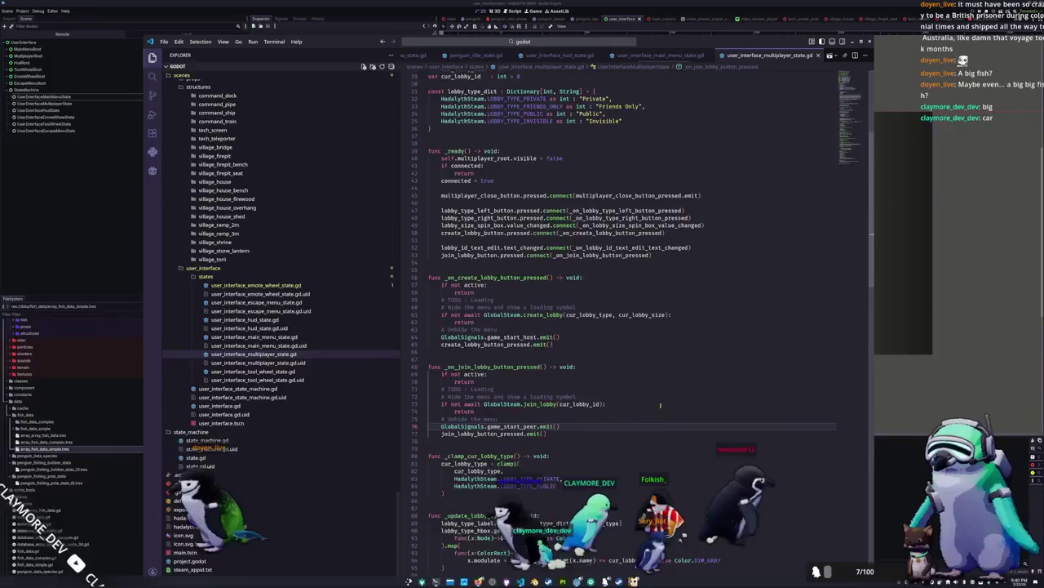
scroll(659, 423, down, 10)
scroll(573, 430, down, 13)
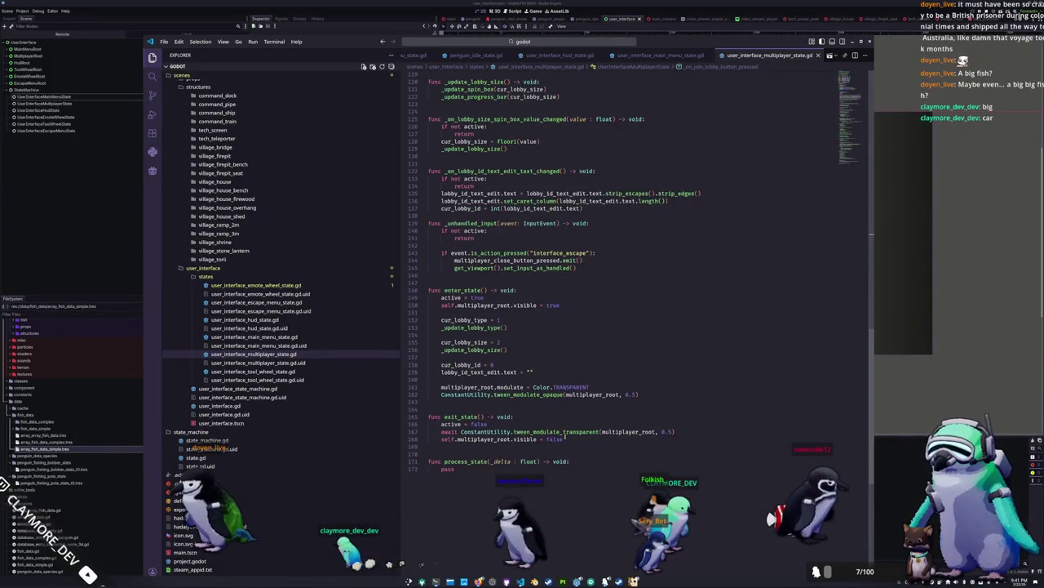
click(676, 430)
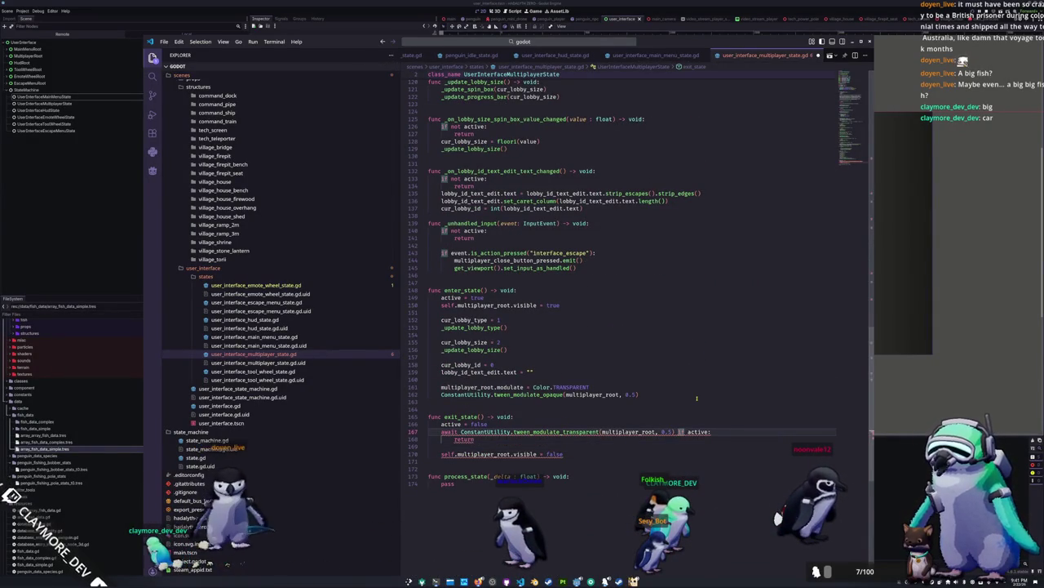
key(Tab)
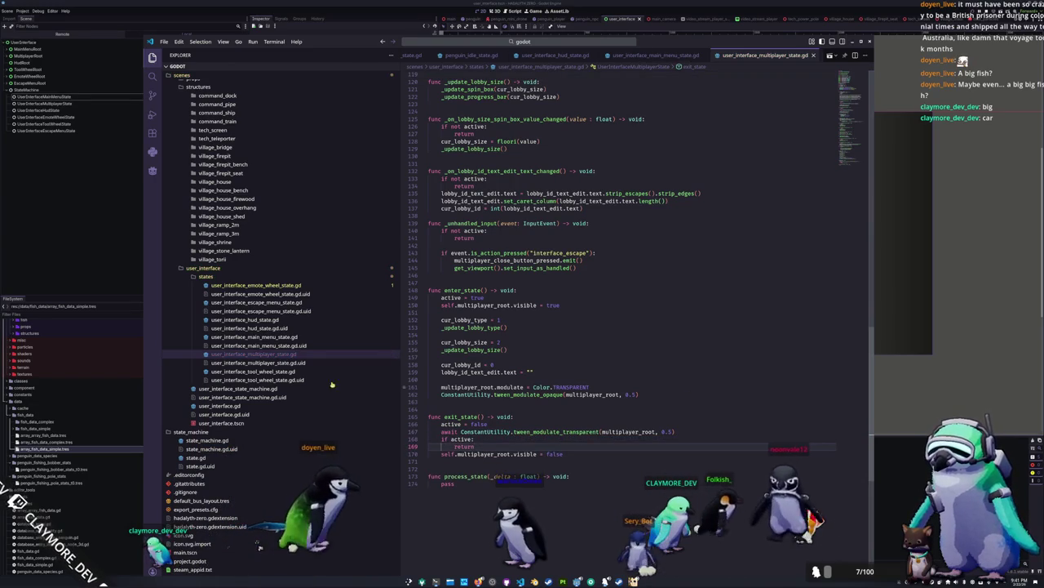
click(277, 371)
click(692, 379)
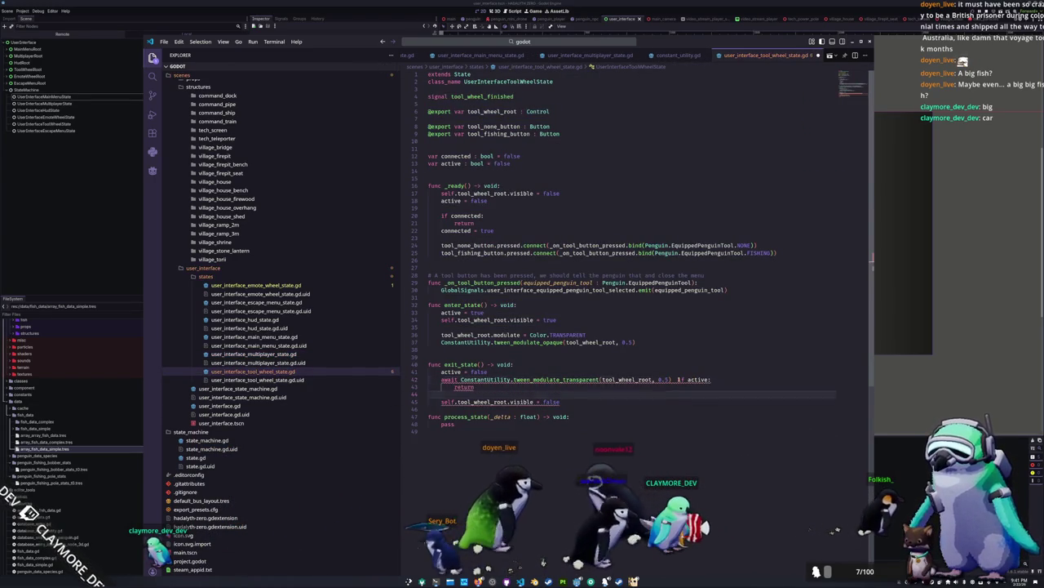
key(Tab)
key(F5)
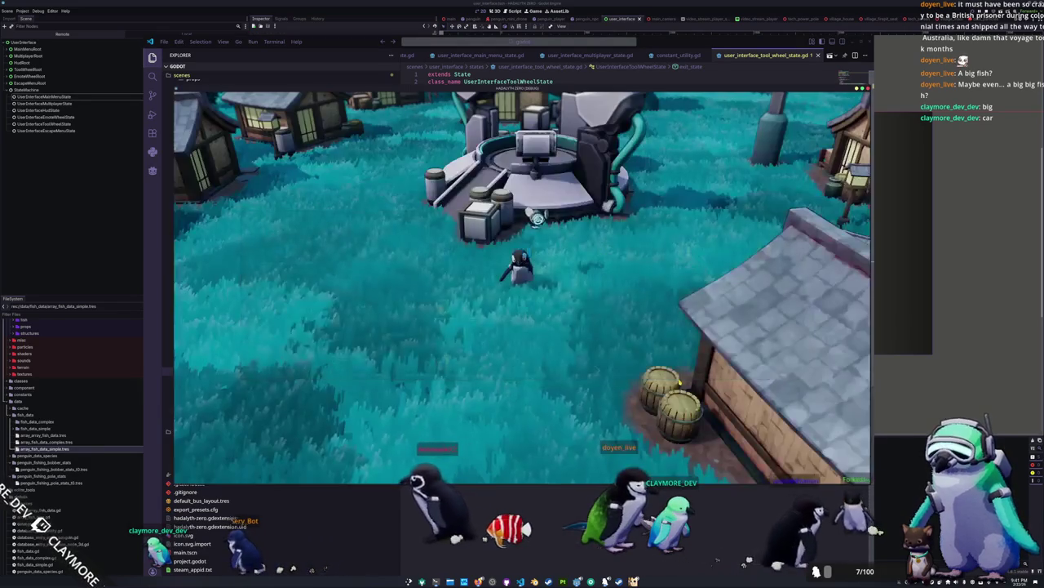
Toggle the emote and tool menus with Tab several times, walk the penguin up with W, then stop the game.
key(Tab)
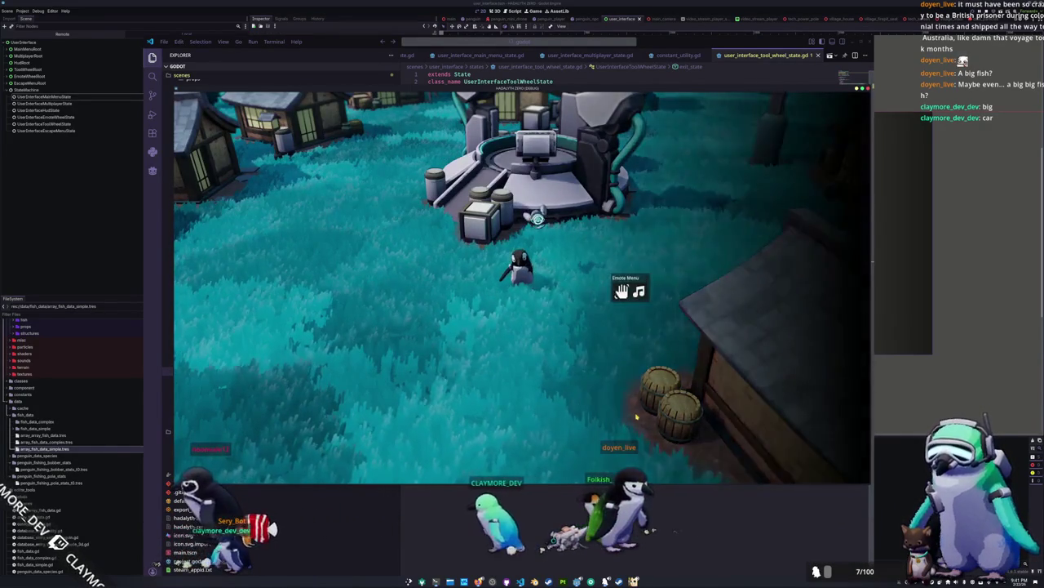
key(Tab)
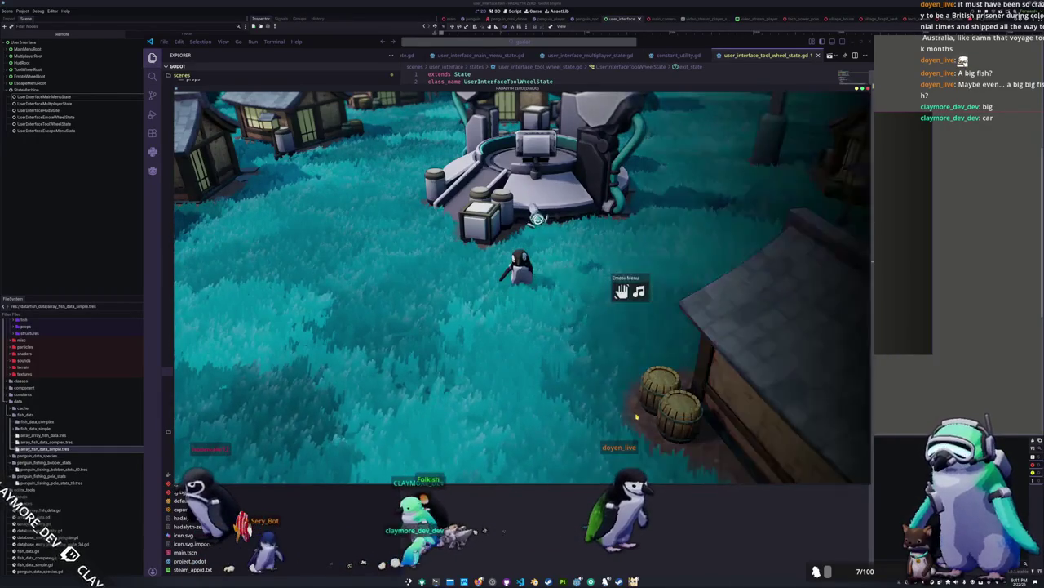
key(Tab)
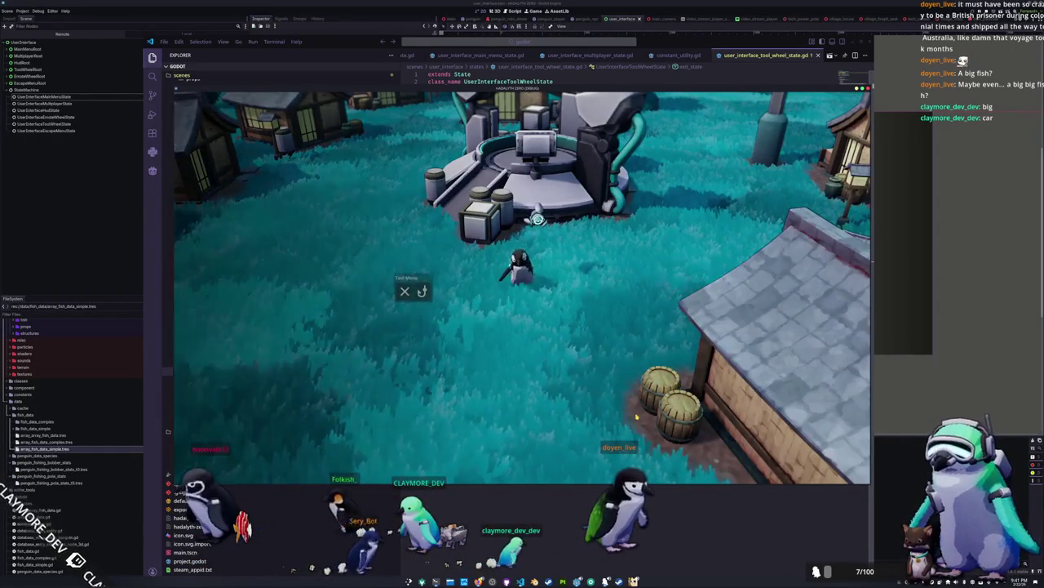
key(Tab)
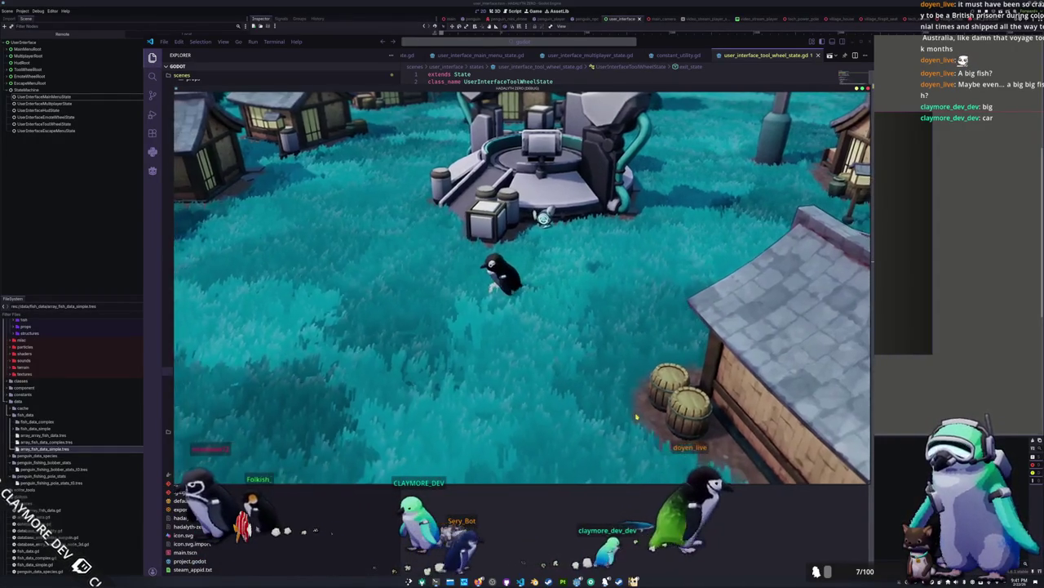
key(Tab)
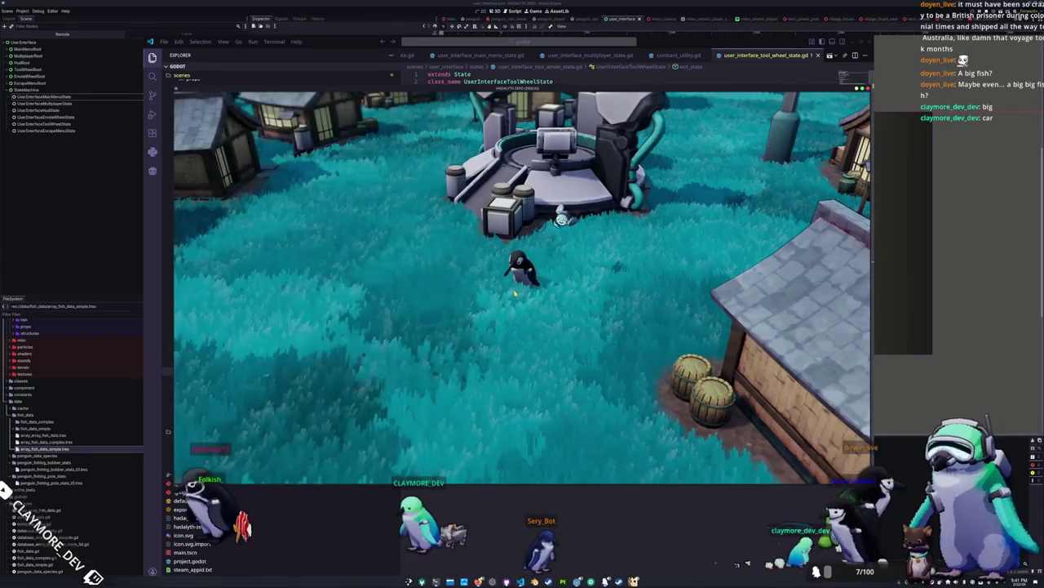
key(Tab)
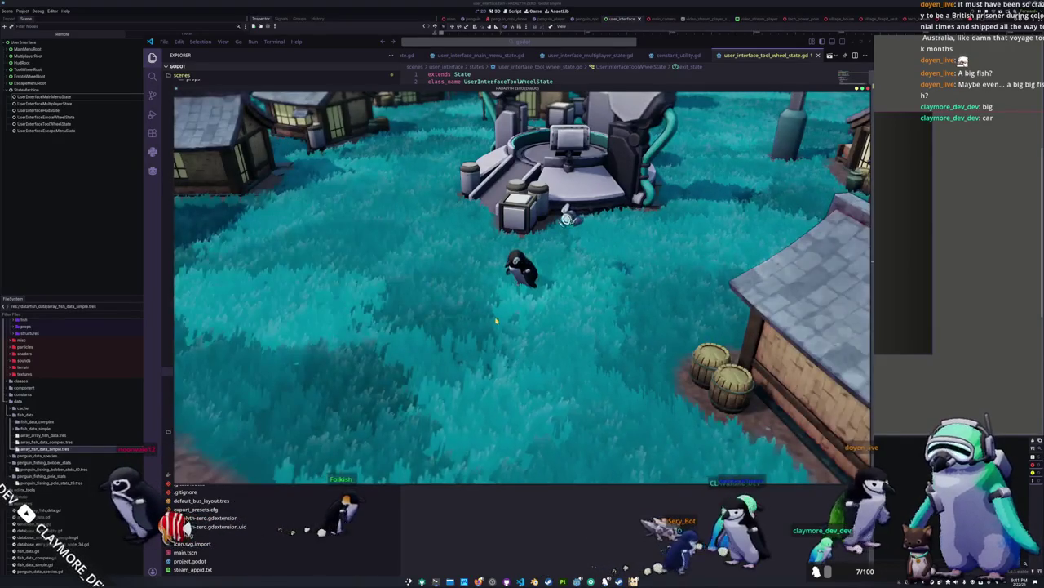
key(Tab)
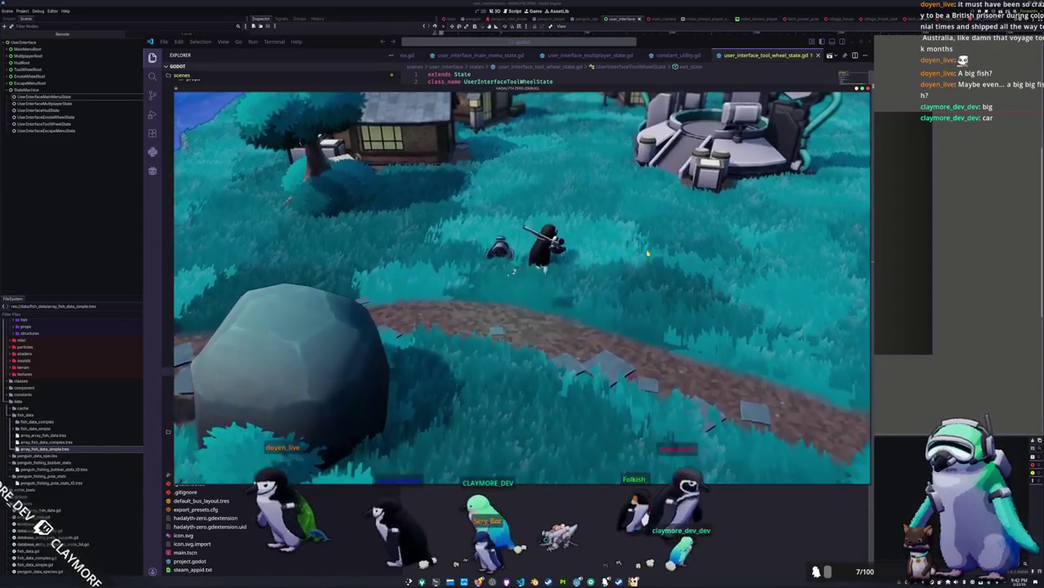
key(w)
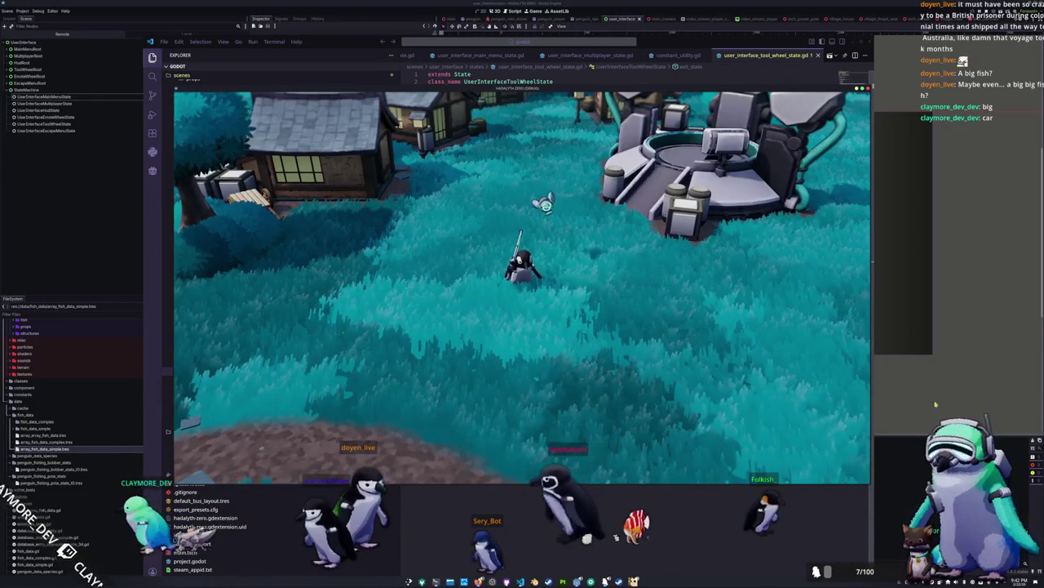
key(F8)
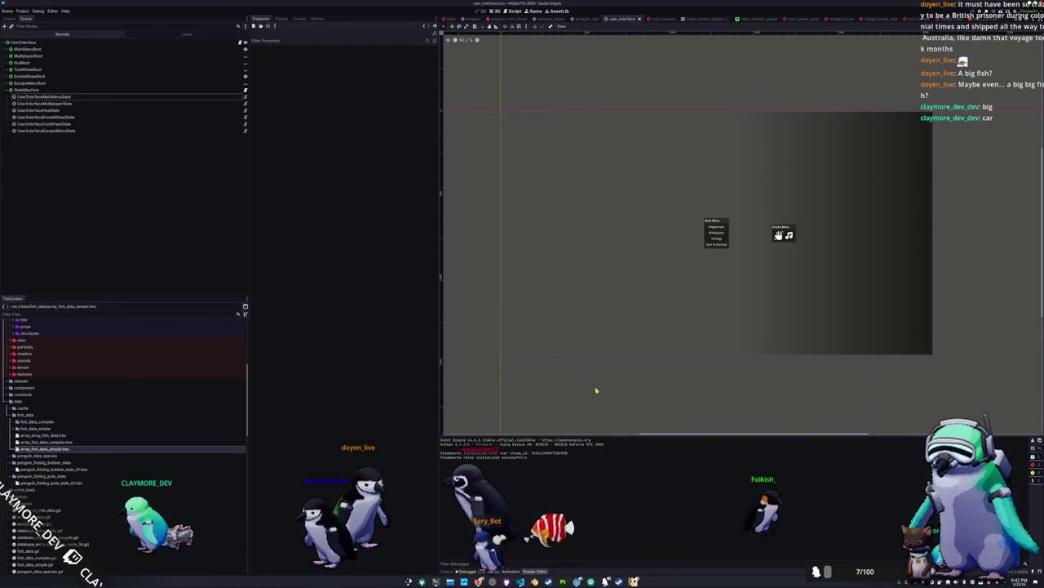
Hide the escape and main menus in the view and add a Control child under UserInterface.
click(174, 84)
click(245, 82)
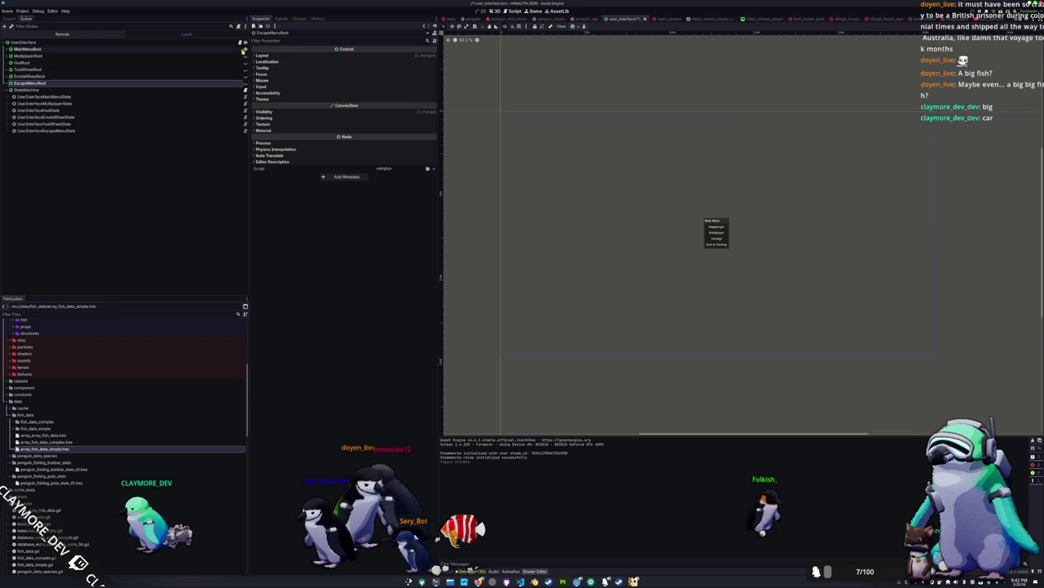
click(246, 49)
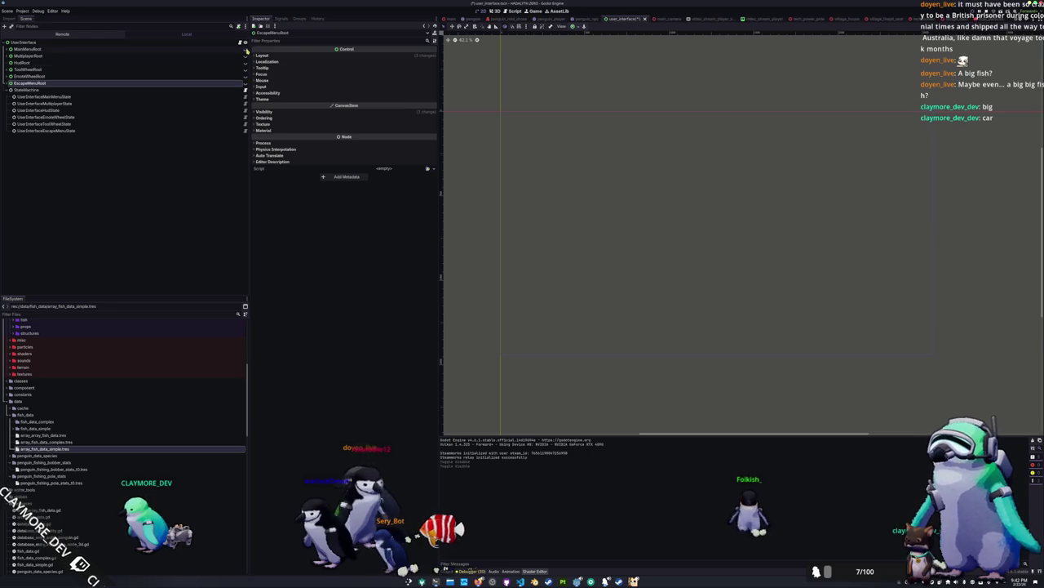
right_click(24, 42)
click(46, 53)
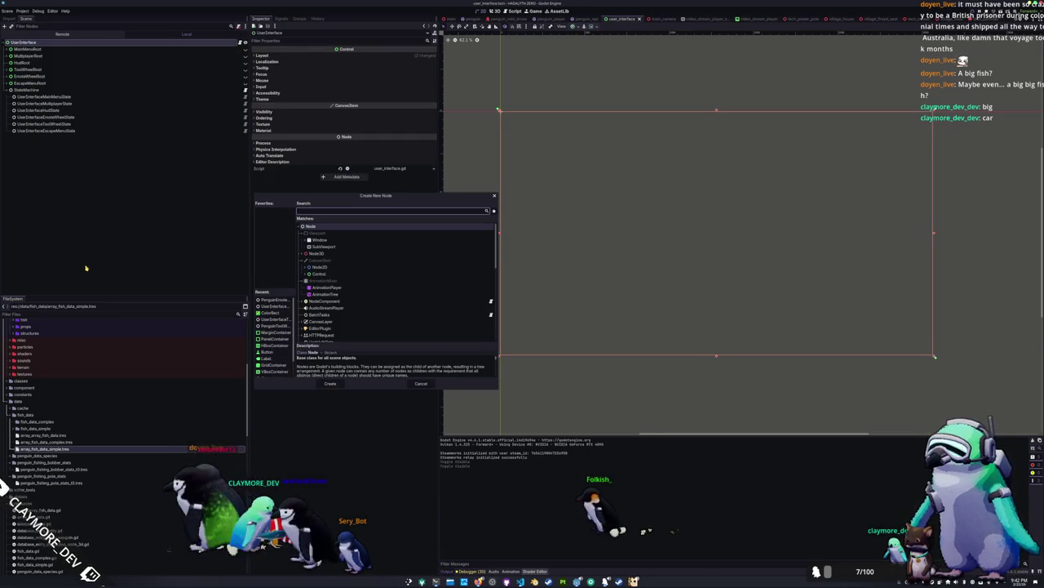
text(control)
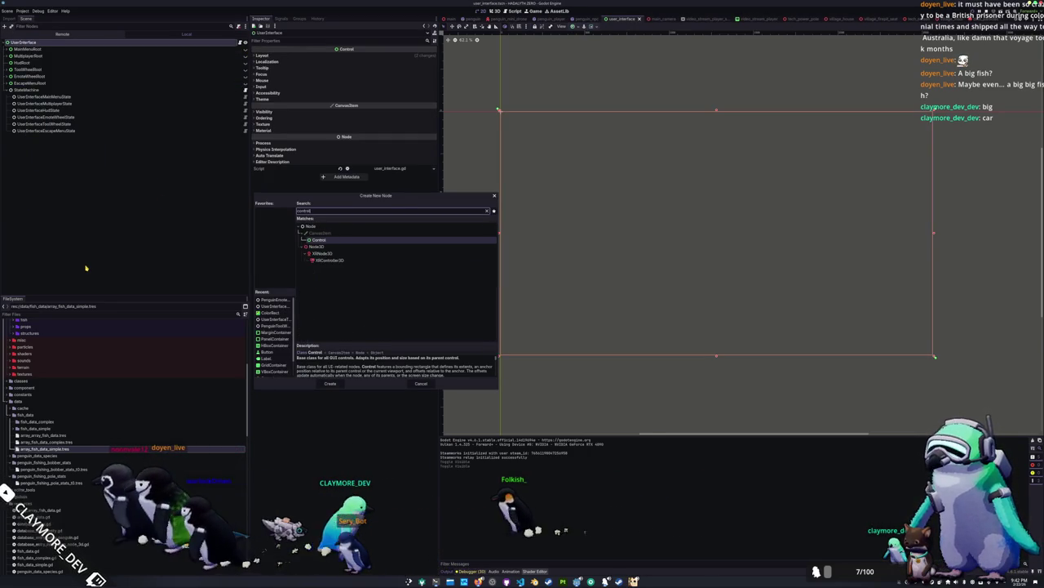
key(Return)
Give the Control Full Rect anchors, save, move it above EscapeMenuRoot, and rename it FishingMinigameRoot.
click(584, 26)
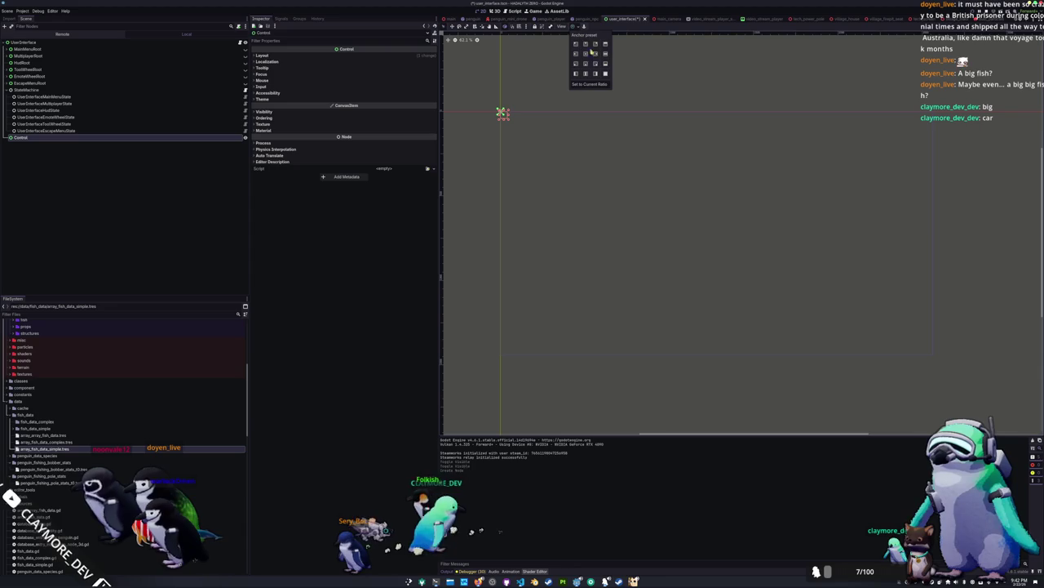
click(606, 74)
click(482, 135)
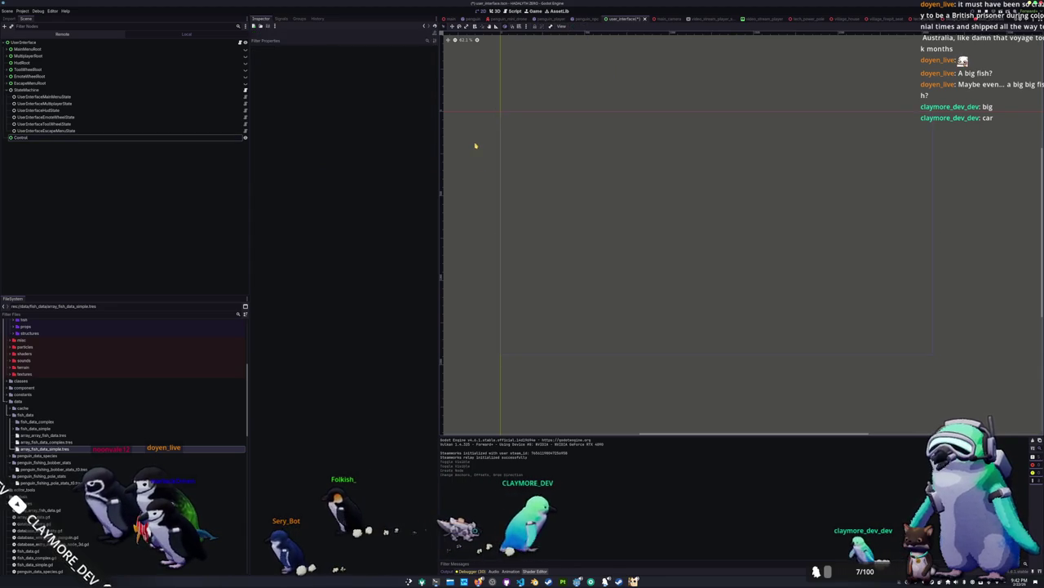
key(ctrl+s)
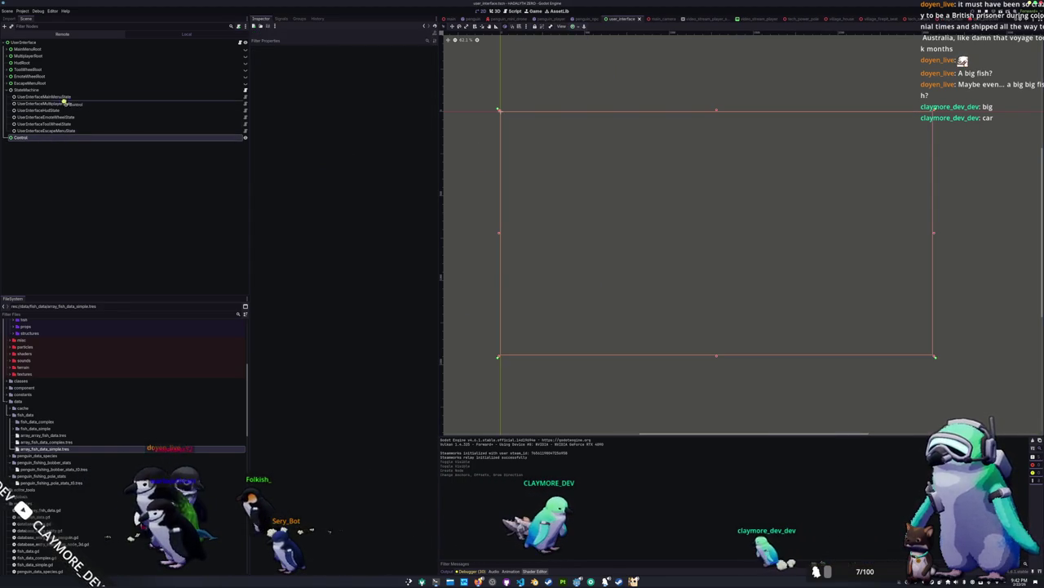
drag(68, 82, 69, 80)
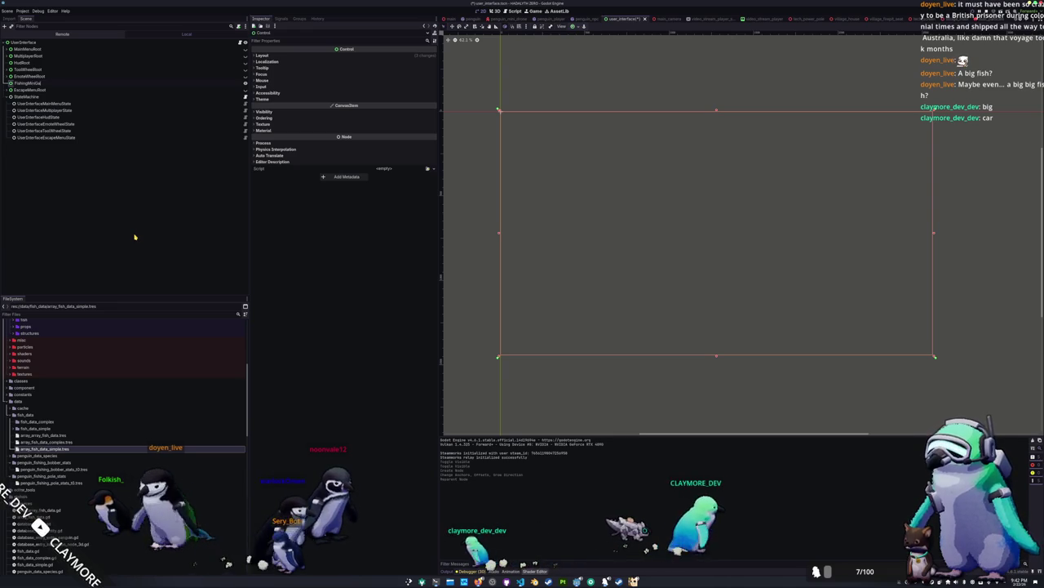
key(Down)
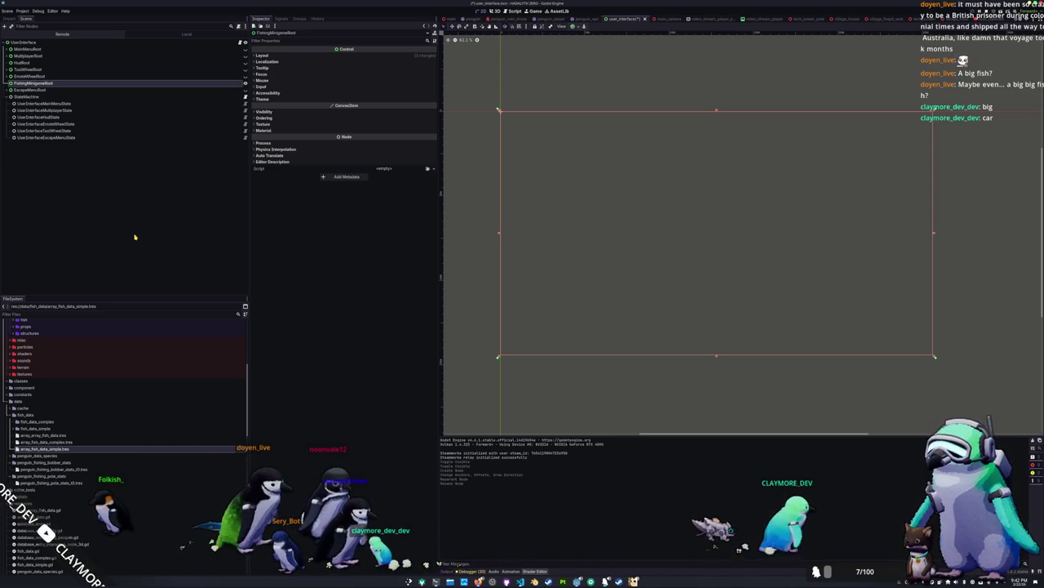
right_click(68, 79)
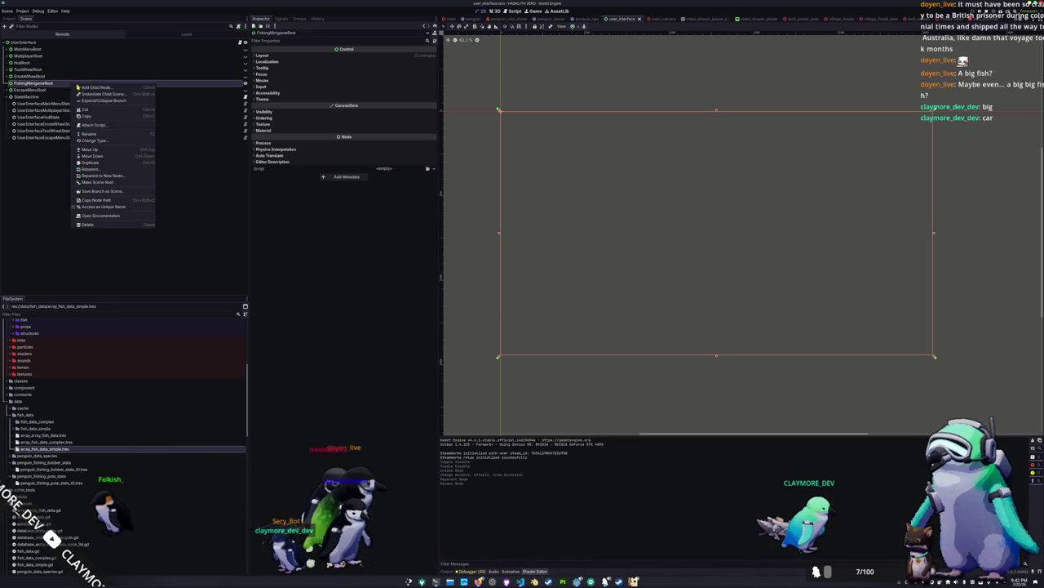
Add a ColorRect to FishingMinigameRoot with the horizontal_background_gradient_right material and Full Rect anchors.
click(94, 92)
text(colorrect)
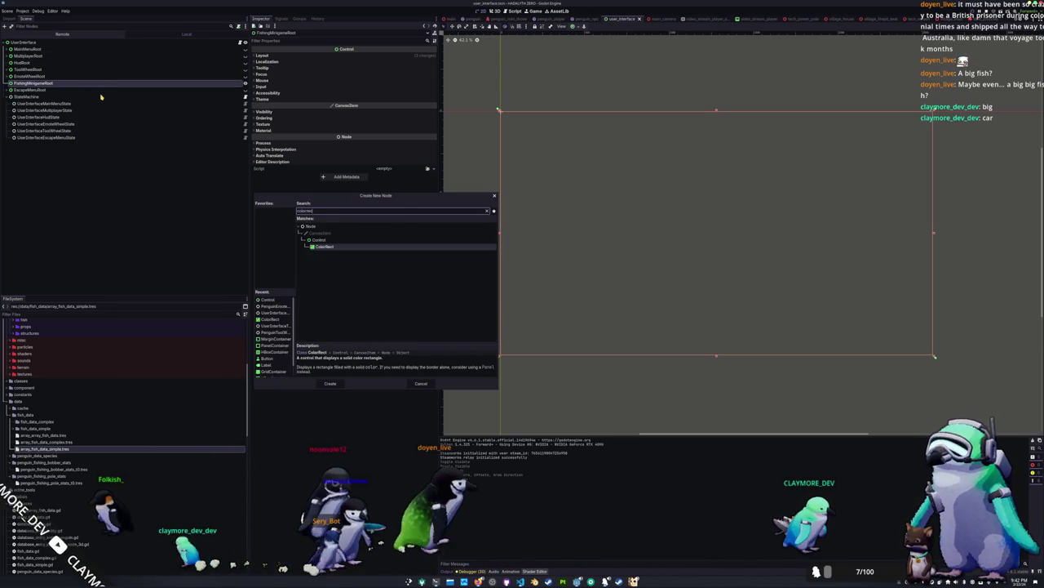
key(Return)
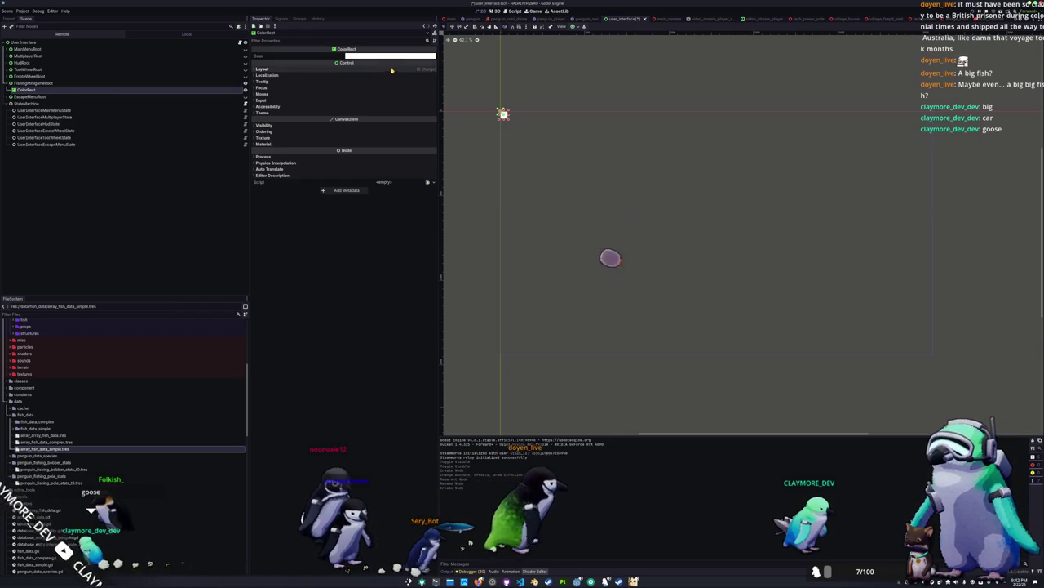
click(391, 70)
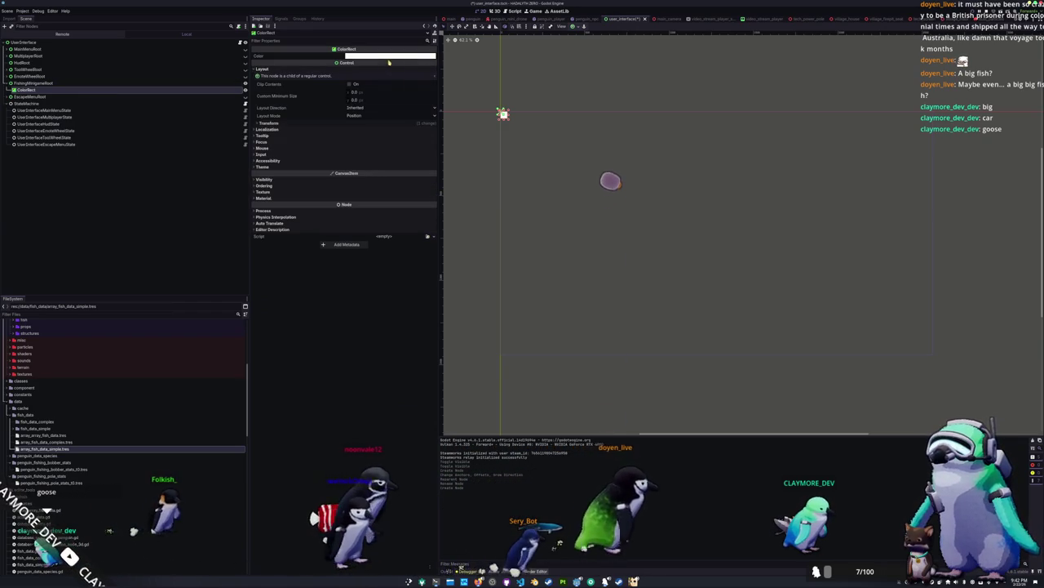
click(296, 179)
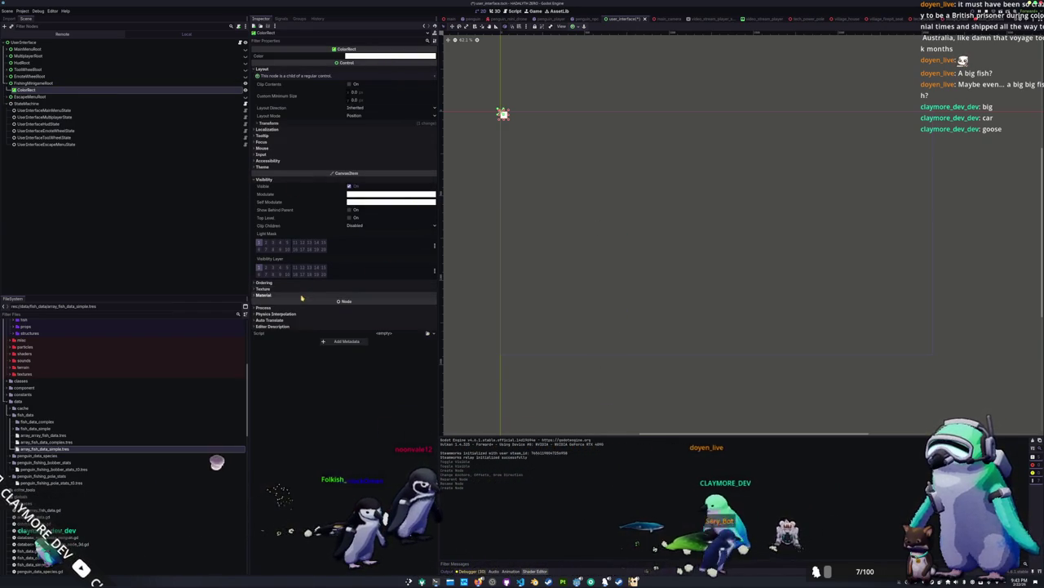
click(331, 295)
click(384, 302)
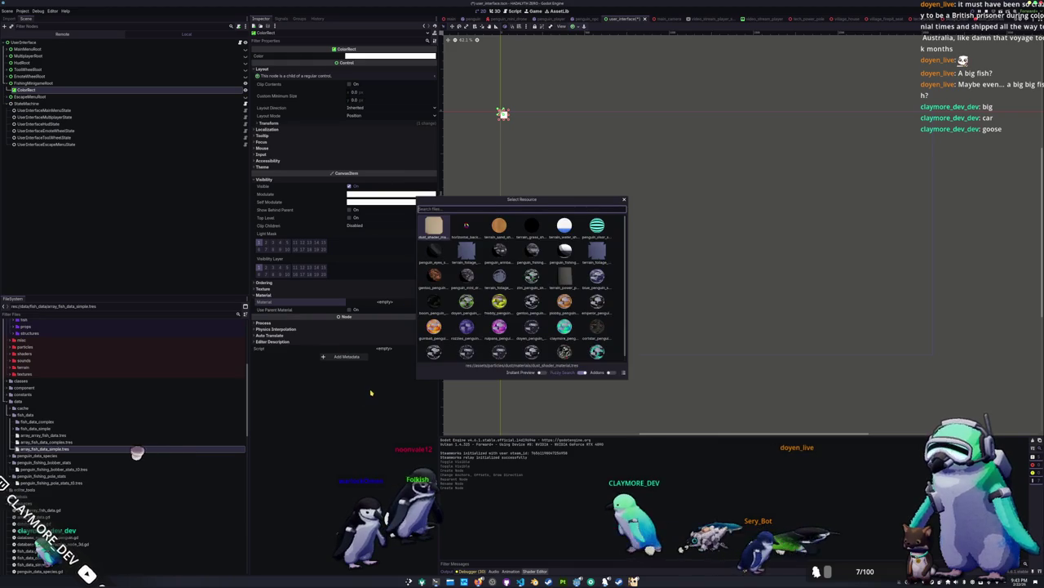
double_click(466, 226)
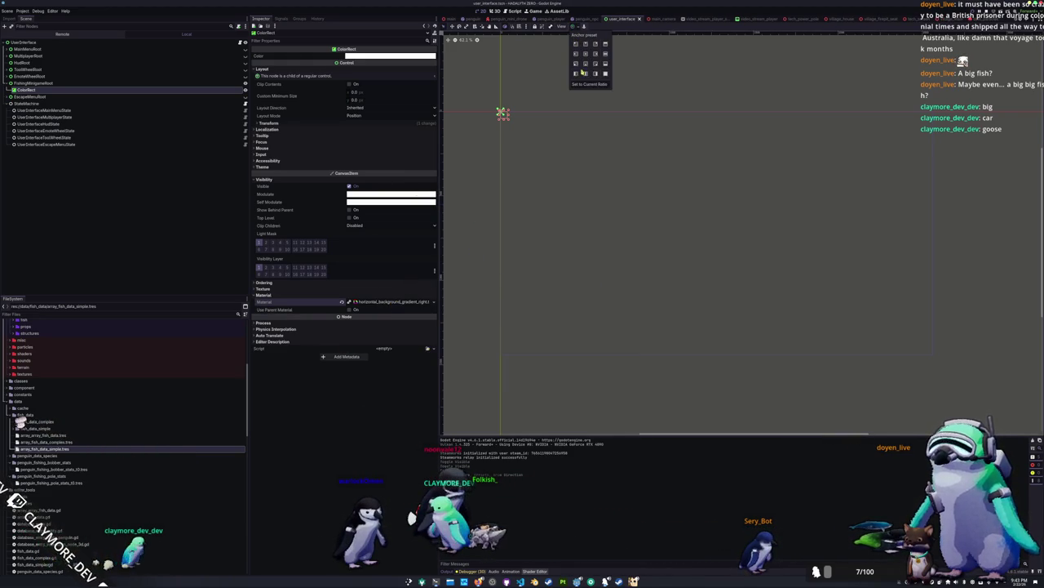
click(606, 74)
click(344, 399)
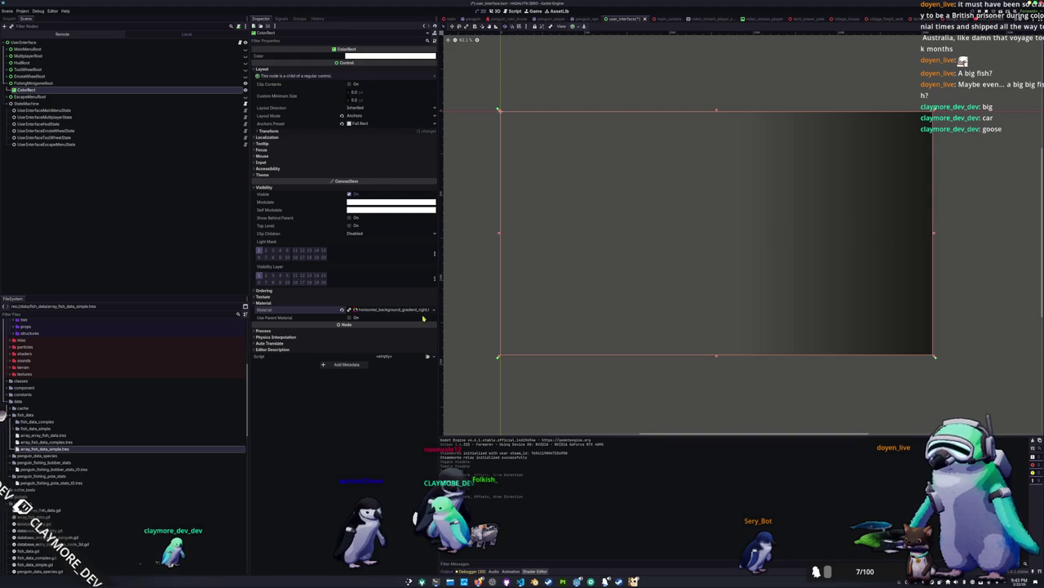
Rotate the material's gradient texture to run top to bottom and open the gradient shader's code.
click(374, 311)
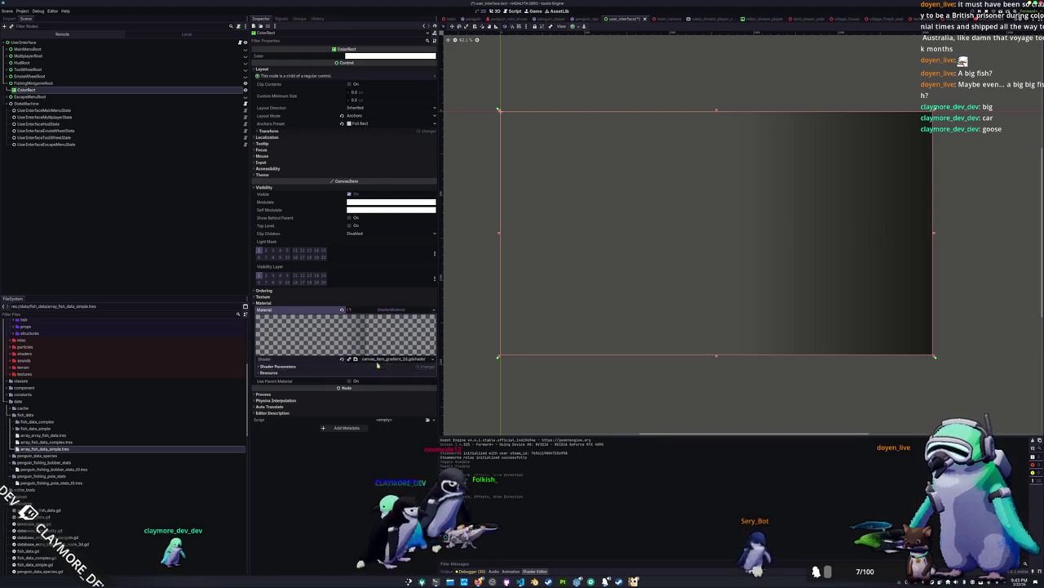
click(377, 367)
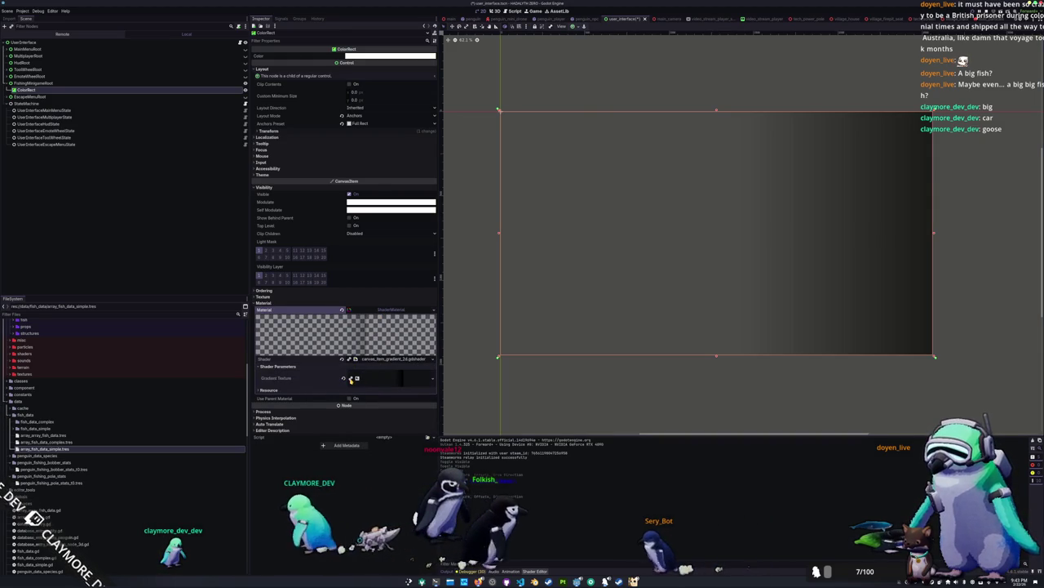
click(396, 378)
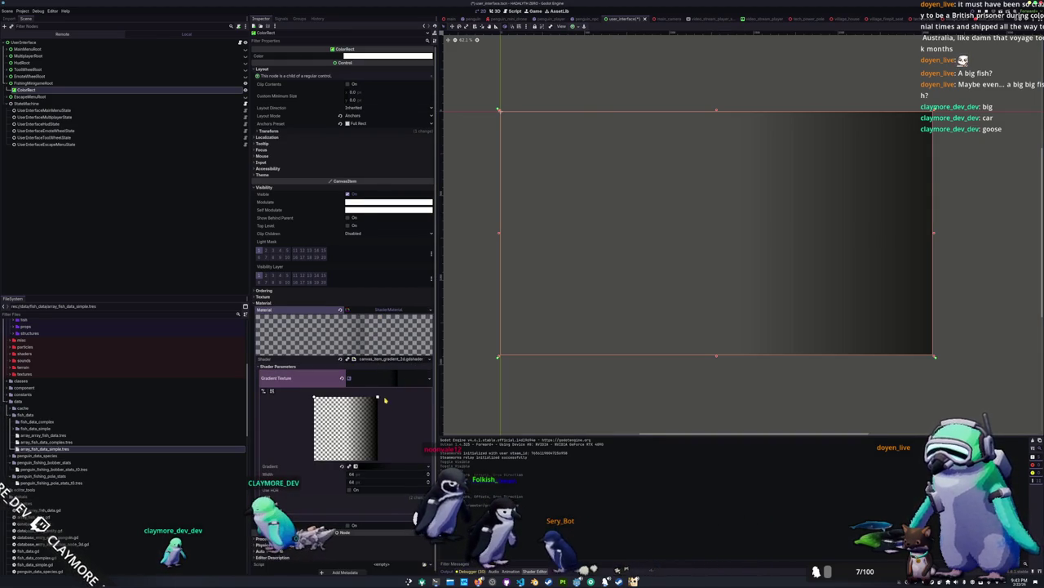
mouse_move(380, 399)
mouse_down()
mouse_move(376, 441)
mouse_move(300, 489)
mouse_up()
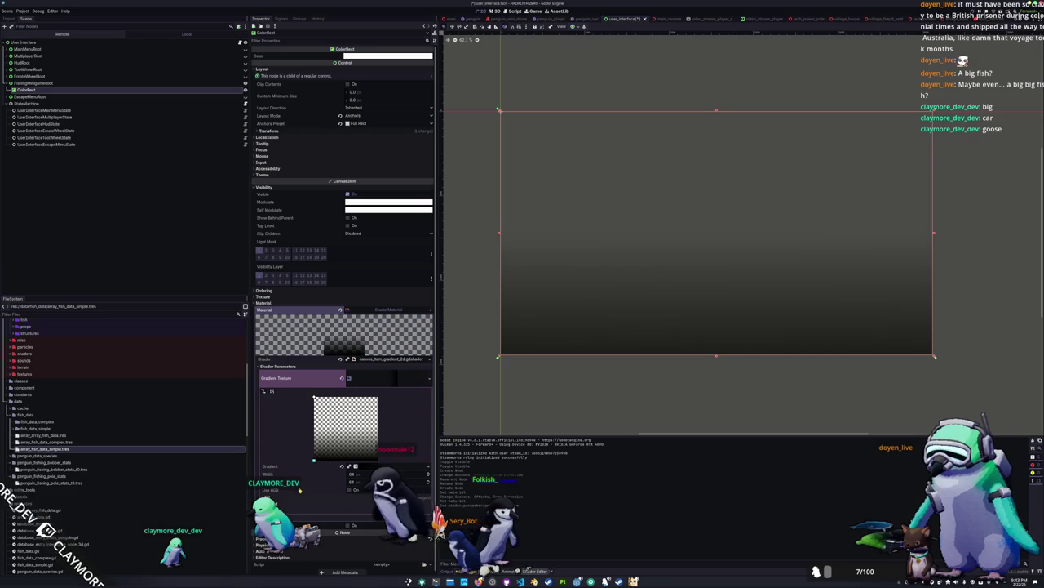
click(389, 362)
drag(470, 253, 481, 175)
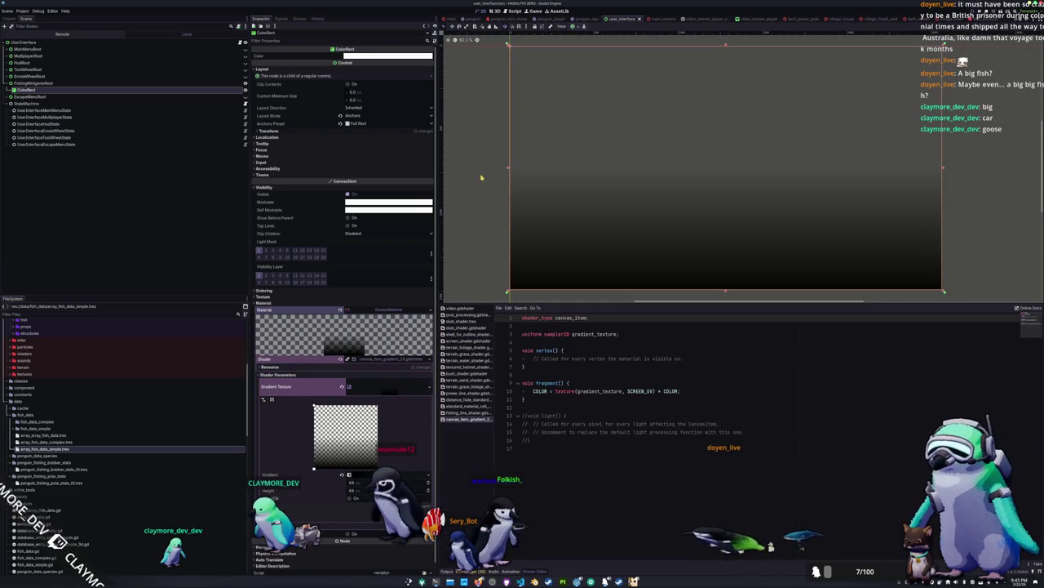
scroll(479, 224, down, 2)
scroll(479, 223, up, 1)
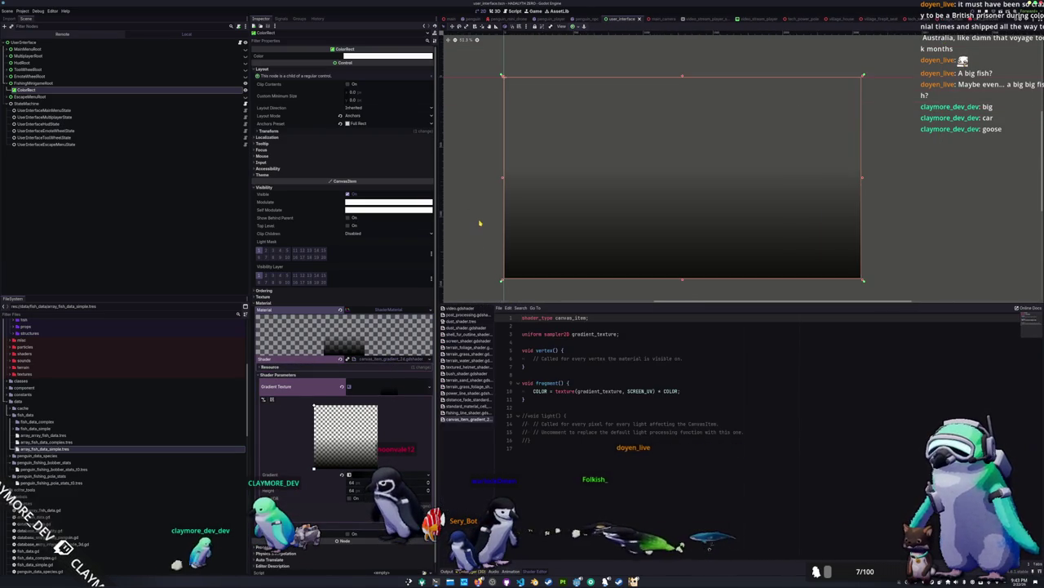
scroll(334, 506, down, 1)
Inspect the gradient's fill direction and colour-stop offsets (0.0 and 0.33), then reselect the ColorRect.
click(334, 494)
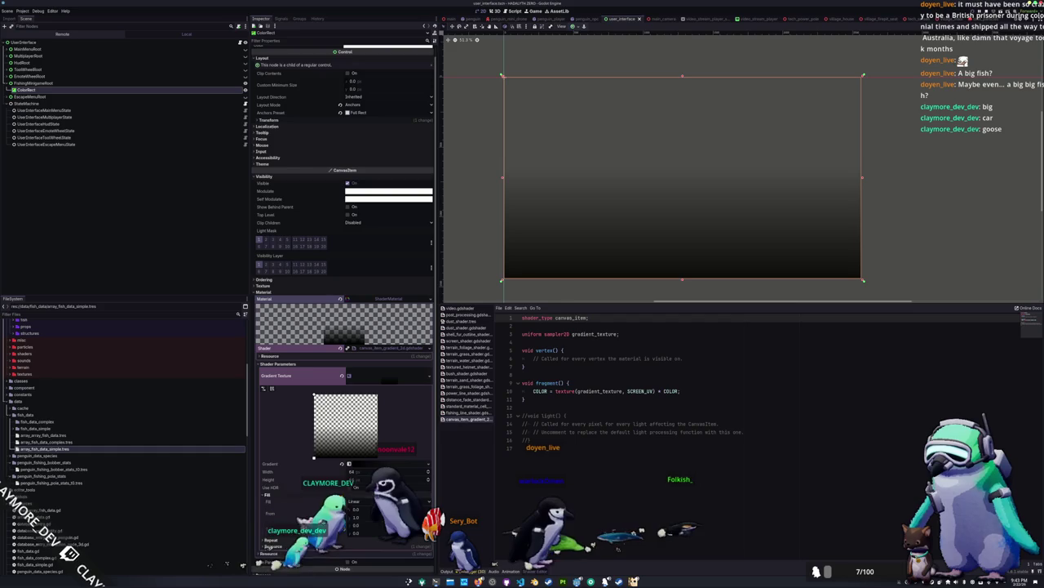
scroll(334, 415, down, 2)
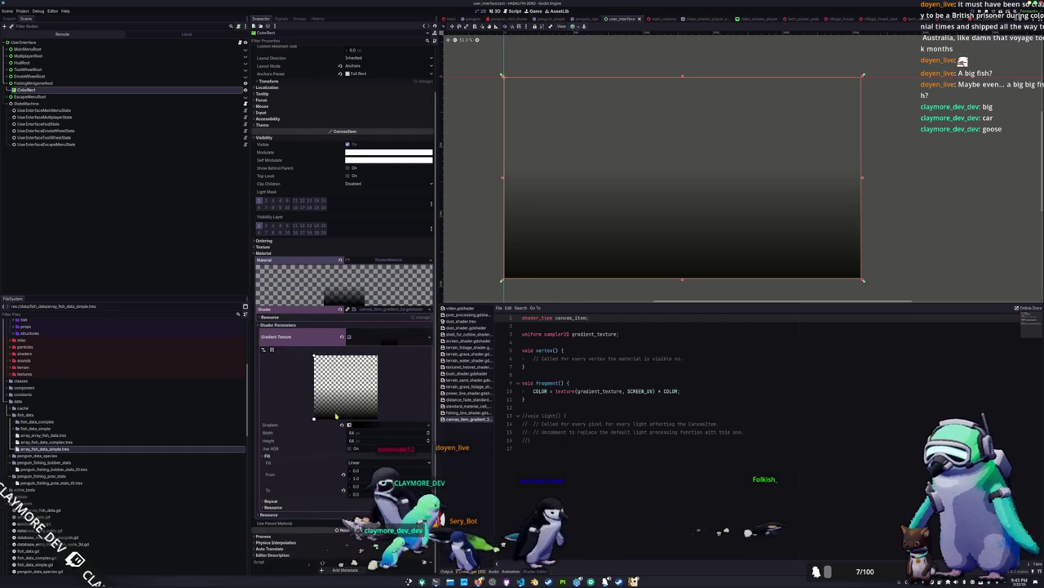
click(363, 425)
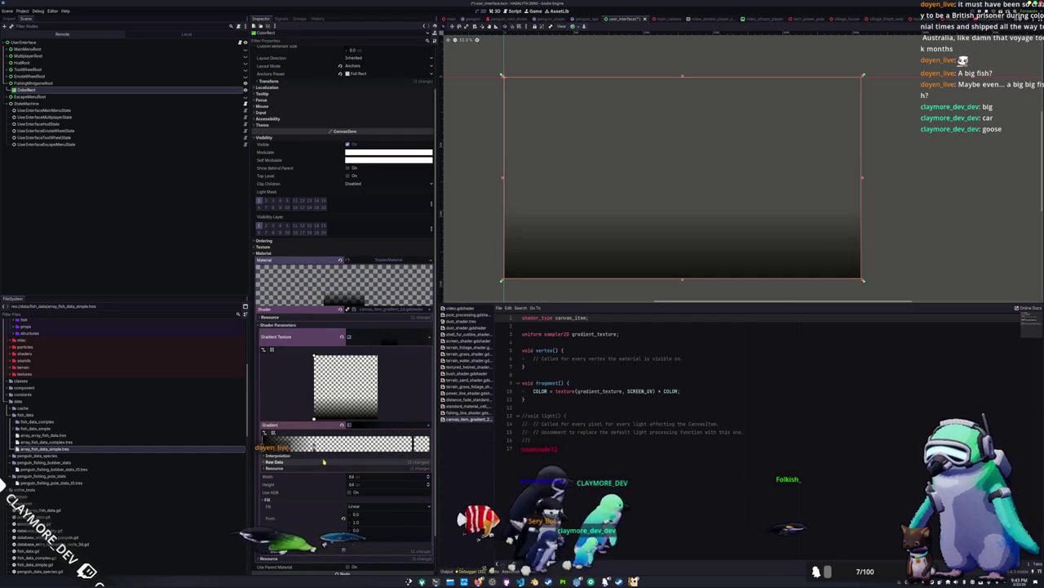
click(322, 463)
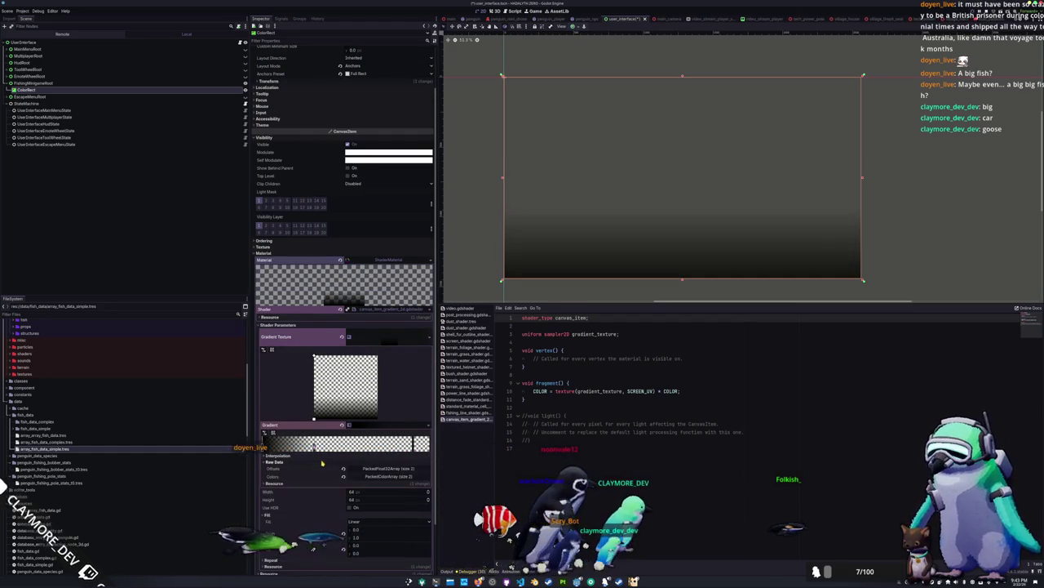
click(371, 469)
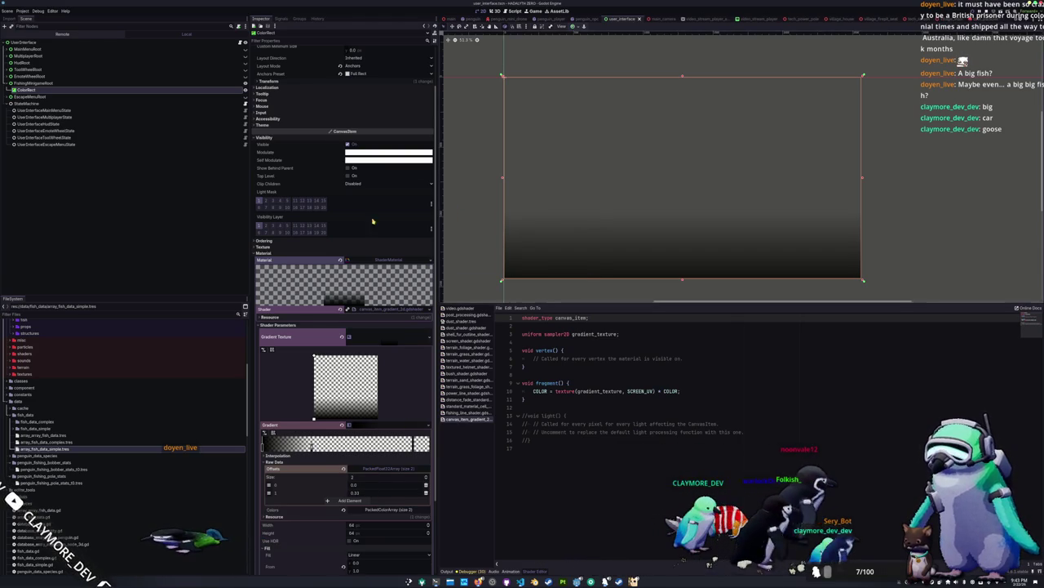
click(132, 131)
click(93, 85)
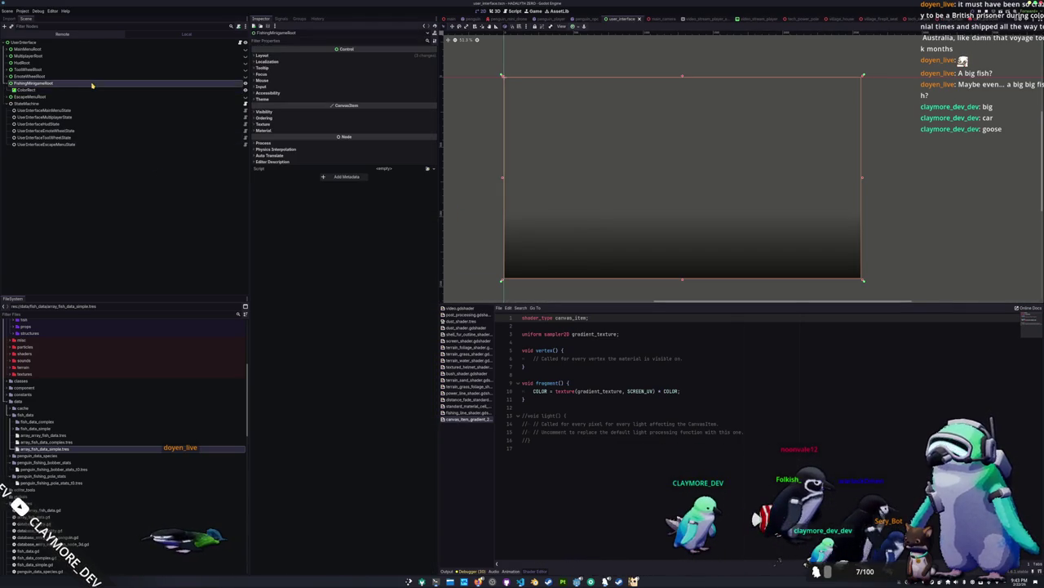
click(90, 89)
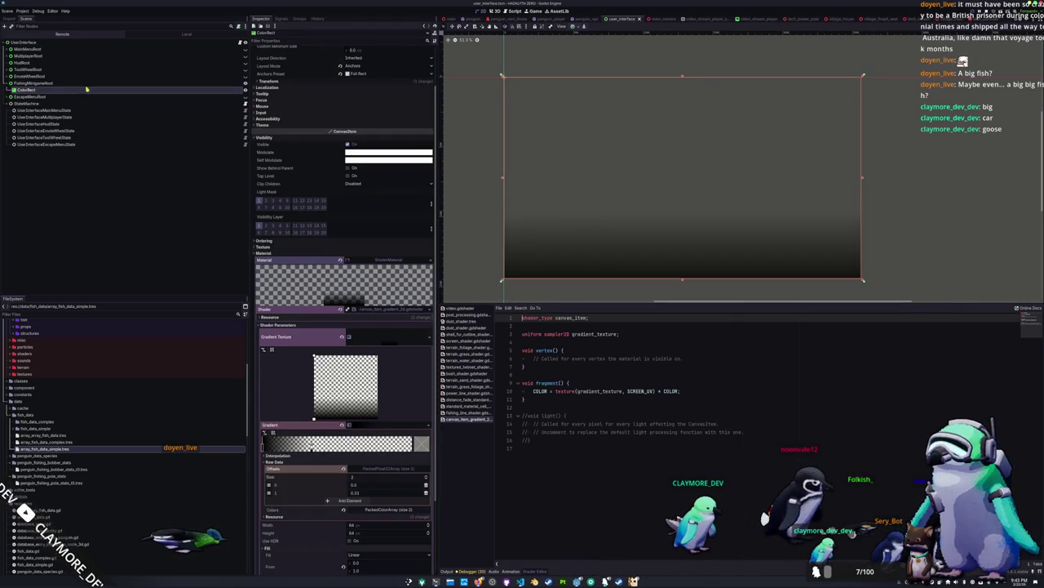